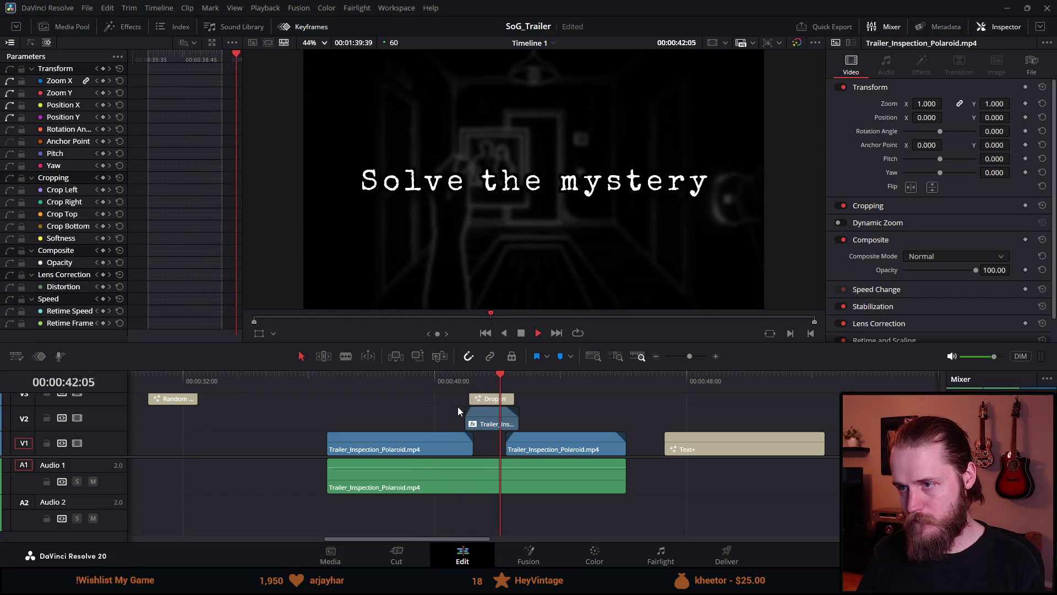
Step: Replay the trailer around 00:00:42:16 to watch the Drop In title appear
{"action": "left_click", "coordinate": [454, 379]}
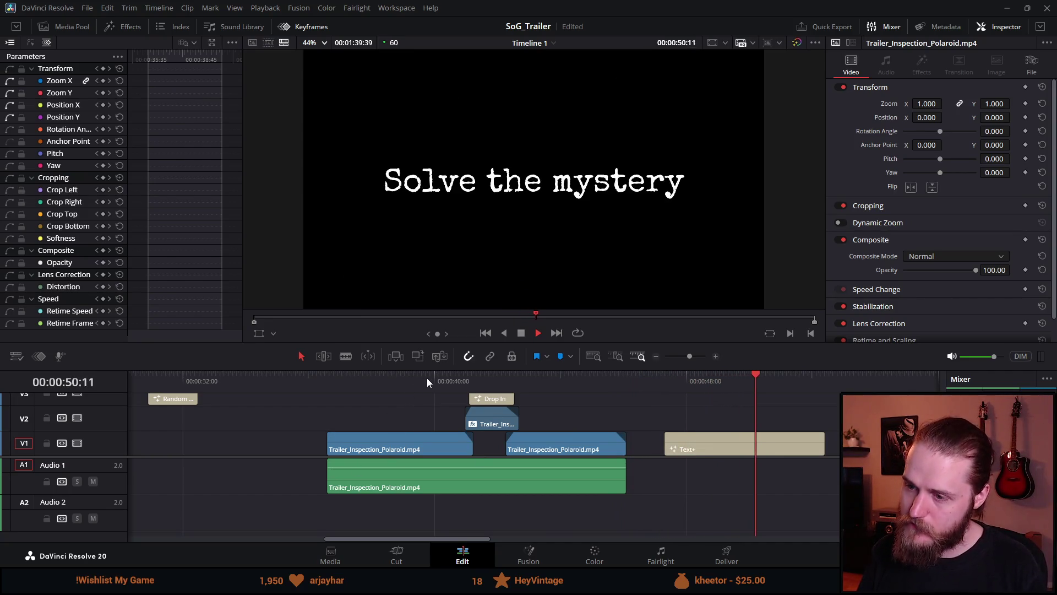
{"action": "left_click", "coordinate": [444, 382]}
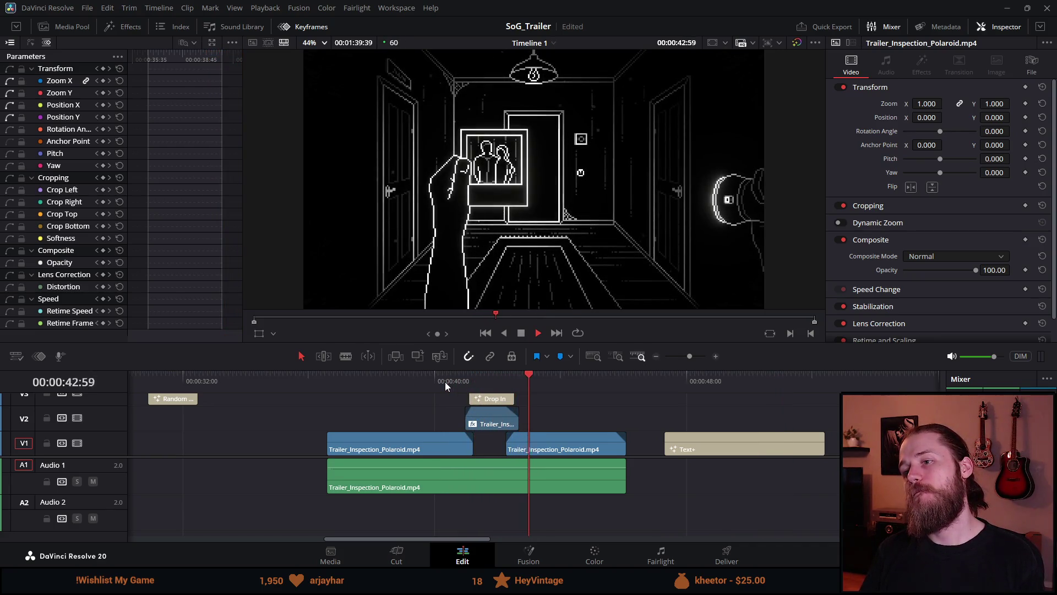
{"action": "left_click", "coordinate": [474, 380]}
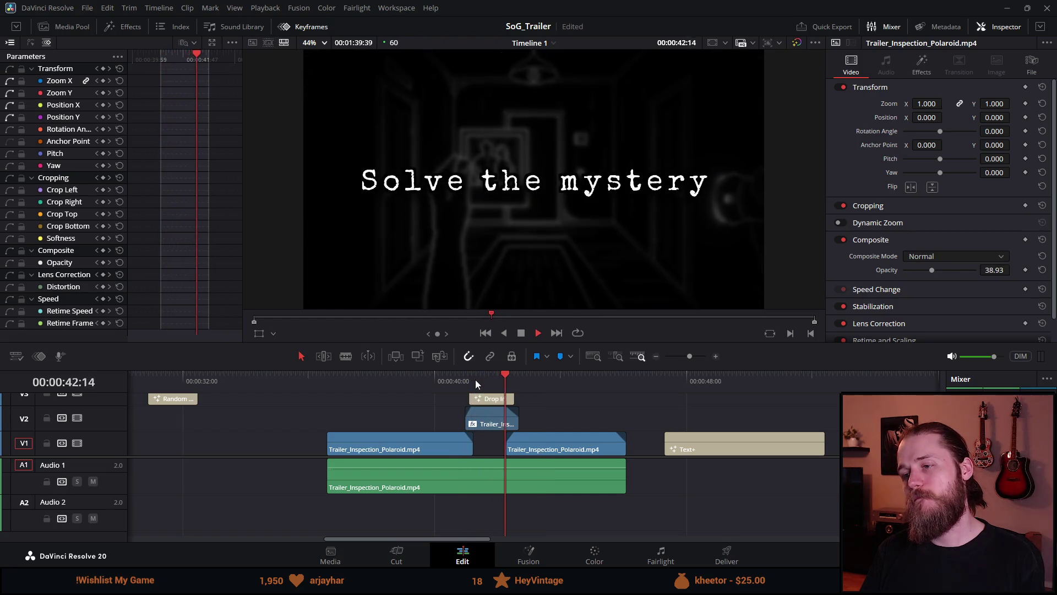
{"action": "scroll", "coordinate": [488, 400], "scroll_direction": "up", "scroll_amount": 2}
{"action": "scroll", "coordinate": [445, 406], "scroll_direction": "up", "scroll_amount": 2}
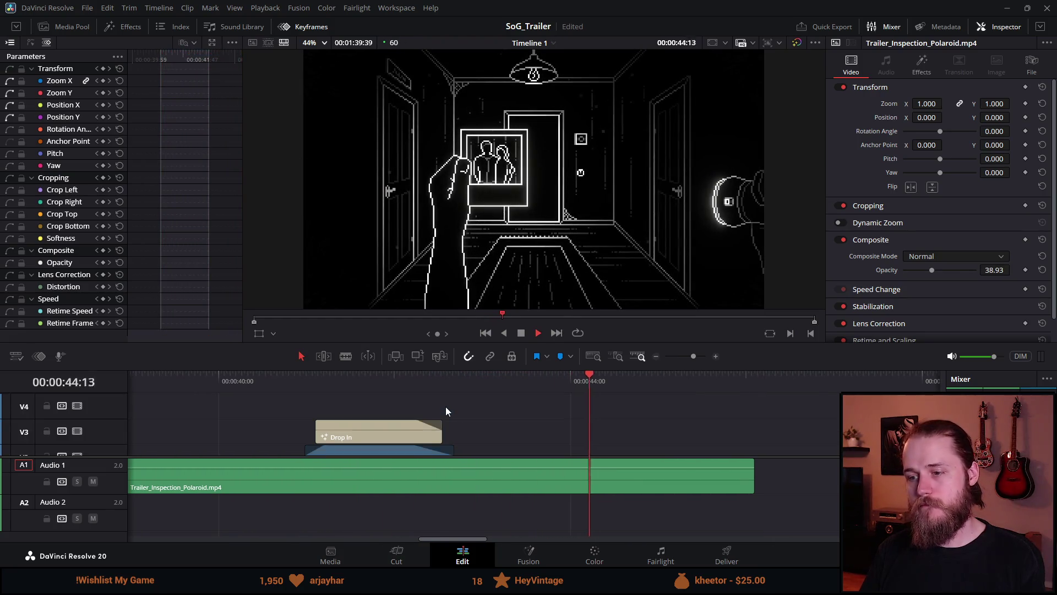
{"action": "left_click", "coordinate": [418, 377]}
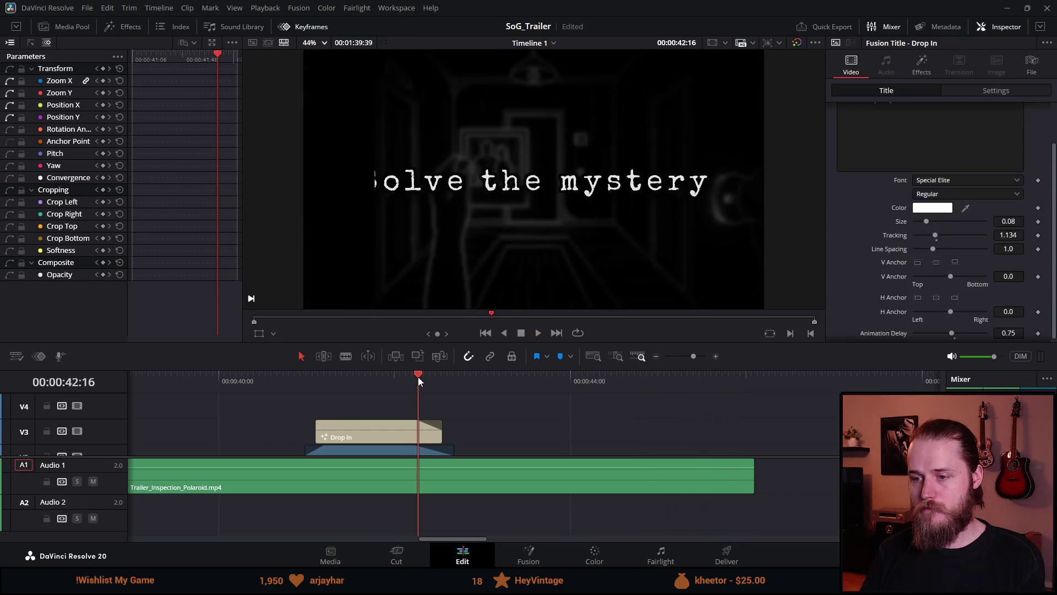
{"action": "left_click_drag", "start_coordinate": [424, 377], "coordinate": [422, 379]}
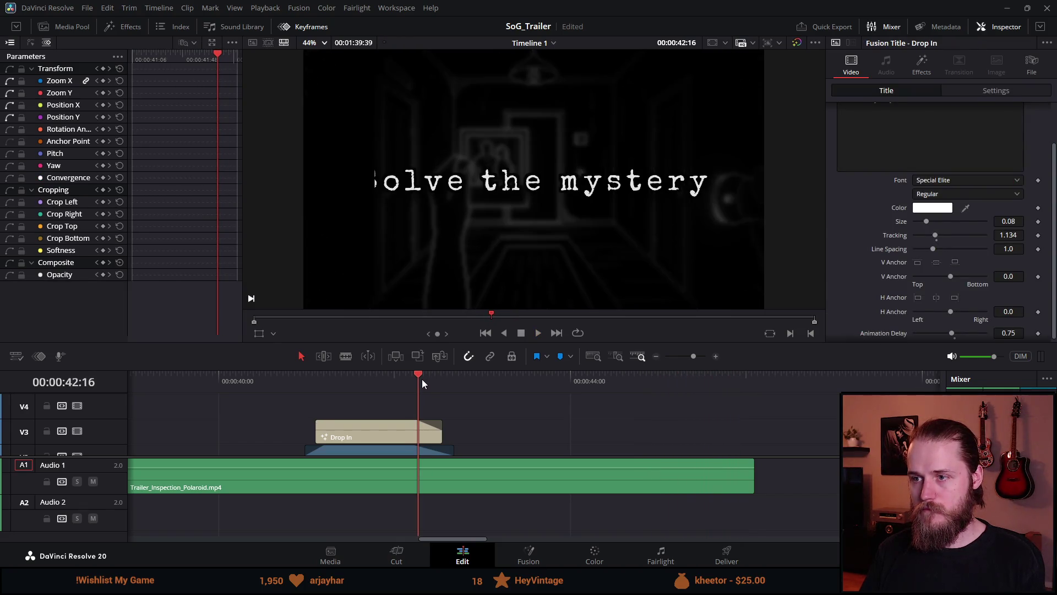
{"action": "key", "text": "space"}
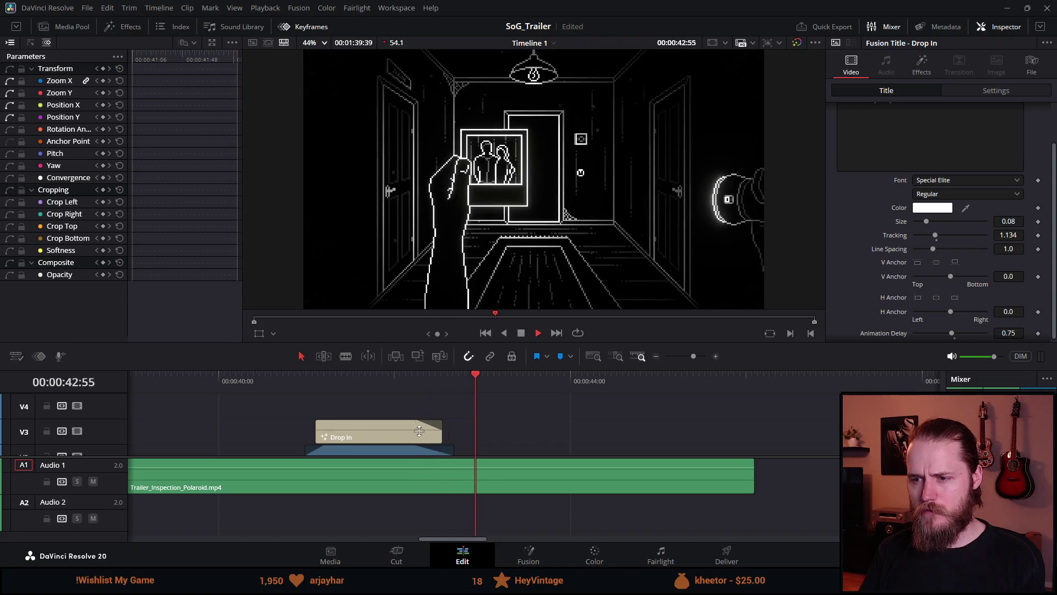
{"action": "left_click_drag", "start_coordinate": [402, 380], "coordinate": [427, 391]}
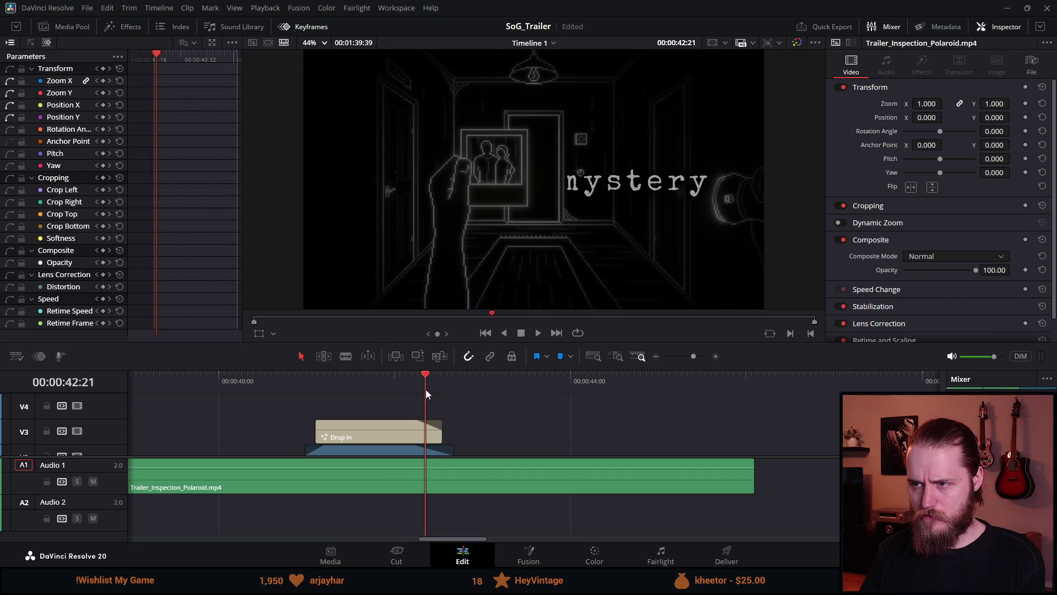
Step: Select the Drop In title and review its Outer Stroke effect and 0.75 animation delay
{"action": "left_click", "coordinate": [418, 423]}
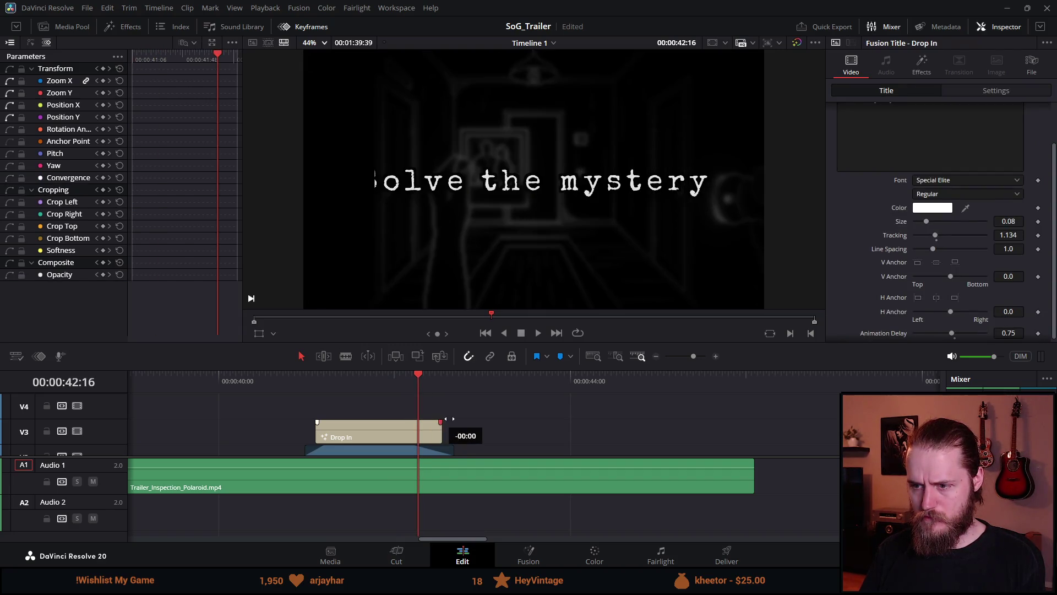
{"action": "mouse_move", "coordinate": [419, 378]}
{"action": "left_mouse_down"}
{"action": "mouse_move", "coordinate": [398, 379]}
{"action": "mouse_move", "coordinate": [432, 386]}
{"action": "mouse_move", "coordinate": [414, 397]}
{"action": "left_mouse_up"}
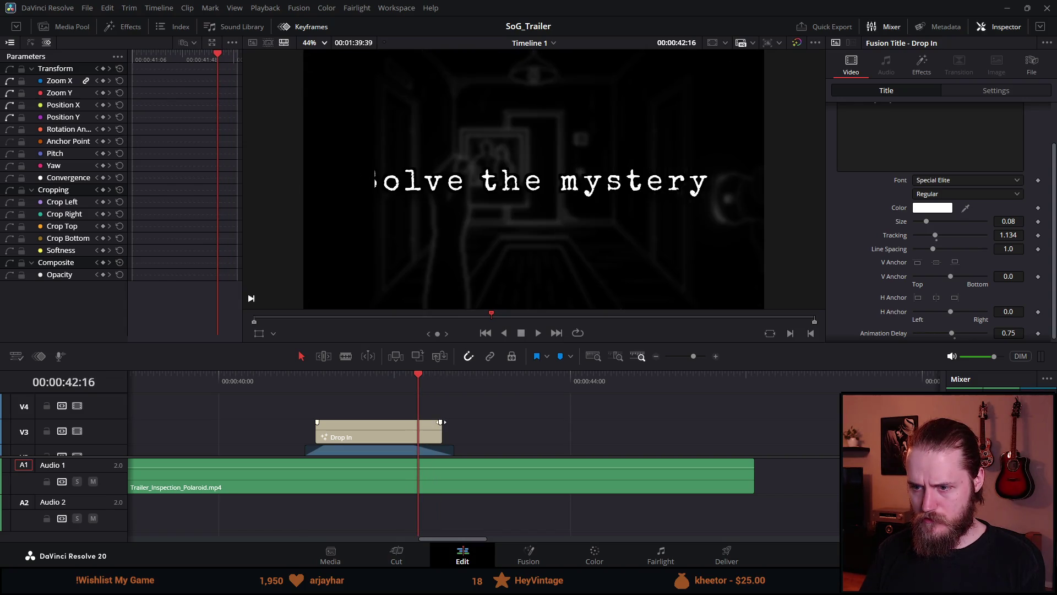
{"action": "left_click", "coordinate": [422, 431]}
{"action": "left_click", "coordinate": [923, 66]}
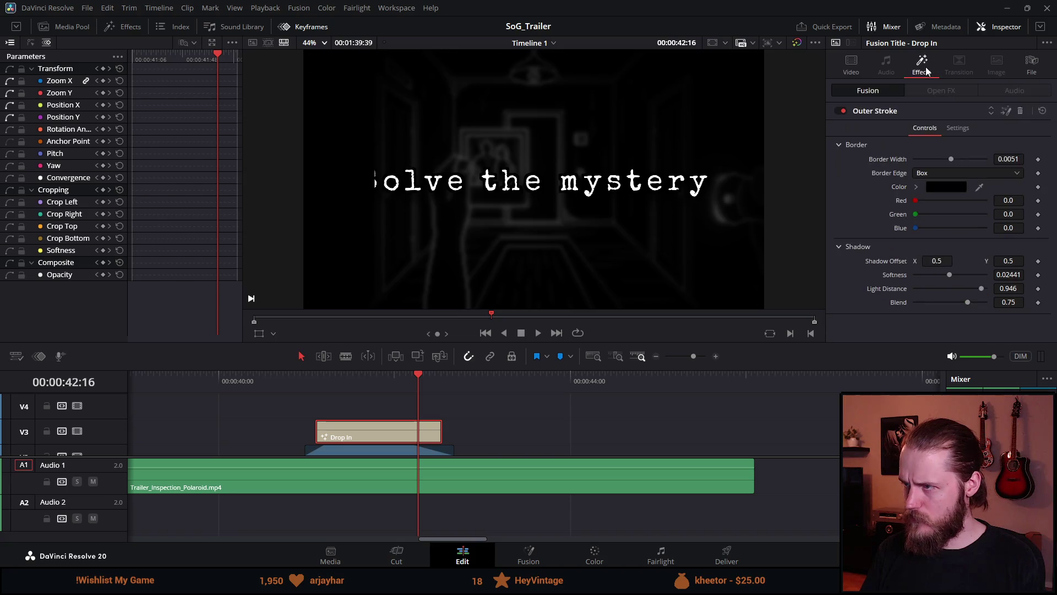
{"action": "left_click", "coordinate": [948, 127]}
{"action": "left_click", "coordinate": [931, 128]}
{"action": "left_click", "coordinate": [859, 74]}
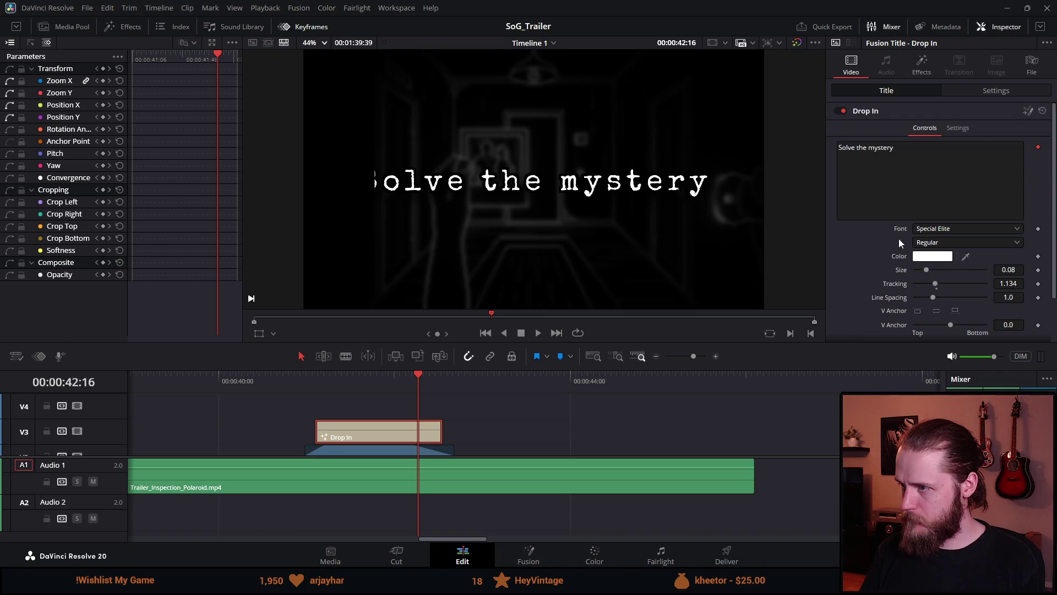
{"action": "scroll", "coordinate": [870, 249], "scroll_direction": "down", "scroll_amount": 3}
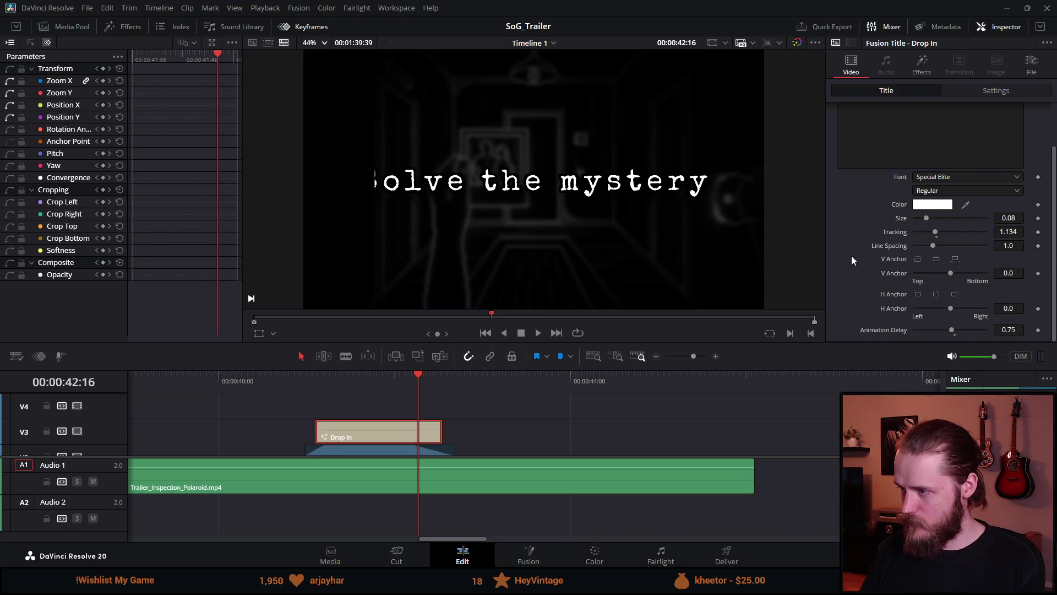
{"action": "left_click", "coordinate": [277, 375]}
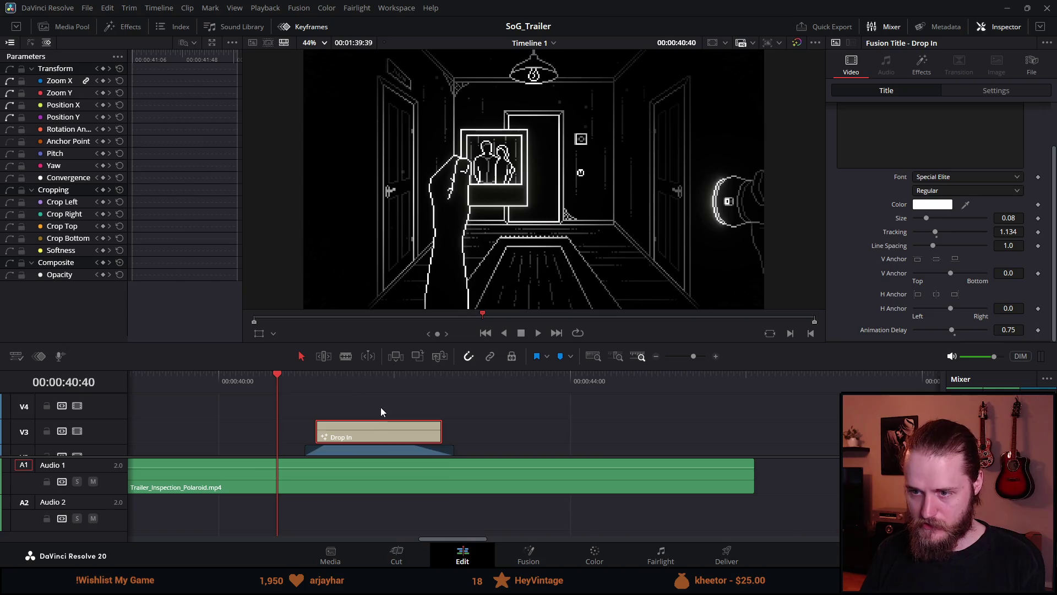
Step: Shrink the viewer to enlarge the timeline and replay the title from about 00:00:39
{"action": "scroll", "coordinate": [381, 408], "scroll_direction": "down", "scroll_amount": 3}
{"action": "left_click_drag", "start_coordinate": [467, 368], "coordinate": [467, 315]}
{"action": "left_click", "coordinate": [513, 320]}
{"action": "key", "text": "space"}
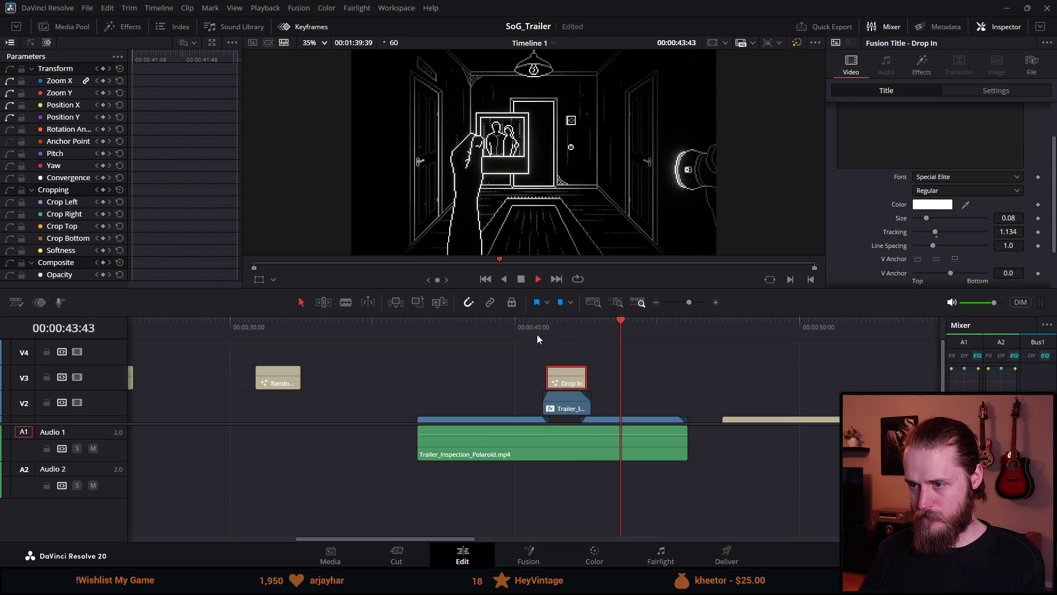
{"action": "left_click", "coordinate": [535, 327]}
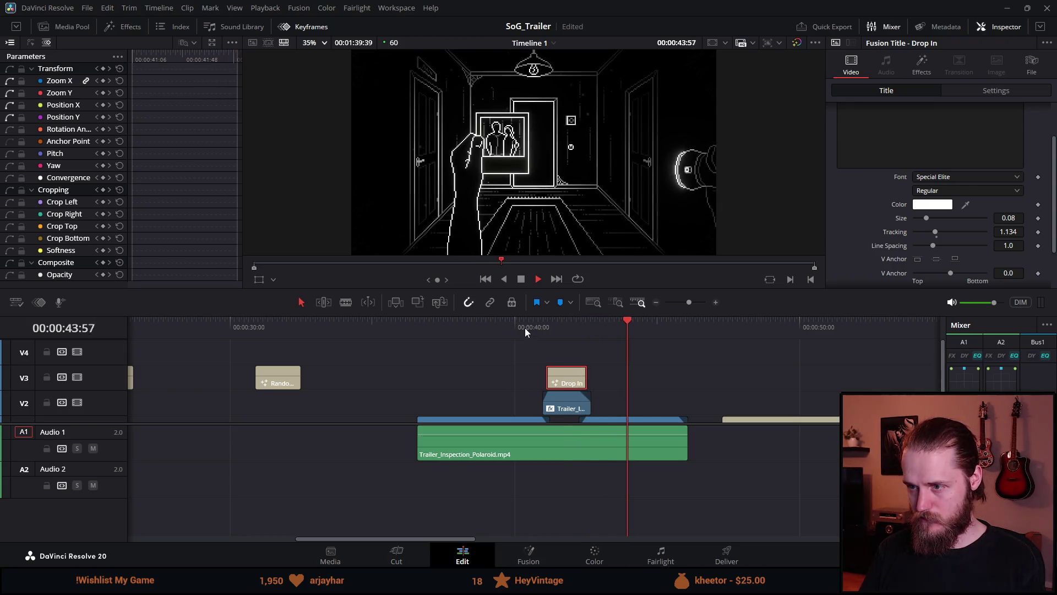
{"action": "left_click", "coordinate": [494, 327]}
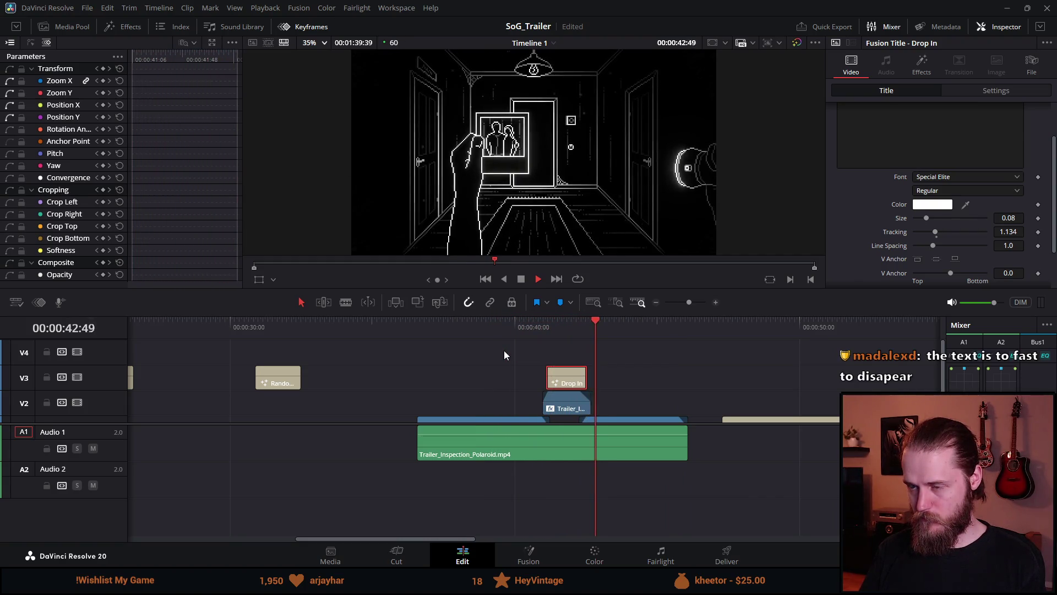
Step: Skip through the trailer at about 47:20, 55:47, 1:09, 1:15 and the 1:21 ending
{"action": "scroll", "coordinate": [606, 391], "scroll_direction": "down", "scroll_amount": 3}
{"action": "left_click", "coordinate": [578, 331]}
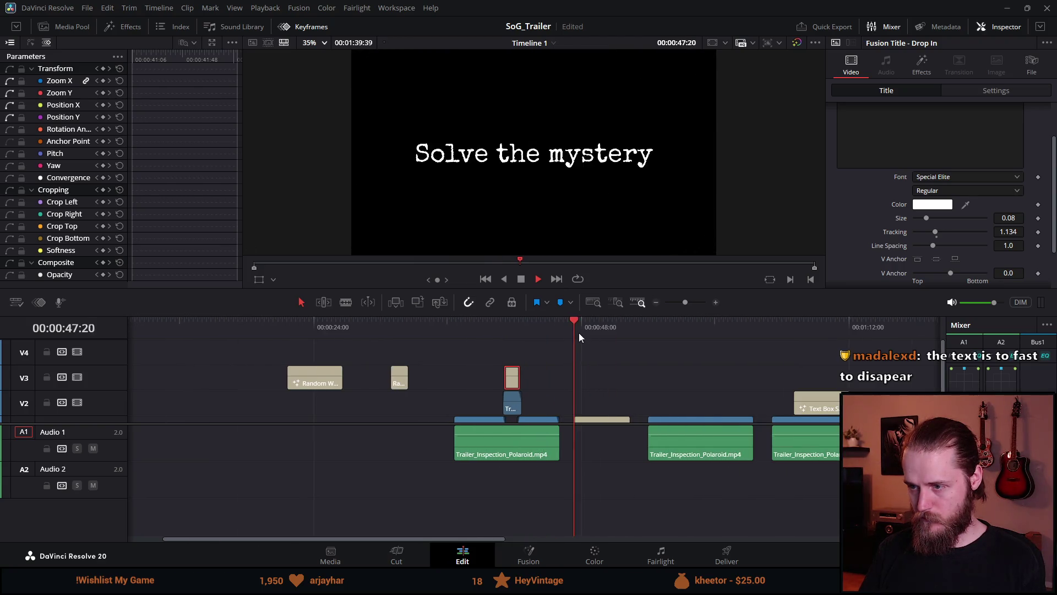
{"action": "left_click", "coordinate": [664, 326]}
{"action": "left_click", "coordinate": [807, 325]}
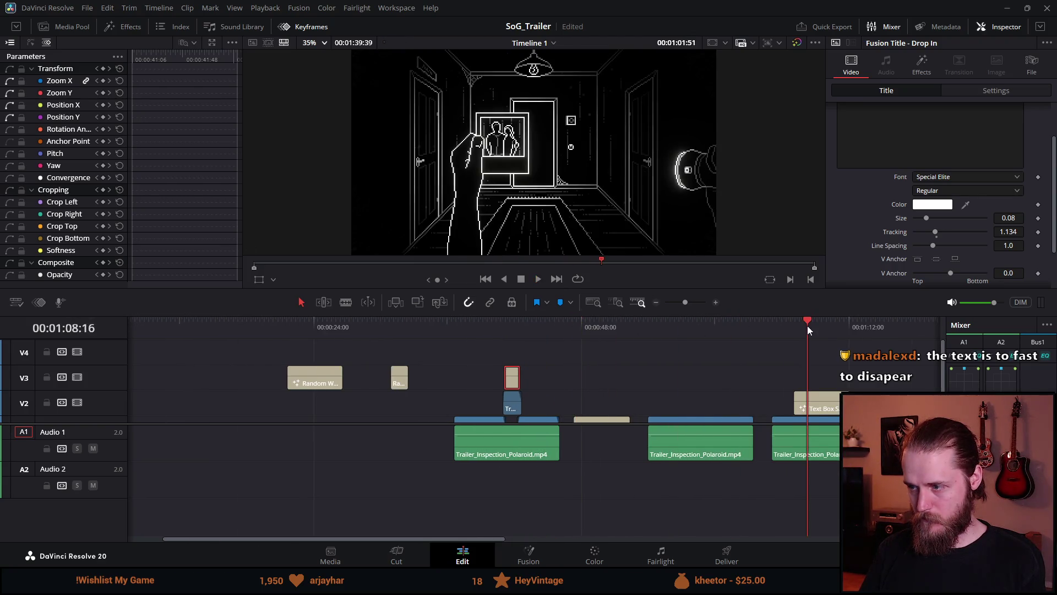
{"action": "scroll", "coordinate": [820, 328], "scroll_direction": "down", "scroll_amount": 1}
{"action": "left_click", "coordinate": [716, 323]}
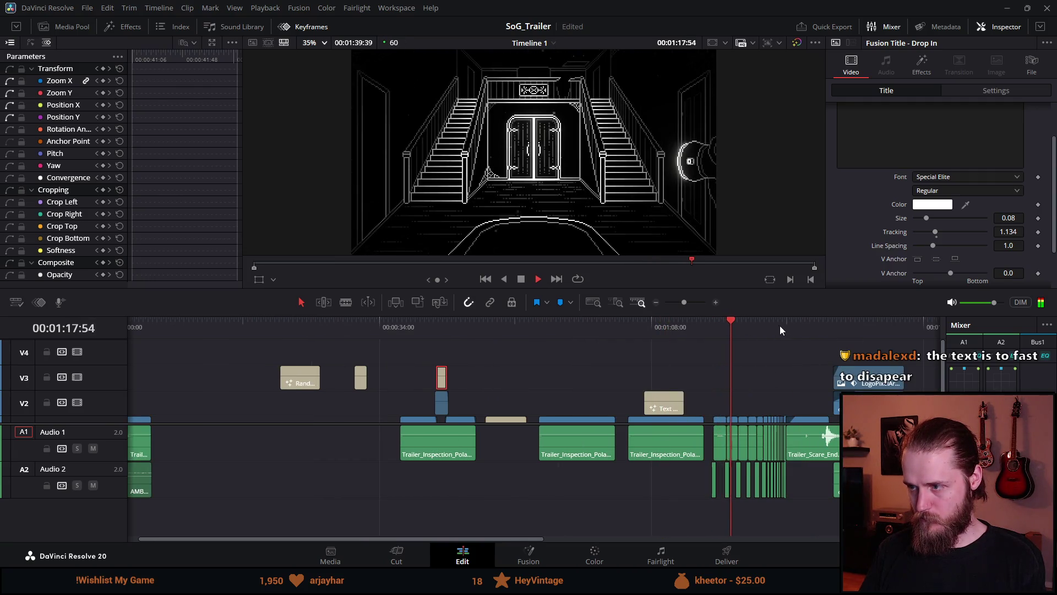
{"action": "left_click", "coordinate": [762, 325]}
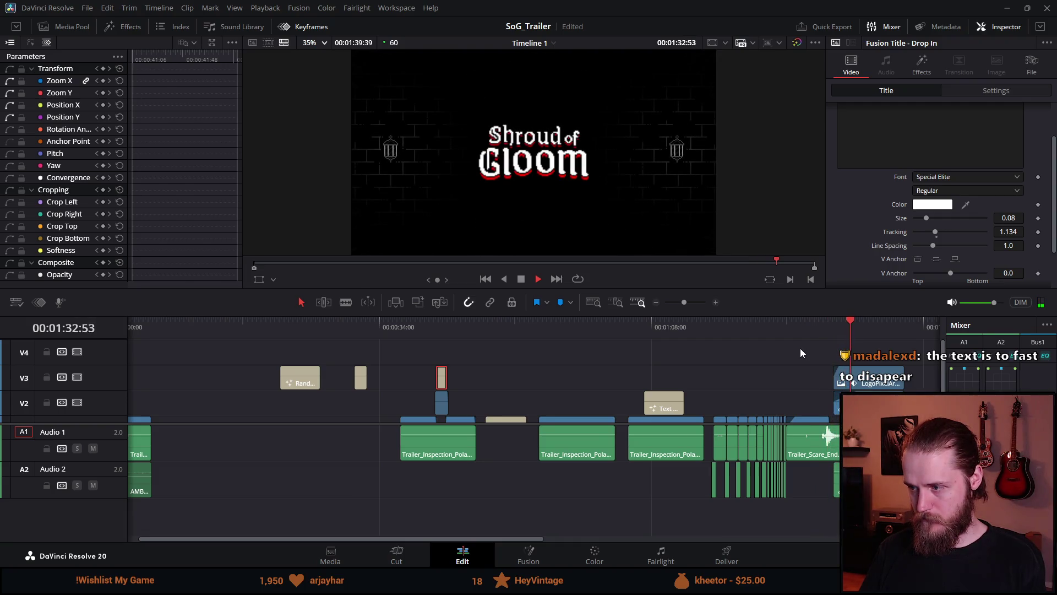
{"action": "scroll", "coordinate": [240, 335], "scroll_direction": "down", "scroll_amount": 2}
Step: Play the trailer from the start, revisit the title from about 00:00:39, and enlarge the timeline further
{"action": "key", "text": "Home"}
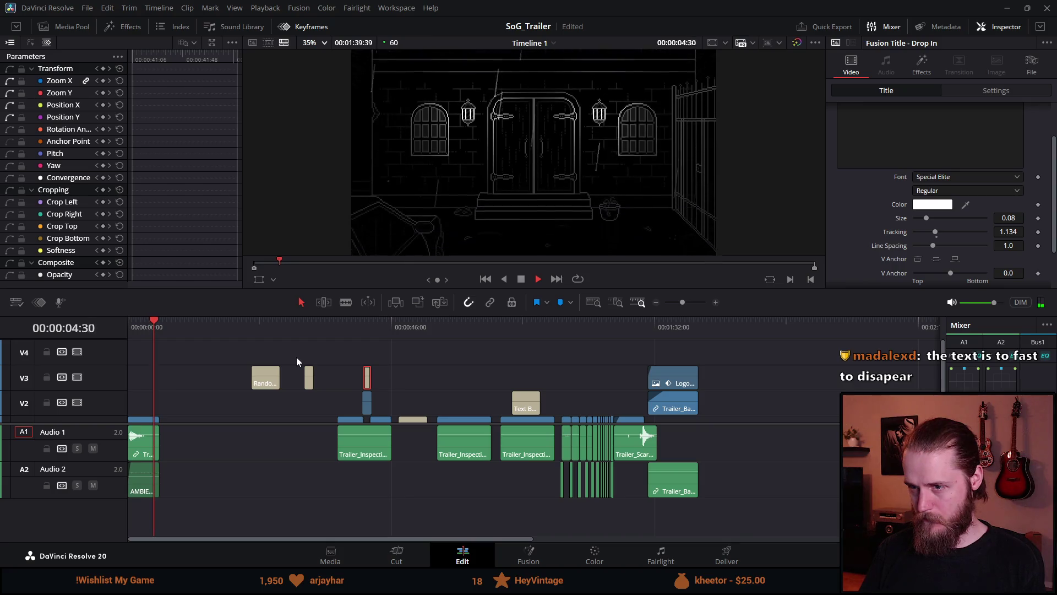
{"action": "left_click", "coordinate": [351, 328]}
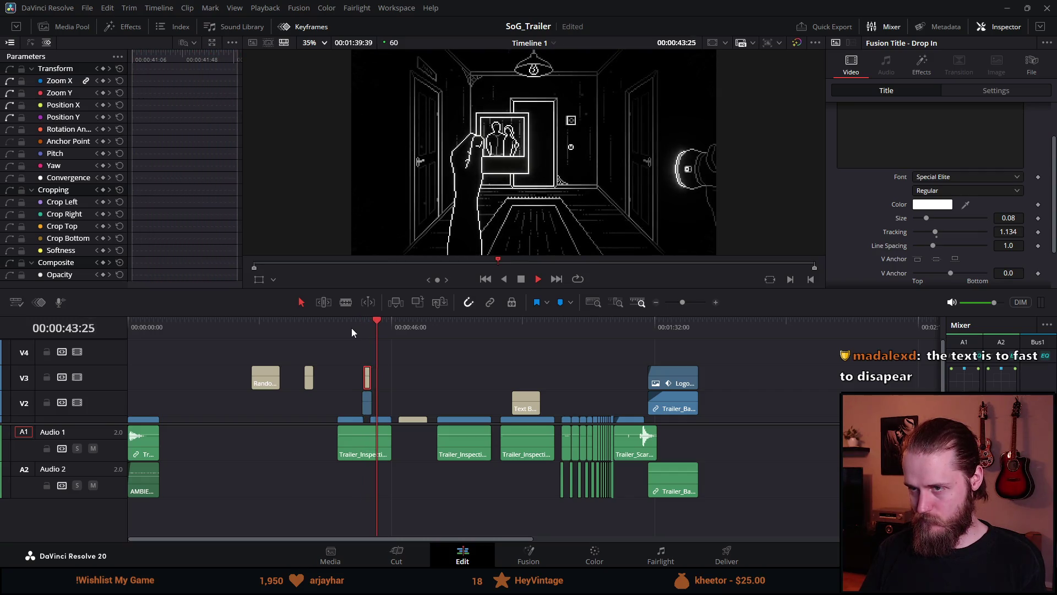
{"action": "scroll", "coordinate": [356, 395], "scroll_direction": "up", "scroll_amount": 1}
{"action": "scroll", "coordinate": [356, 396], "scroll_direction": "up", "scroll_amount": 2}
{"action": "left_click", "coordinate": [437, 324]}
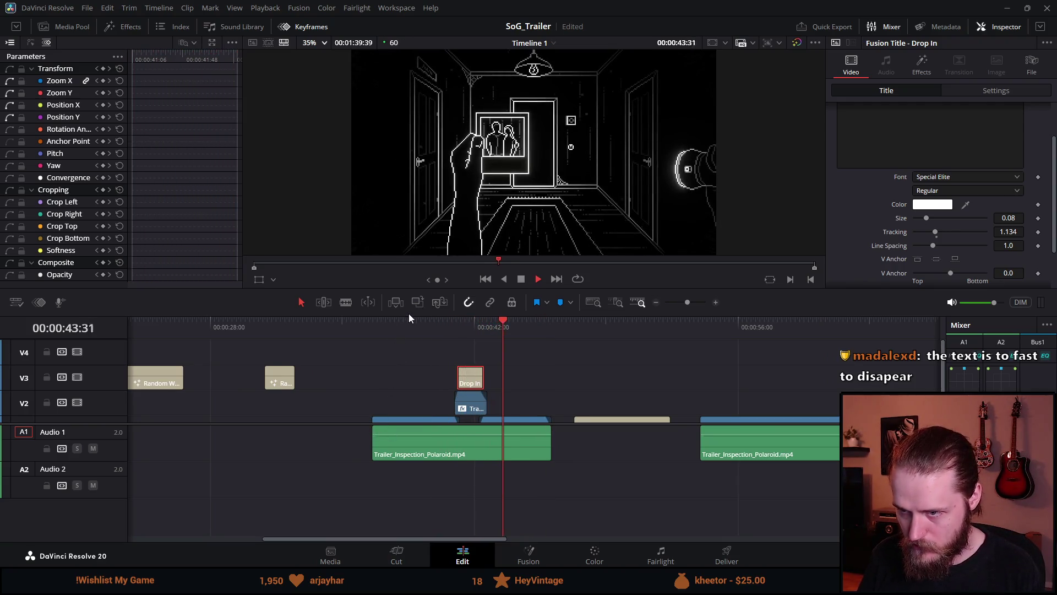
{"action": "mouse_move", "coordinate": [410, 288]}
{"action": "left_mouse_down"}
{"action": "mouse_move", "coordinate": [412, 265]}
{"action": "mouse_move", "coordinate": [521, 187]}
{"action": "left_mouse_up"}
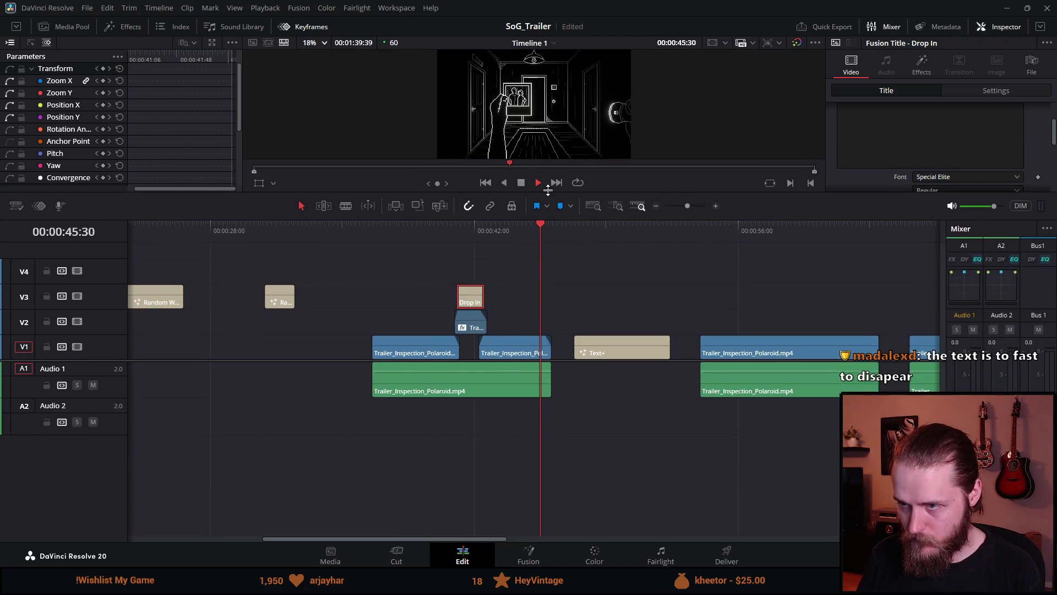
Step: Trim the first Polaroid clip's video and audio to start at 00:00:36:02, then play it back
{"action": "left_click_drag", "start_coordinate": [373, 347], "coordinate": [335, 346]}
{"action": "left_click_drag", "start_coordinate": [335, 229], "coordinate": [362, 230]}
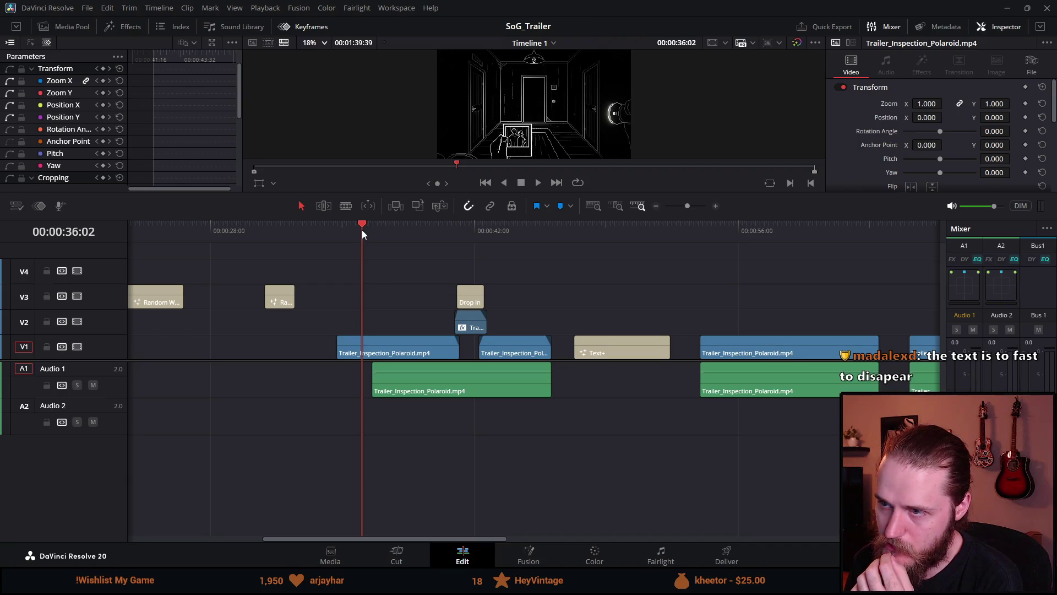
{"action": "left_click_drag", "start_coordinate": [337, 347], "coordinate": [363, 345]}
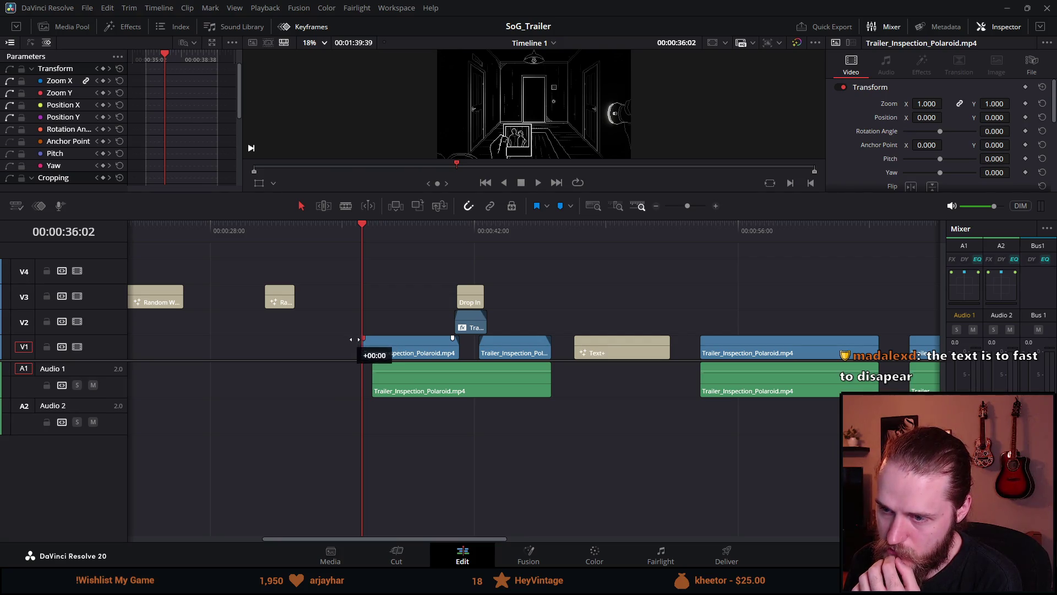
{"action": "left_click_drag", "start_coordinate": [373, 380], "coordinate": [362, 369]}
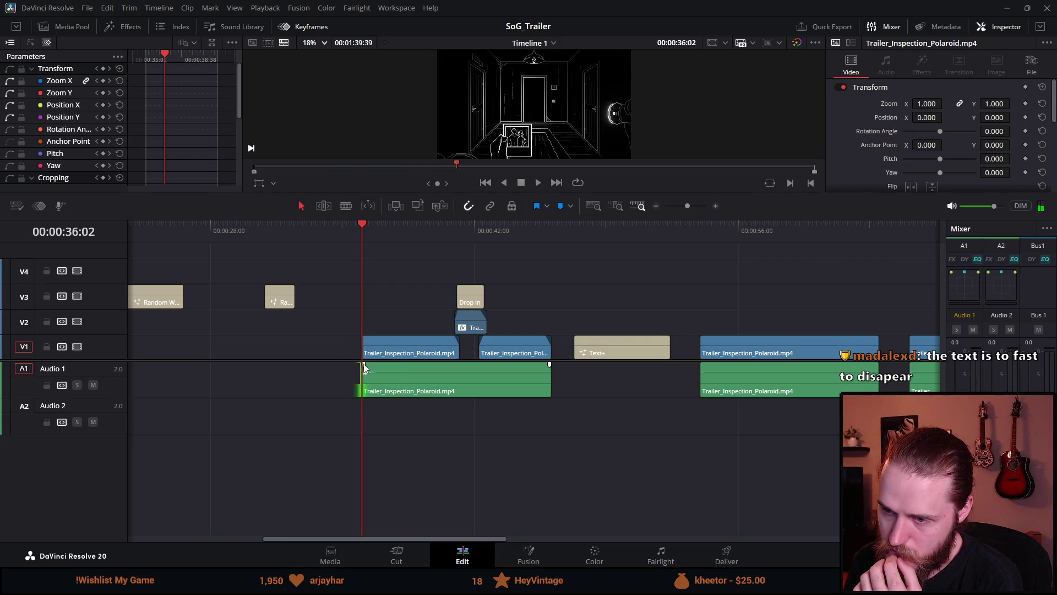
{"action": "key", "text": "space"}
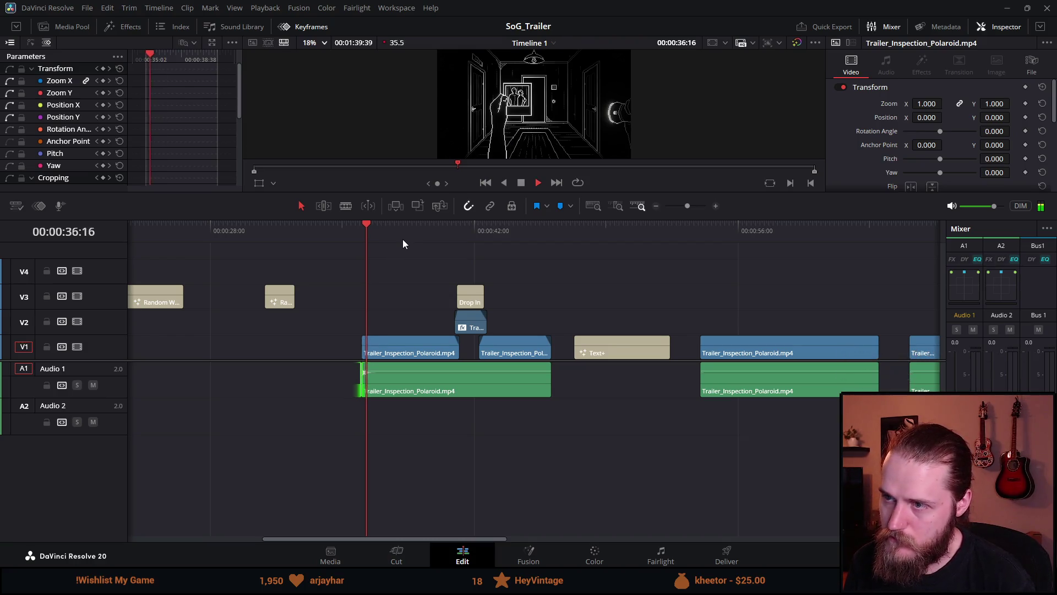
{"action": "key", "text": "ctrl+equal"}
{"action": "key", "text": "ctrl+equal"}
{"action": "key", "text": "space"}
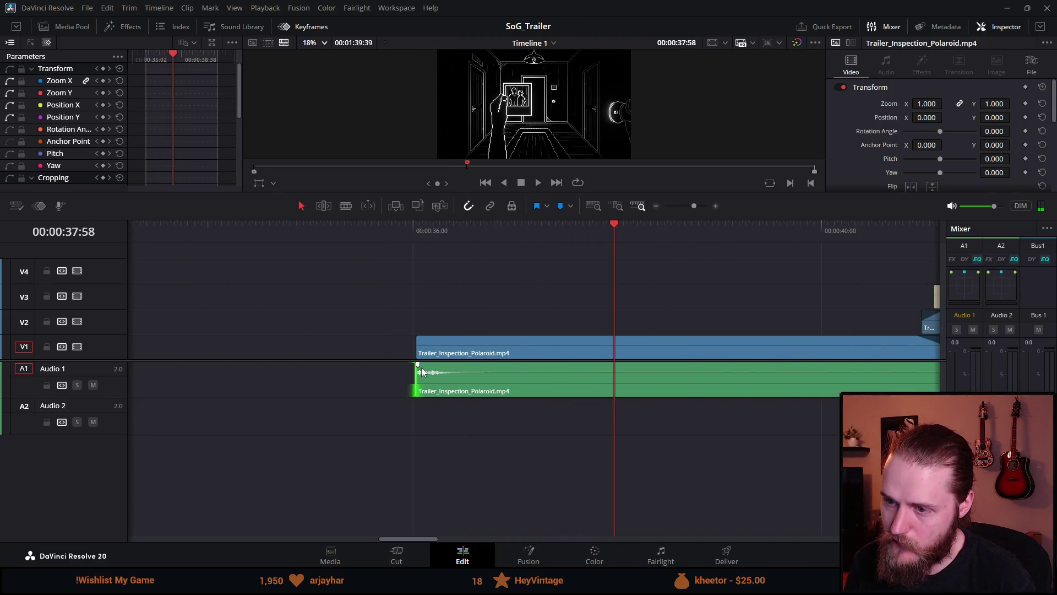
Step: Add a fade-in to the Audio 1 Polaroid clip's start and lengthen it
{"action": "left_click_drag", "start_coordinate": [421, 368], "coordinate": [424, 369]}
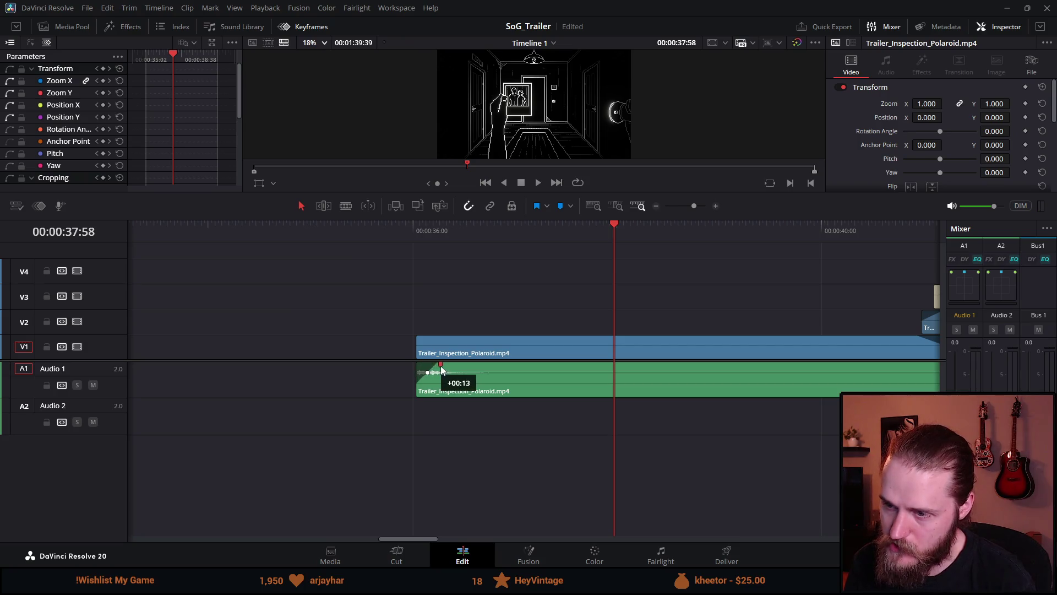
{"action": "left_click", "coordinate": [413, 238]}
{"action": "key", "text": "space"}
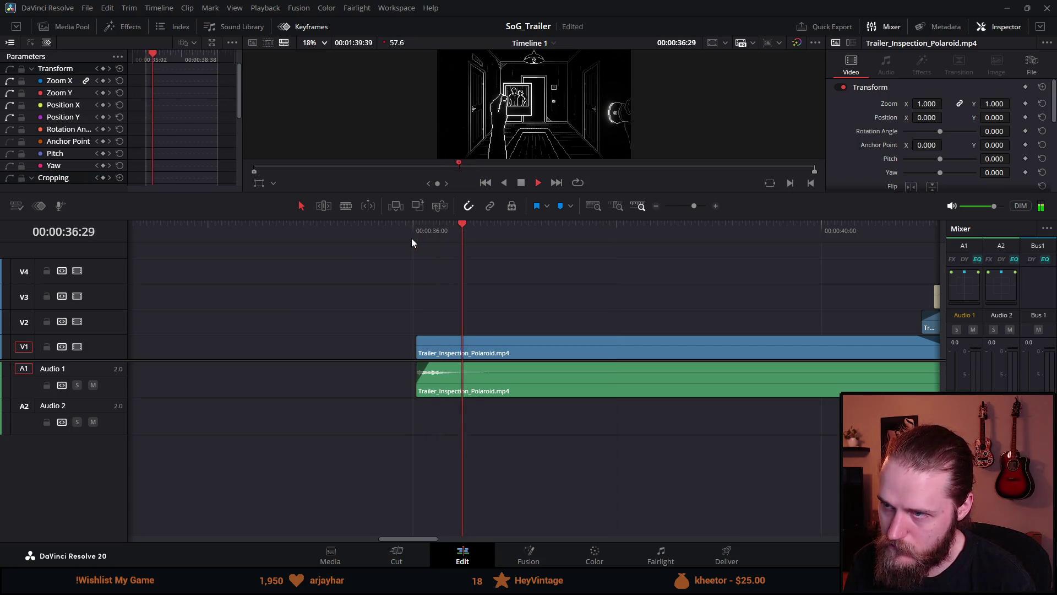
{"action": "left_click_drag", "start_coordinate": [420, 365], "coordinate": [444, 365]}
{"action": "left_click", "coordinate": [407, 230]}
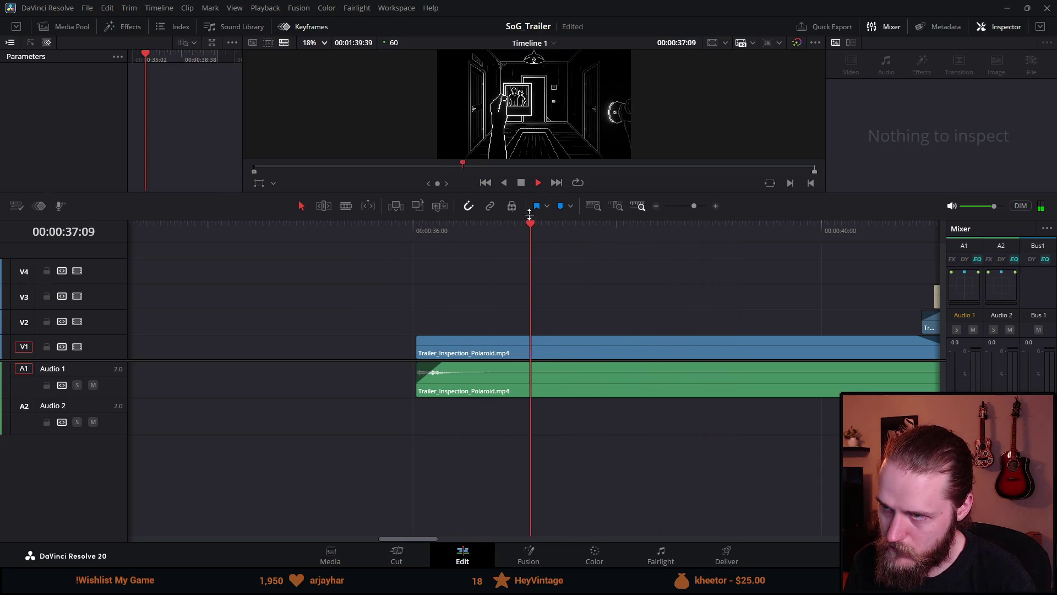
Step: Split the Audio 1 Polaroid clip at about 00:00:37:03
{"action": "left_click", "coordinate": [521, 183]}
{"action": "left_click", "coordinate": [464, 335]}
{"action": "left_click", "coordinate": [520, 228]}
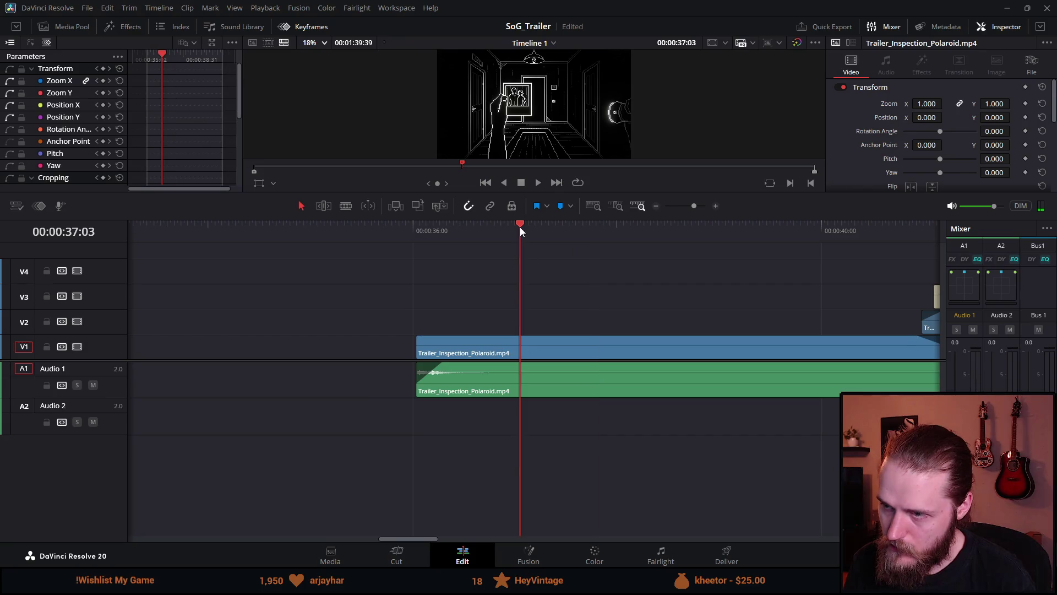
{"action": "left_click", "coordinate": [518, 382]}
{"action": "key", "text": "ctrl+b"}
Step: Lower the opening audio piece's volume to about -7.7 dB and check it by playback
{"action": "left_click", "coordinate": [456, 373]}
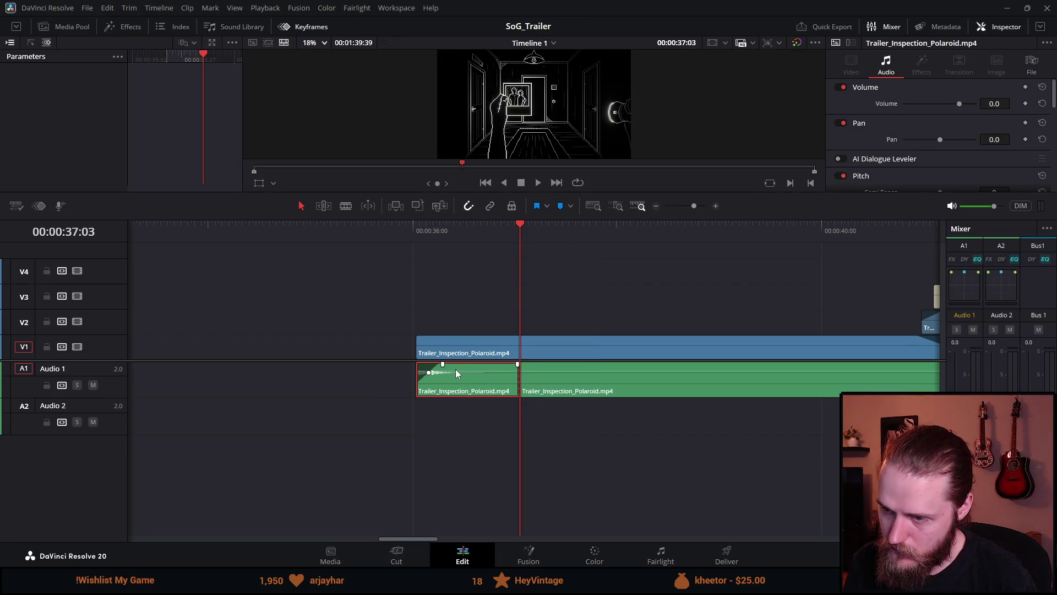
{"action": "mouse_move", "coordinate": [456, 375]}
{"action": "left_mouse_down"}
{"action": "mouse_move", "coordinate": [456, 387]}
{"action": "mouse_move", "coordinate": [465, 373]}
{"action": "left_mouse_up"}
{"action": "left_click", "coordinate": [405, 231]}
{"action": "key", "text": "space"}
{"action": "left_click", "coordinate": [437, 227]}
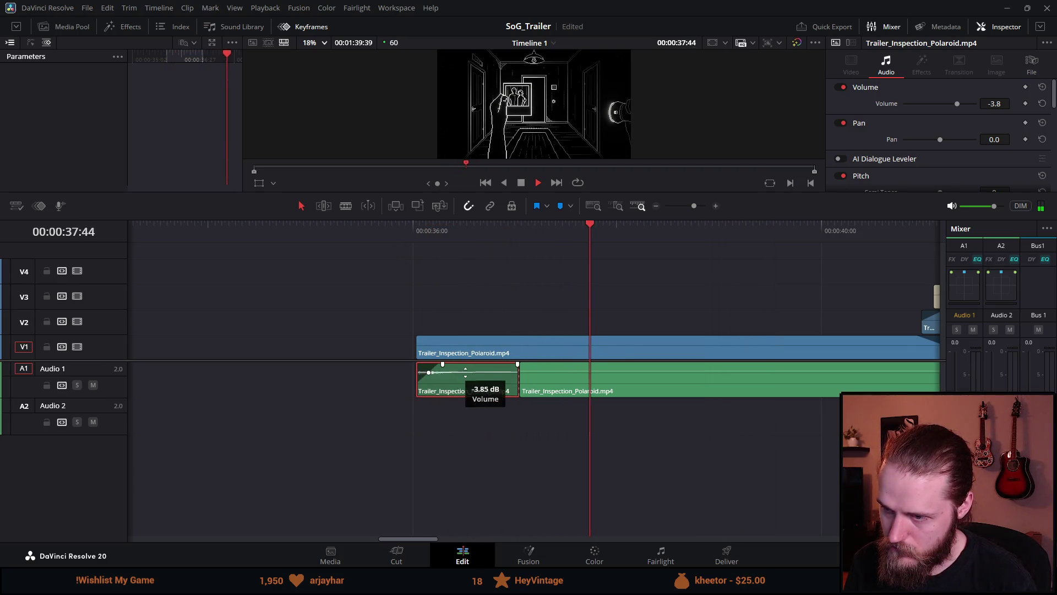
{"action": "left_click", "coordinate": [414, 230]}
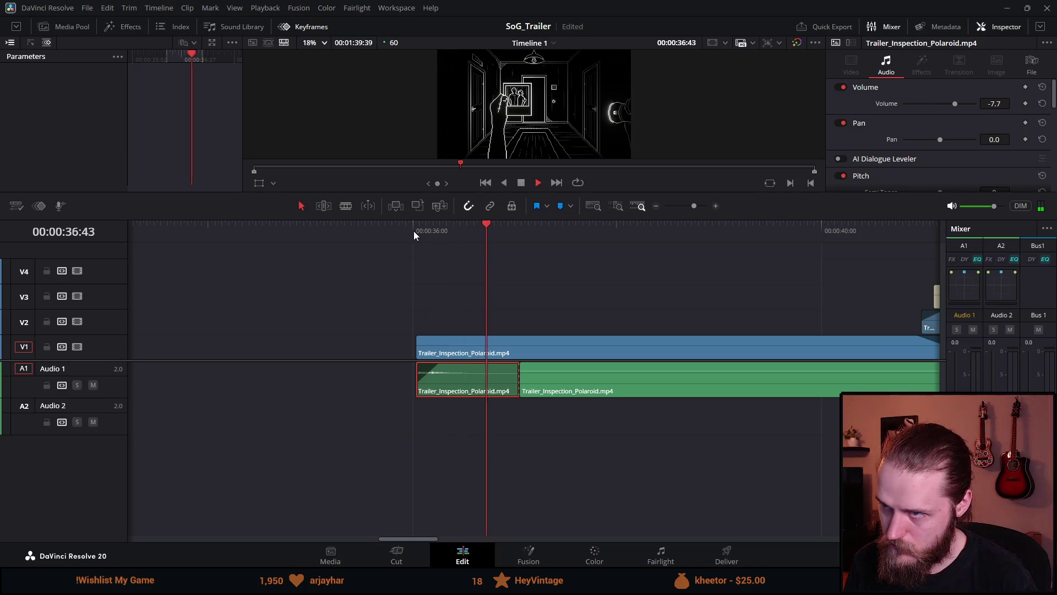
Step: Stop playback and shorten the end of the first V1 Polaroid shot
{"action": "scroll", "coordinate": [527, 315], "scroll_direction": "down", "scroll_amount": 1}
{"action": "scroll", "coordinate": [527, 315], "scroll_direction": "down", "scroll_amount": 2}
{"action": "key", "text": "space"}
{"action": "scroll", "coordinate": [597, 358], "scroll_direction": "up", "scroll_amount": 3}
{"action": "left_click_drag", "start_coordinate": [718, 352], "coordinate": [500, 358]}
Step: Shift the V2 Polaroid insert earlier, move the Drop In title above it, and extend the next shot back
{"action": "left_click_drag", "start_coordinate": [692, 326], "coordinate": [480, 326]}
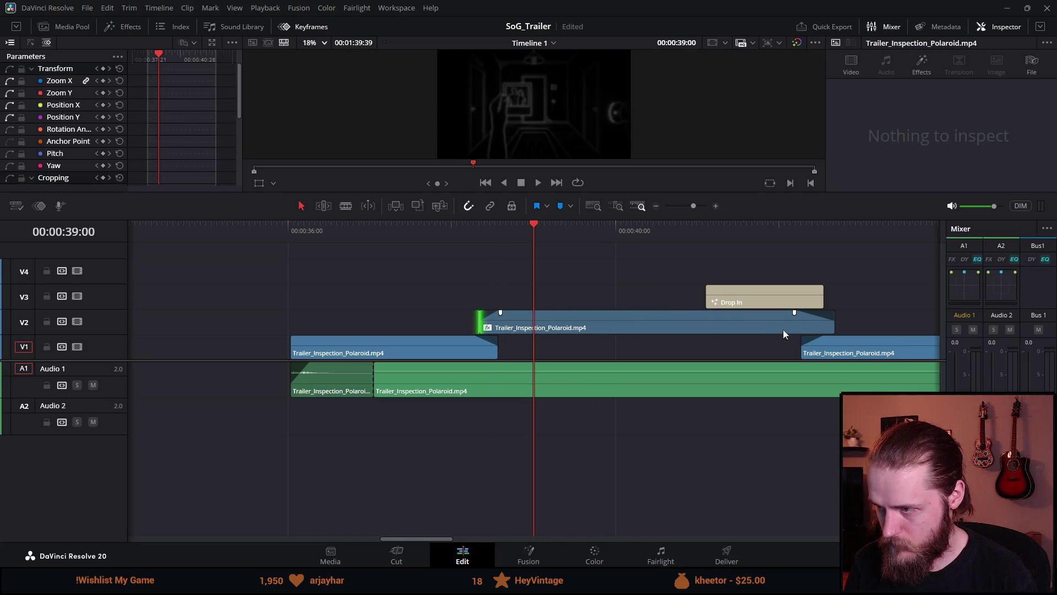
{"action": "left_click_drag", "start_coordinate": [835, 323], "coordinate": [592, 323]}
{"action": "mouse_move", "coordinate": [744, 302]}
{"action": "left_mouse_down"}
{"action": "mouse_move", "coordinate": [554, 303]}
{"action": "mouse_move", "coordinate": [620, 326]}
{"action": "mouse_move", "coordinate": [610, 326]}
{"action": "left_mouse_up"}
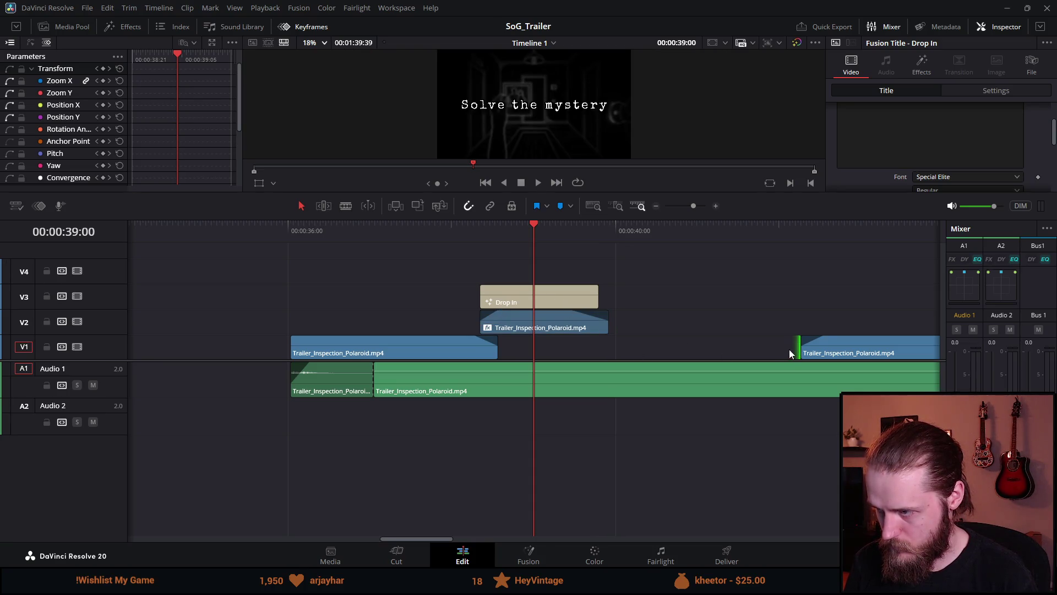
{"action": "left_click_drag", "start_coordinate": [804, 350], "coordinate": [592, 357]}
Step: Trim the next Polaroid shot's video and audio ends to about 41 seconds, enlarge the viewer, and play back
{"action": "key", "text": "ctrl+minus"}
{"action": "key", "text": "ctrl+minus"}
{"action": "key", "text": "ctrl+minus"}
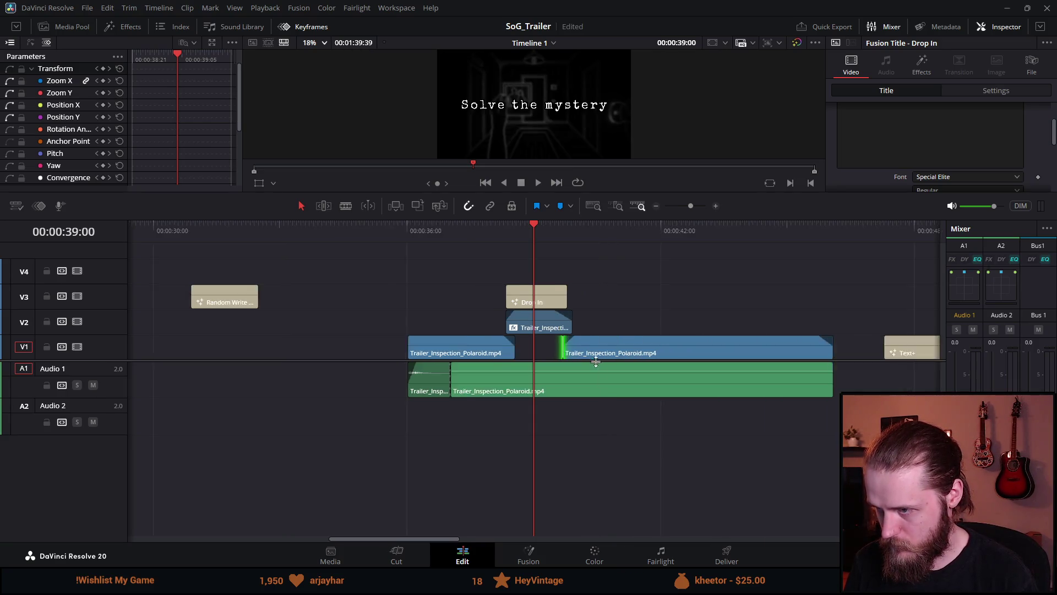
{"action": "left_click_drag", "start_coordinate": [685, 352], "coordinate": [581, 352]}
{"action": "left_click_drag", "start_coordinate": [696, 381], "coordinate": [580, 381]}
{"action": "left_click", "coordinate": [467, 230]}
{"action": "key", "text": "ctrl+equal"}
{"action": "key", "text": "ctrl+equal"}
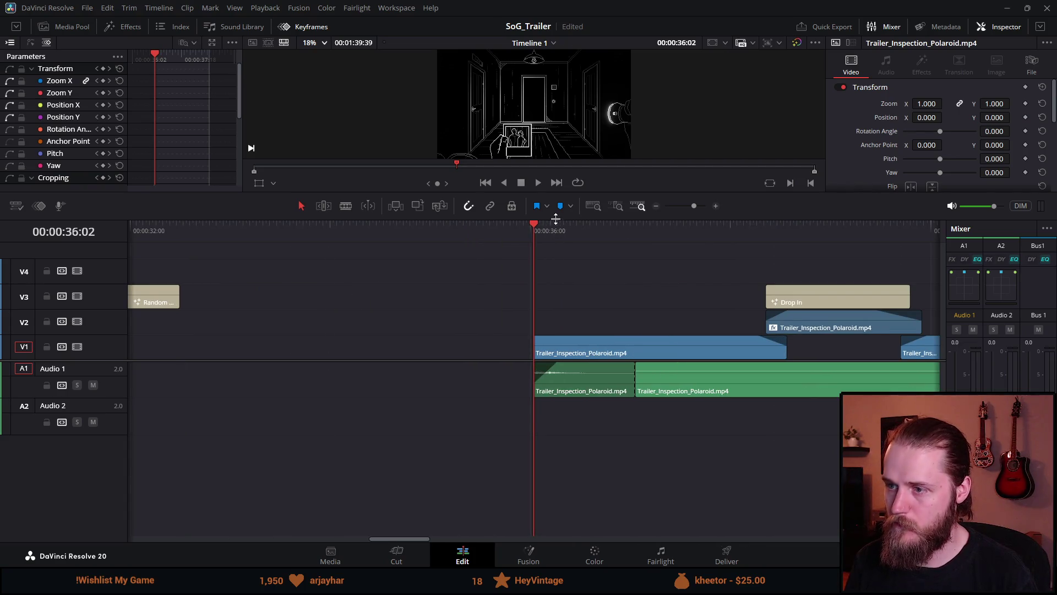
{"action": "left_click_drag", "start_coordinate": [555, 219], "coordinate": [556, 327]}
{"action": "key", "text": "space"}
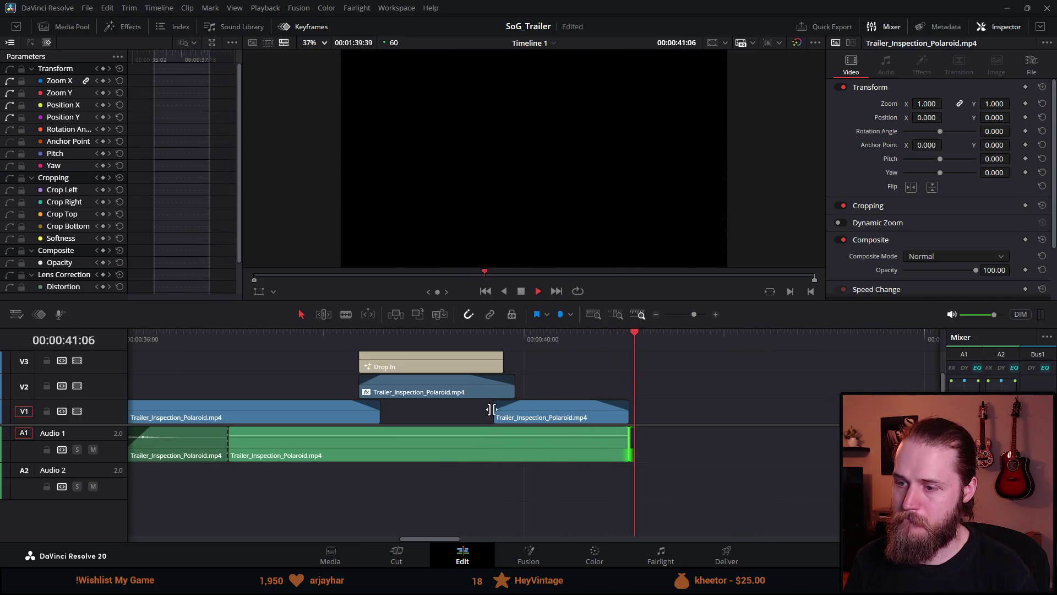
{"action": "left_click", "coordinate": [521, 291]}
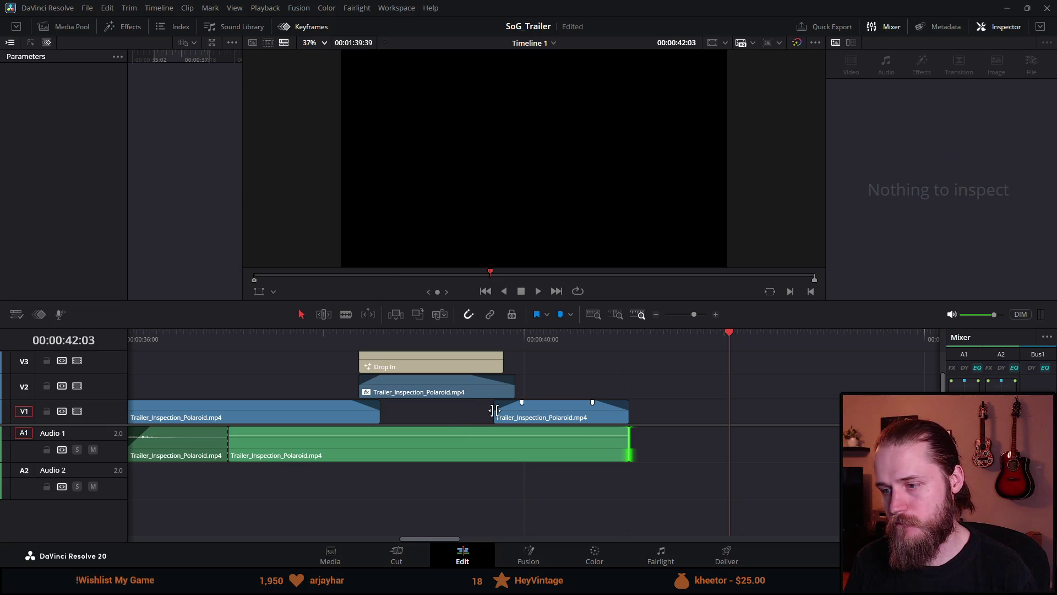
Step: Extend the next shot's start slightly earlier and replay the title section around 00:00:39
{"action": "left_click_drag", "start_coordinate": [492, 414], "coordinate": [476, 415]}
{"action": "left_click", "coordinate": [470, 335]}
{"action": "key", "text": "space"}
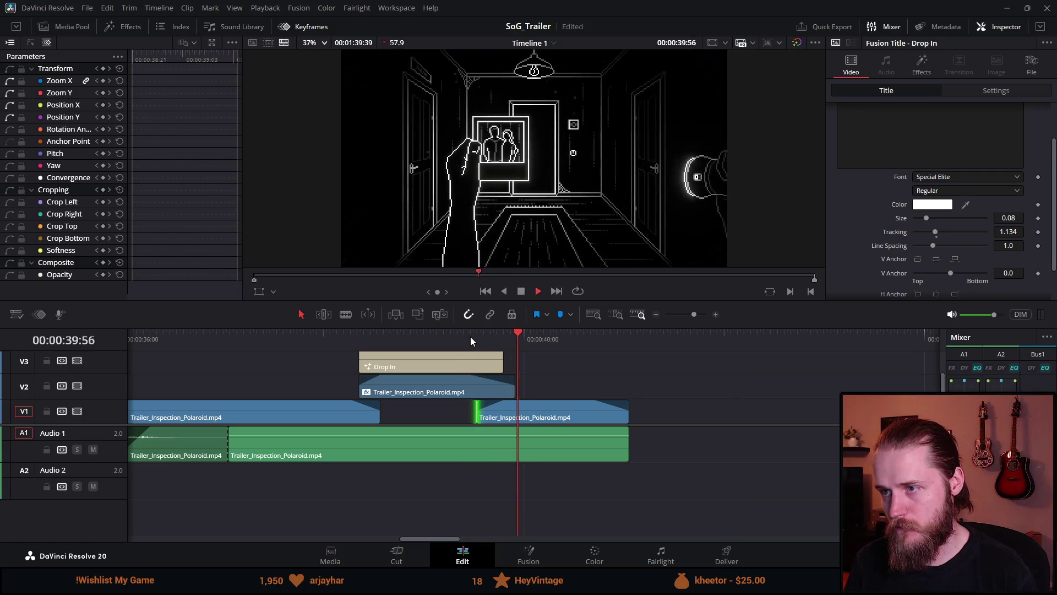
{"action": "scroll", "coordinate": [495, 410], "scroll_direction": "down", "scroll_amount": 3}
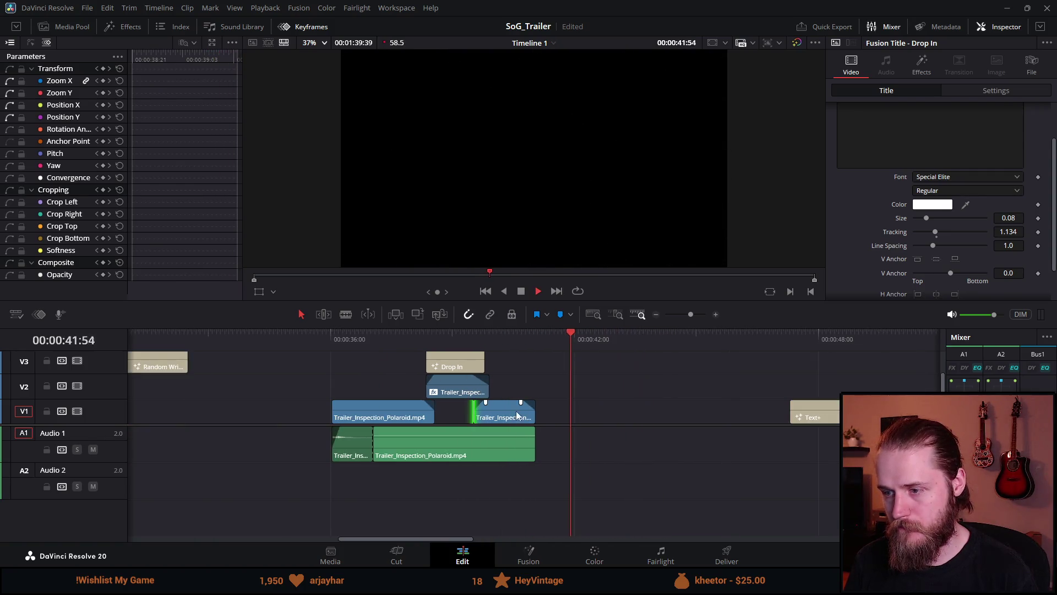
{"action": "left_click", "coordinate": [464, 335]}
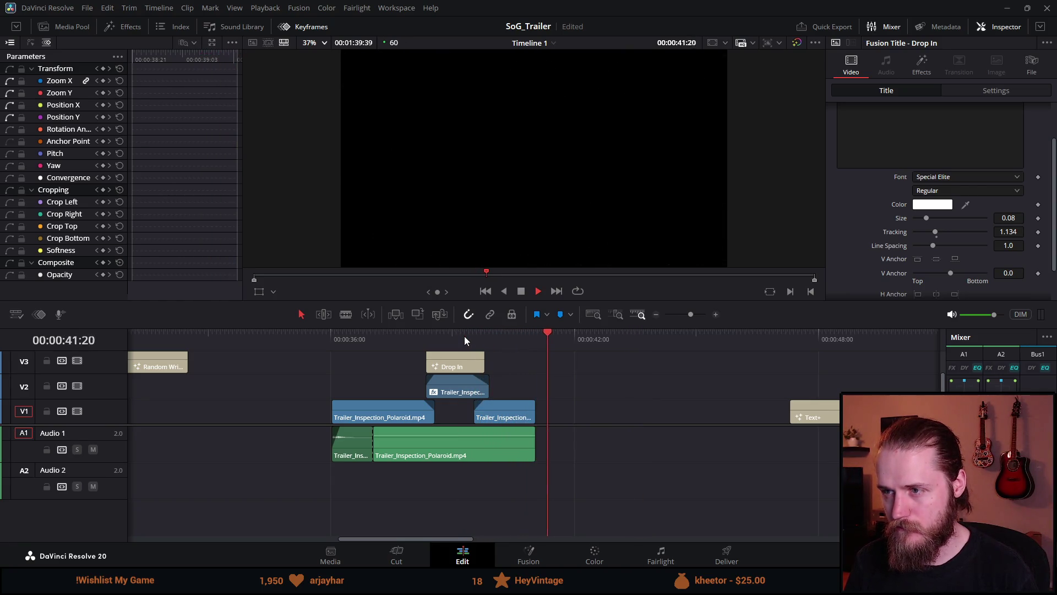
{"action": "left_click", "coordinate": [331, 345]}
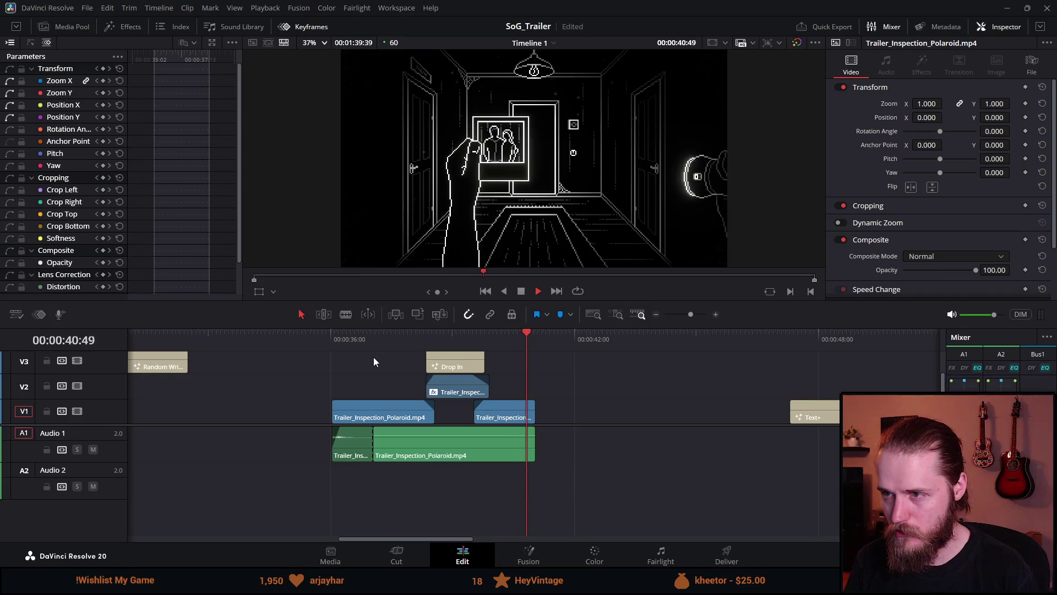
{"action": "left_click", "coordinate": [521, 291]}
{"action": "scroll", "coordinate": [500, 382], "scroll_direction": "down", "scroll_amount": 3}
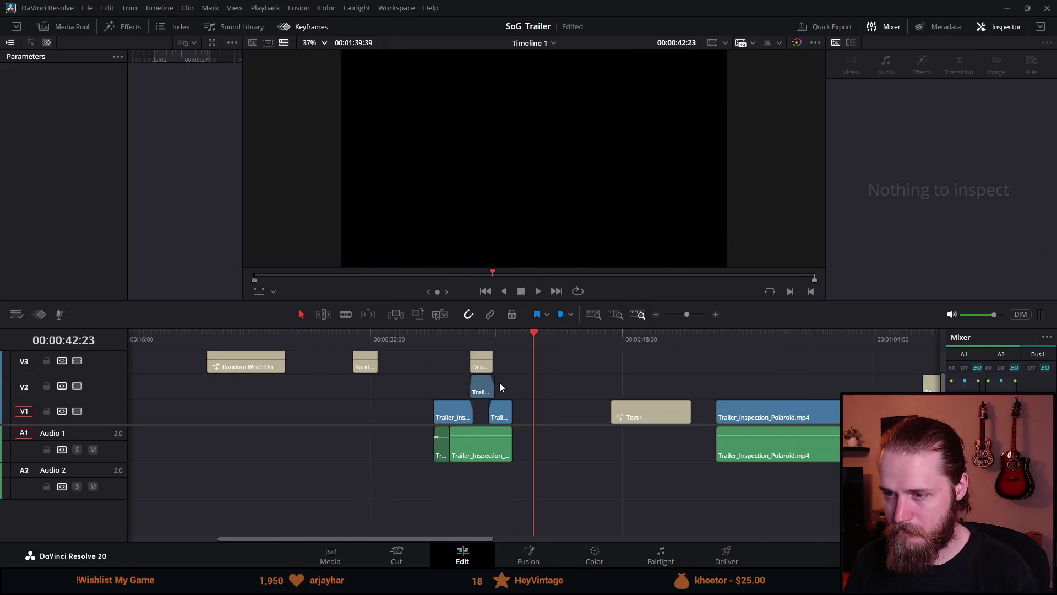
{"action": "scroll", "coordinate": [454, 408], "scroll_direction": "up", "scroll_amount": 1}
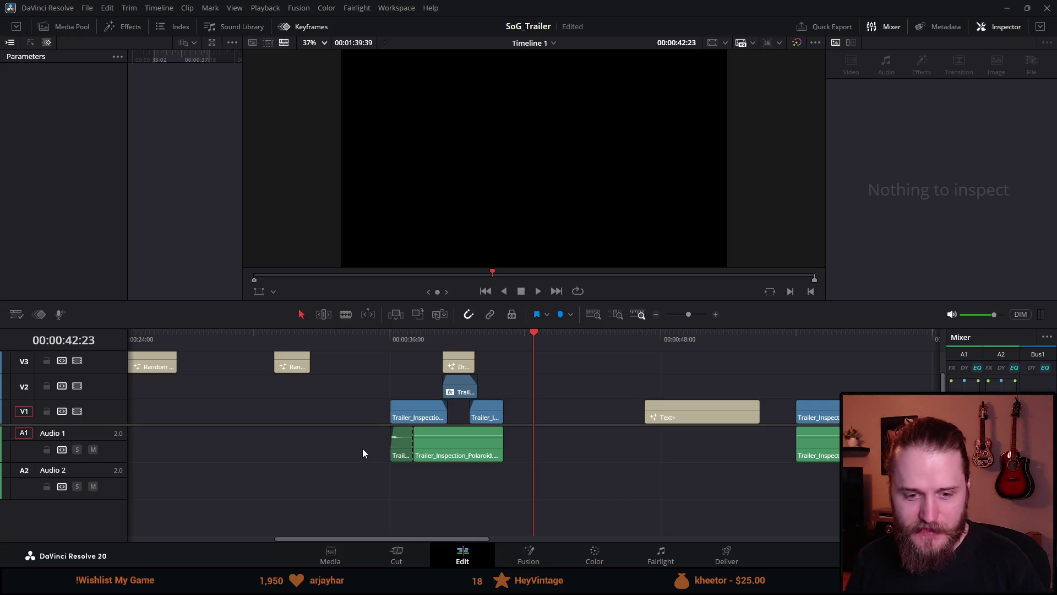
{"action": "scroll", "coordinate": [441, 432], "scroll_direction": "up", "scroll_amount": 3}
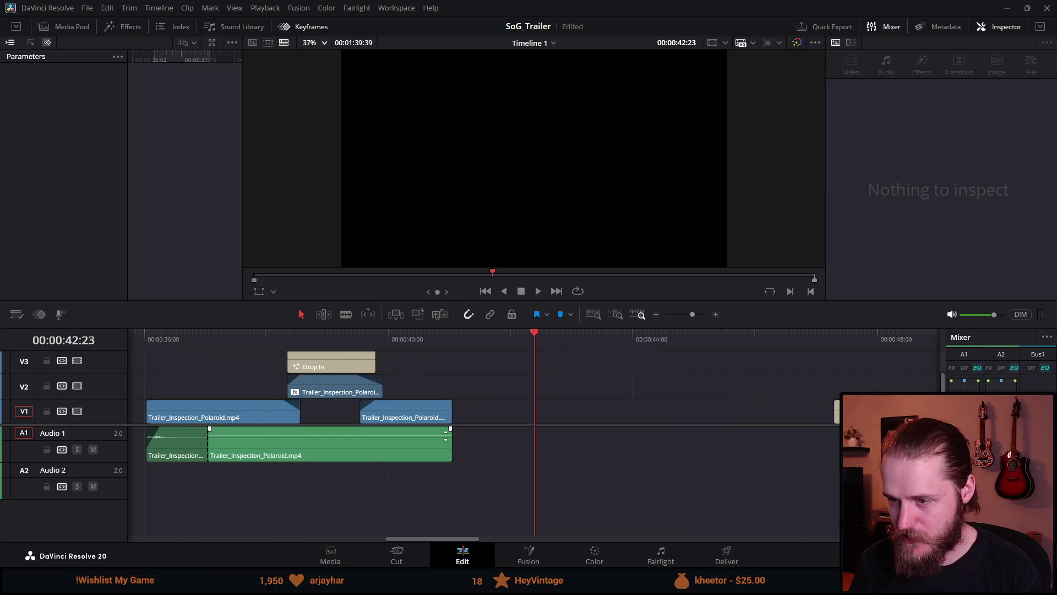
{"action": "left_click", "coordinate": [274, 338]}
{"action": "key", "text": "space"}
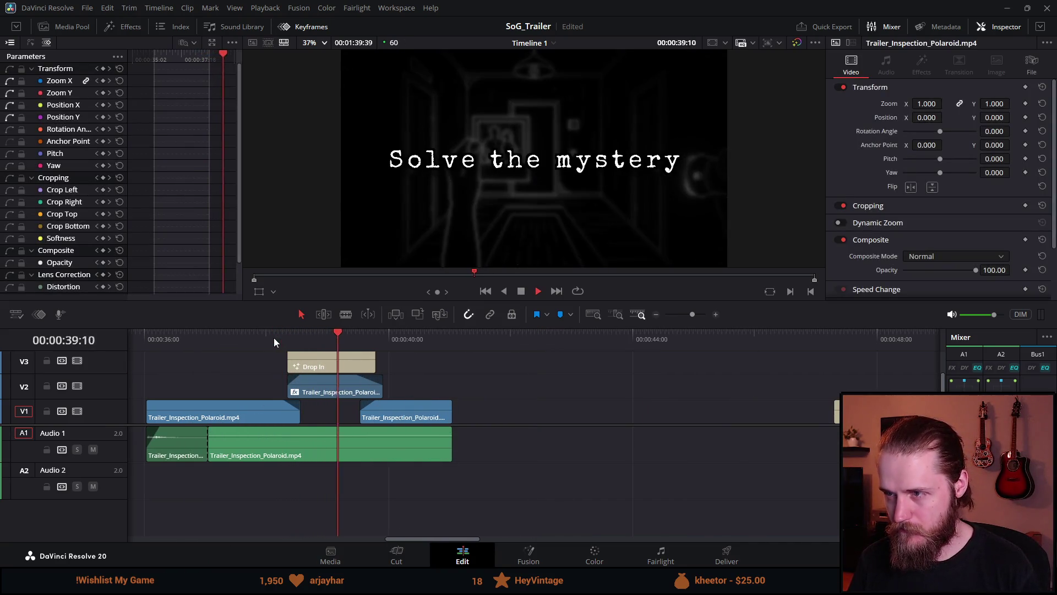
Step: Extend the V2 Polaroid overlay's end and trim the following V1 shot's start slightly later
{"action": "left_click", "coordinate": [259, 334]}
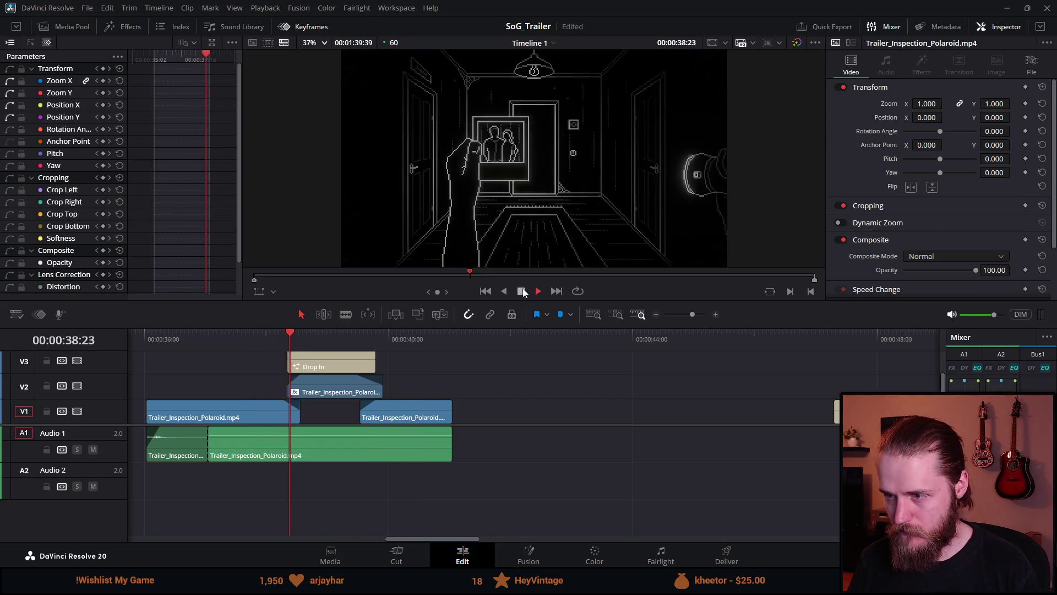
{"action": "key", "text": "space"}
{"action": "mouse_move", "coordinate": [382, 390]}
{"action": "left_mouse_down"}
{"action": "mouse_move", "coordinate": [410, 389]}
{"action": "mouse_move", "coordinate": [397, 363]}
{"action": "mouse_move", "coordinate": [410, 364]}
{"action": "left_mouse_up"}
{"action": "left_click", "coordinate": [378, 335]}
{"action": "key", "text": "space"}
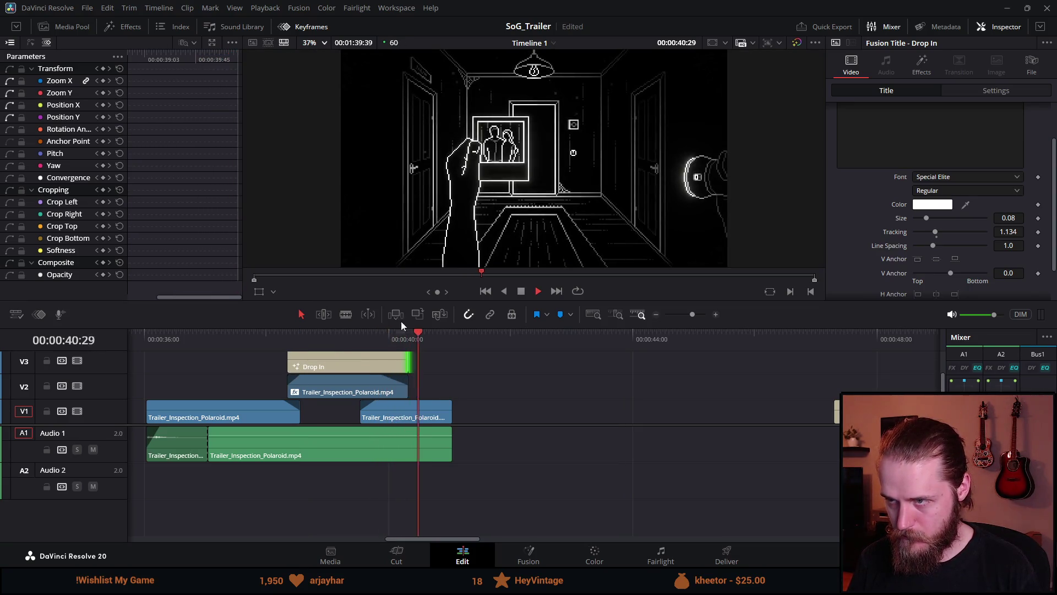
{"action": "key", "text": "space"}
{"action": "mouse_move", "coordinate": [360, 416]}
{"action": "left_mouse_down"}
{"action": "mouse_move", "coordinate": [400, 417]}
{"action": "mouse_move", "coordinate": [381, 417]}
{"action": "left_mouse_up"}
Step: Replay the 'Solve the mystery' title section several times from just before it
{"action": "left_click", "coordinate": [380, 344]}
{"action": "key", "text": "space"}
{"action": "left_click", "coordinate": [378, 333]}
{"action": "left_click", "coordinate": [378, 329]}
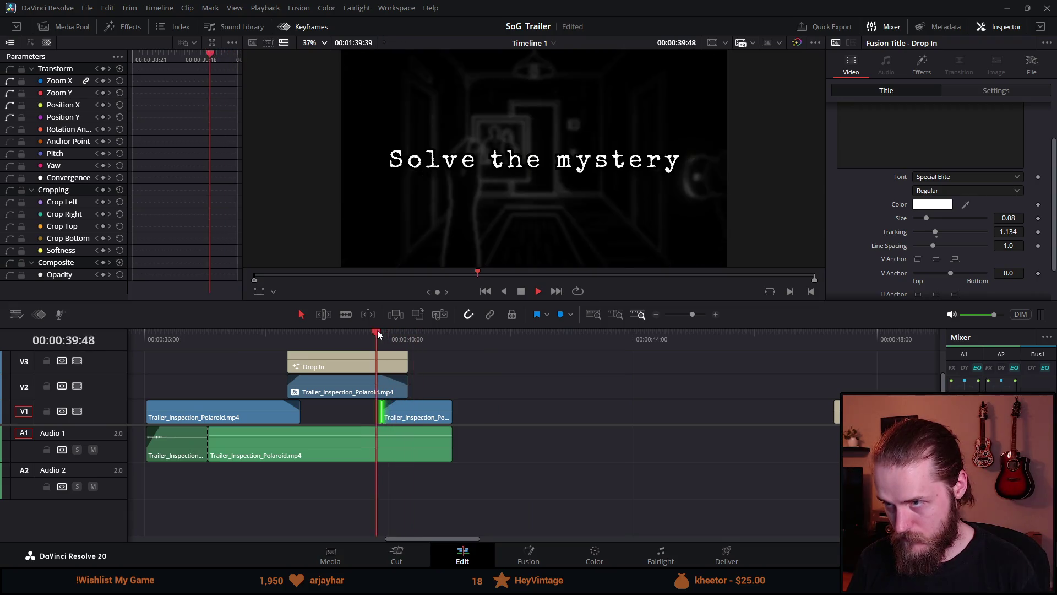
{"action": "left_click", "coordinate": [377, 329]}
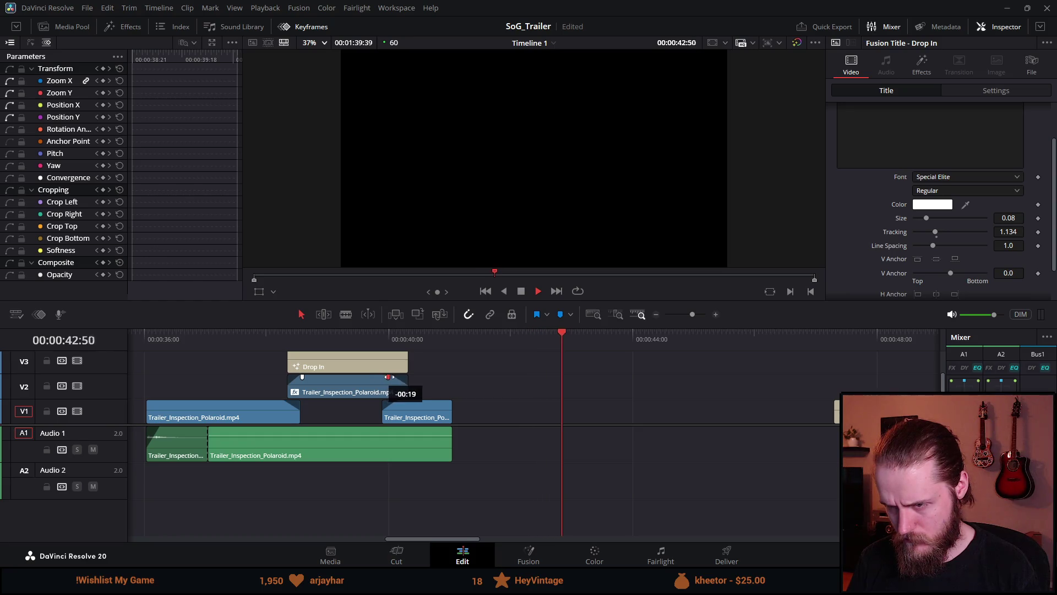
{"action": "left_click", "coordinate": [380, 336]}
{"action": "left_click", "coordinate": [379, 335]}
{"action": "left_click", "coordinate": [371, 337]}
{"action": "left_click", "coordinate": [358, 337]}
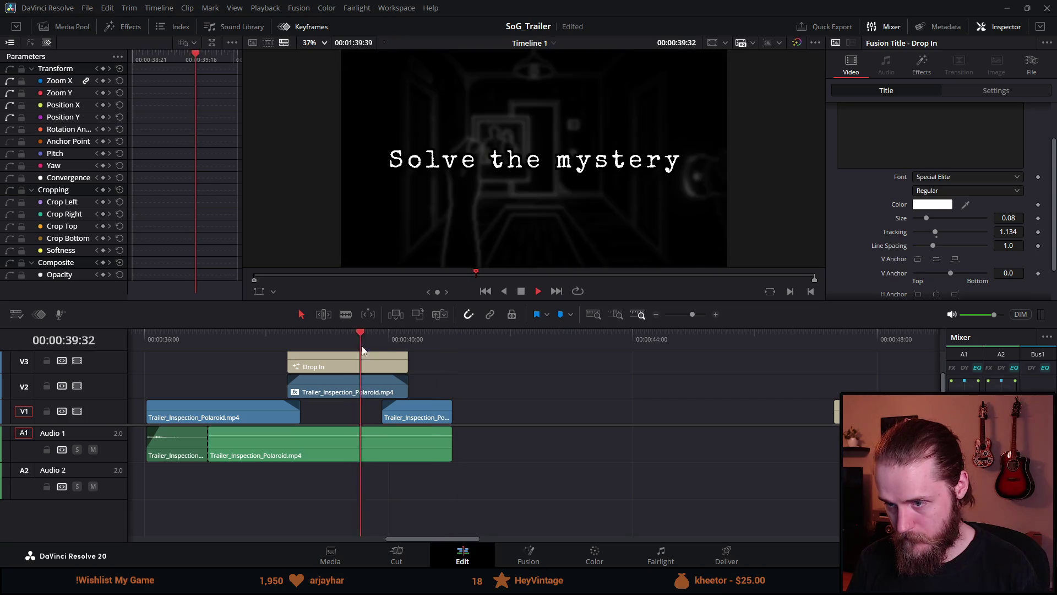
Step: Trim the post-title clip's start a few more frames later and review the cut
{"action": "left_click_drag", "start_coordinate": [376, 416], "coordinate": [390, 417]}
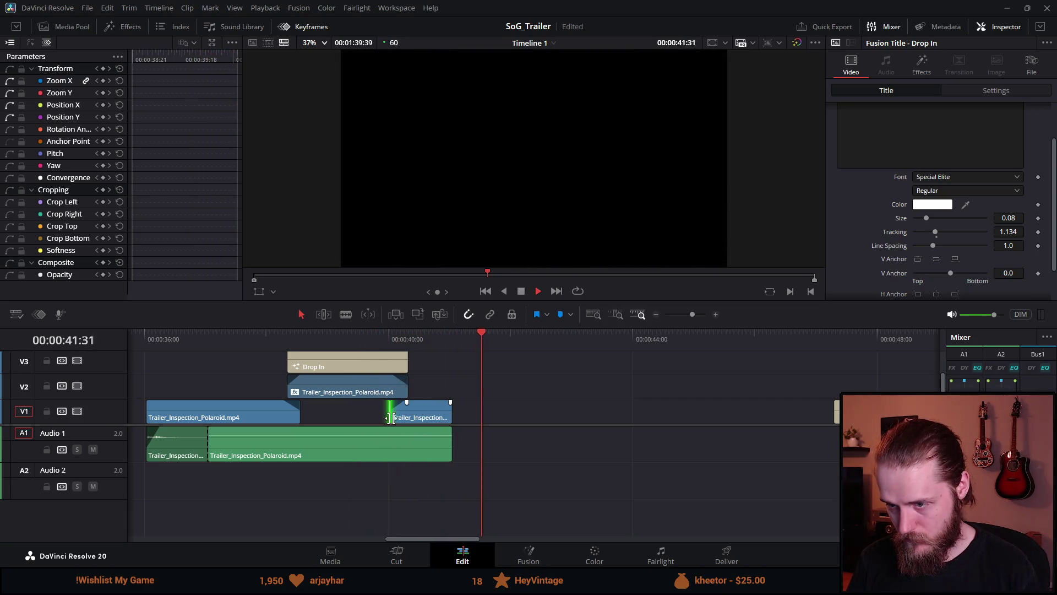
{"action": "left_click", "coordinate": [382, 337]}
{"action": "left_click", "coordinate": [381, 337]}
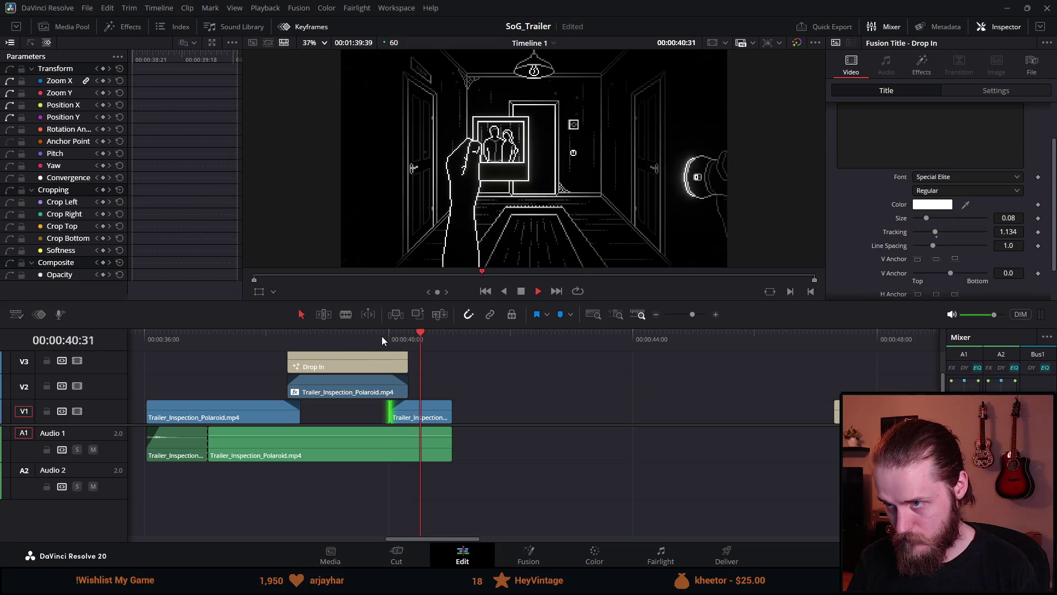
{"action": "left_click", "coordinate": [295, 333]}
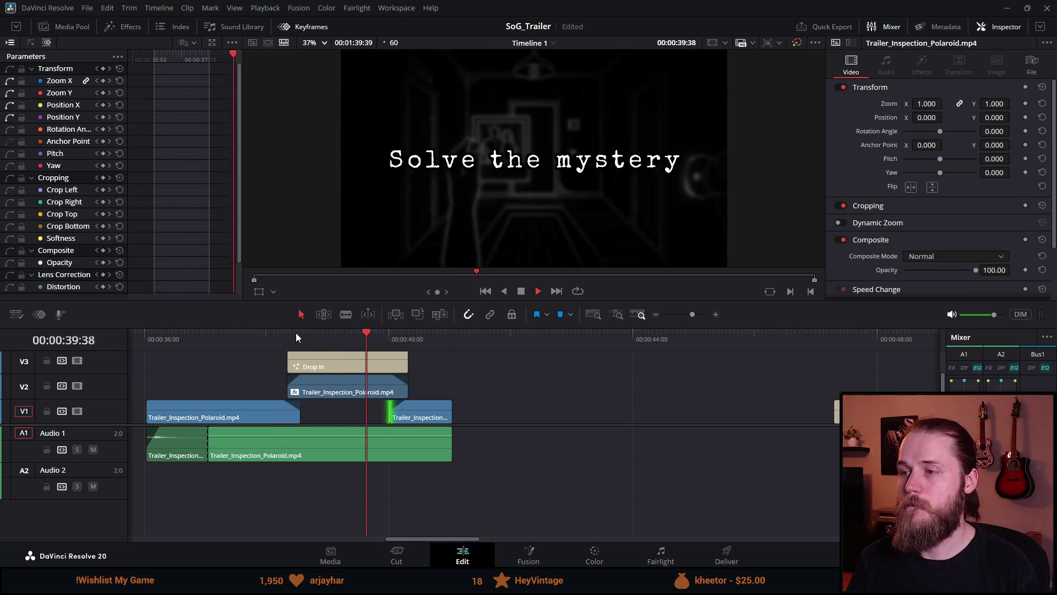
{"action": "scroll", "coordinate": [317, 384], "scroll_direction": "down", "scroll_amount": 3}
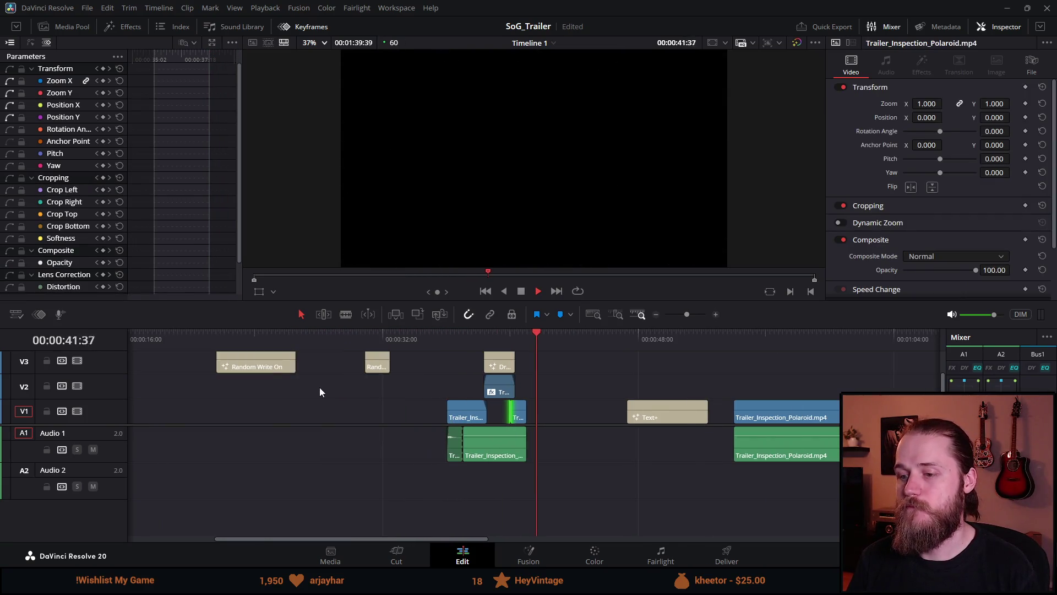
{"action": "left_click", "coordinate": [518, 293]}
{"action": "left_click", "coordinate": [470, 510]}
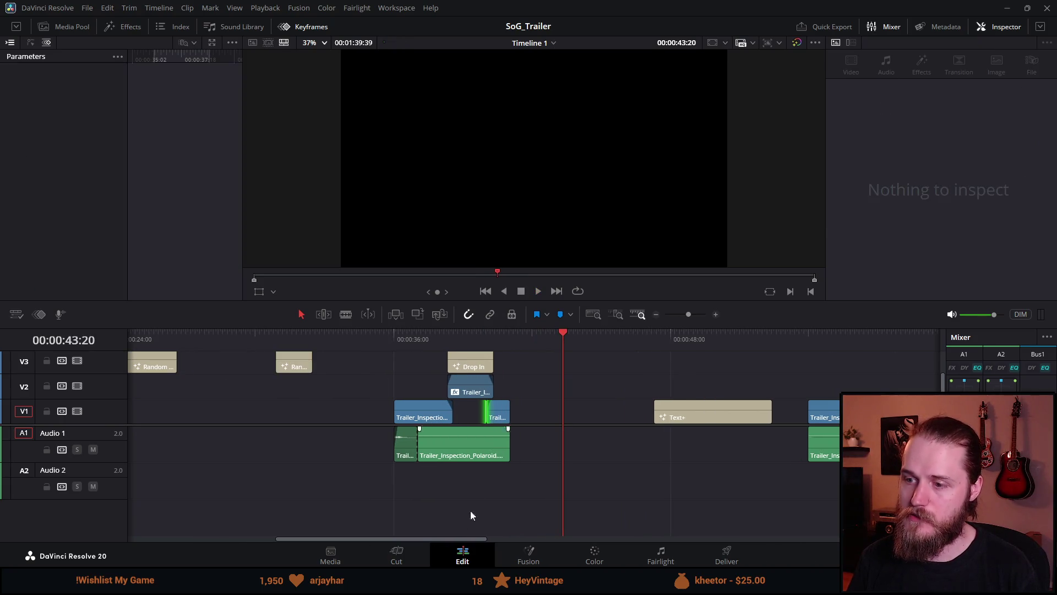
Step: Find the frame before the title appears and play its entrance until fully shown
{"action": "left_click", "coordinate": [447, 336]}
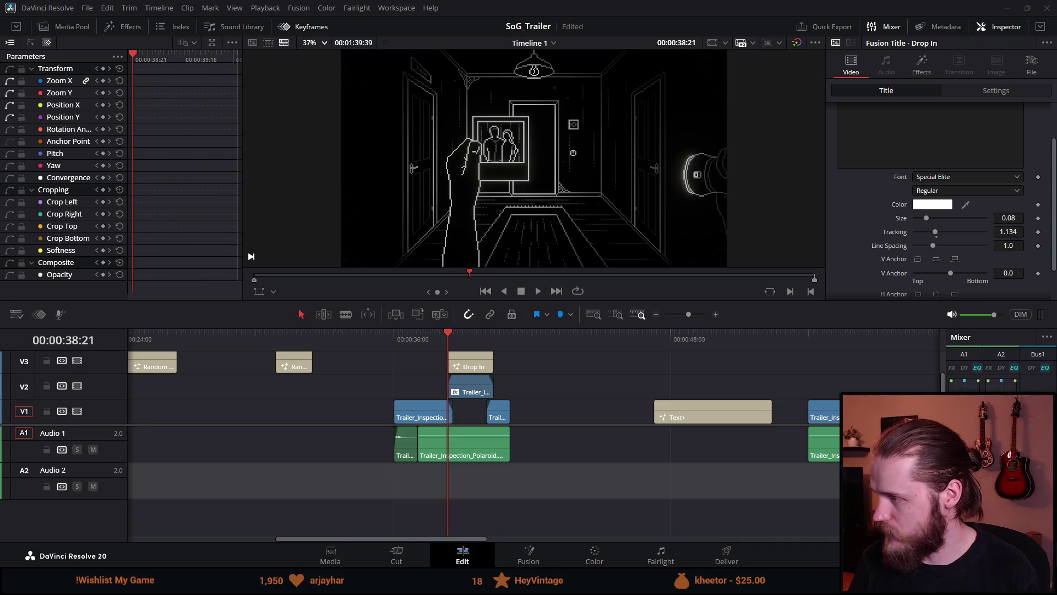
{"action": "left_click", "coordinate": [453, 333]}
{"action": "left_click_drag", "start_coordinate": [458, 333], "coordinate": [449, 338]}
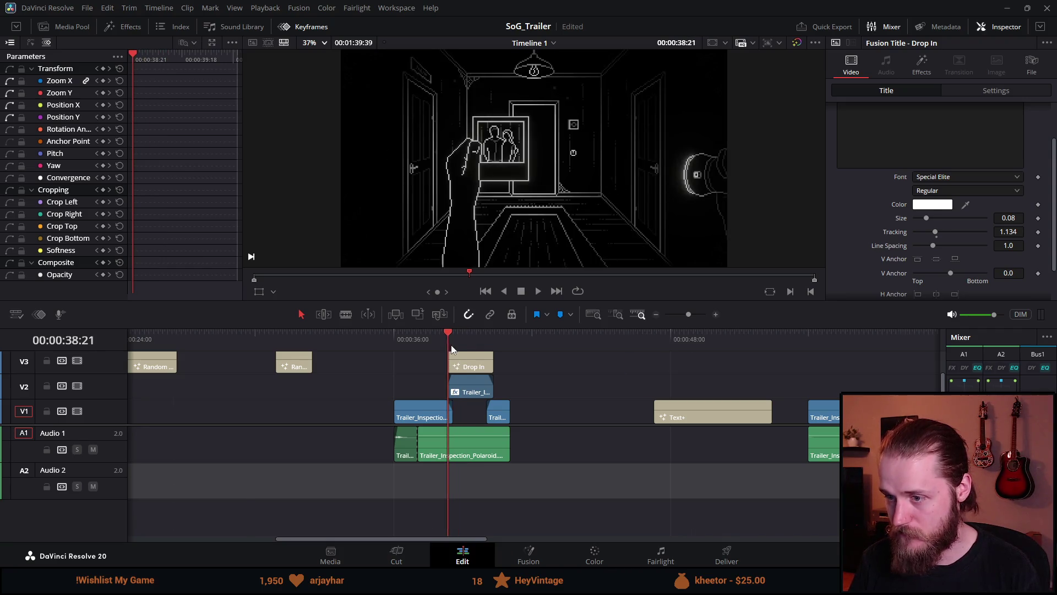
{"action": "scroll", "coordinate": [451, 349], "scroll_direction": "up", "scroll_amount": 5}
{"action": "left_click", "coordinate": [537, 292]}
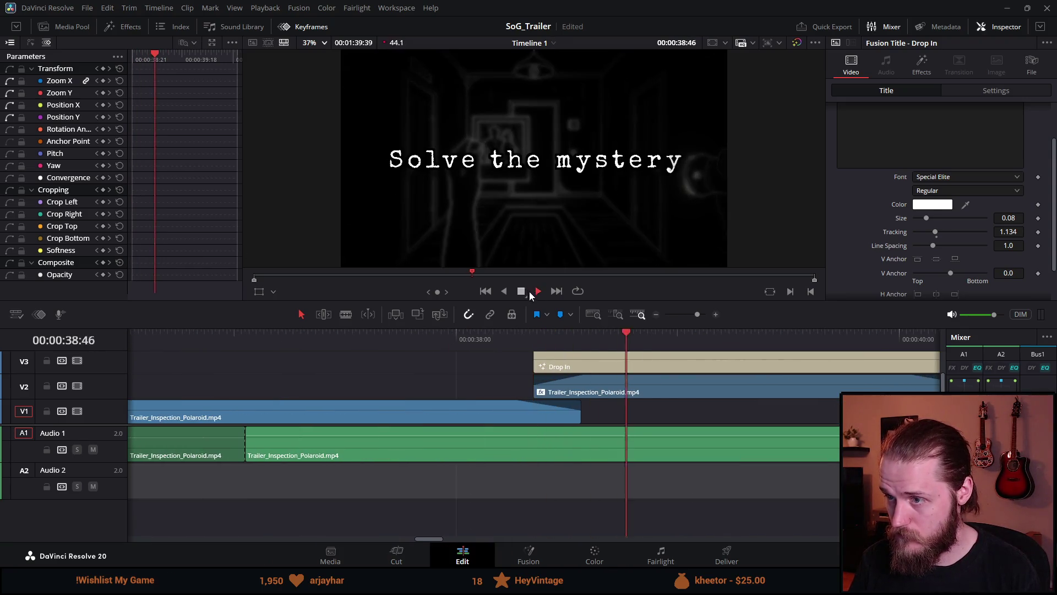
{"action": "left_click", "coordinate": [519, 294]}
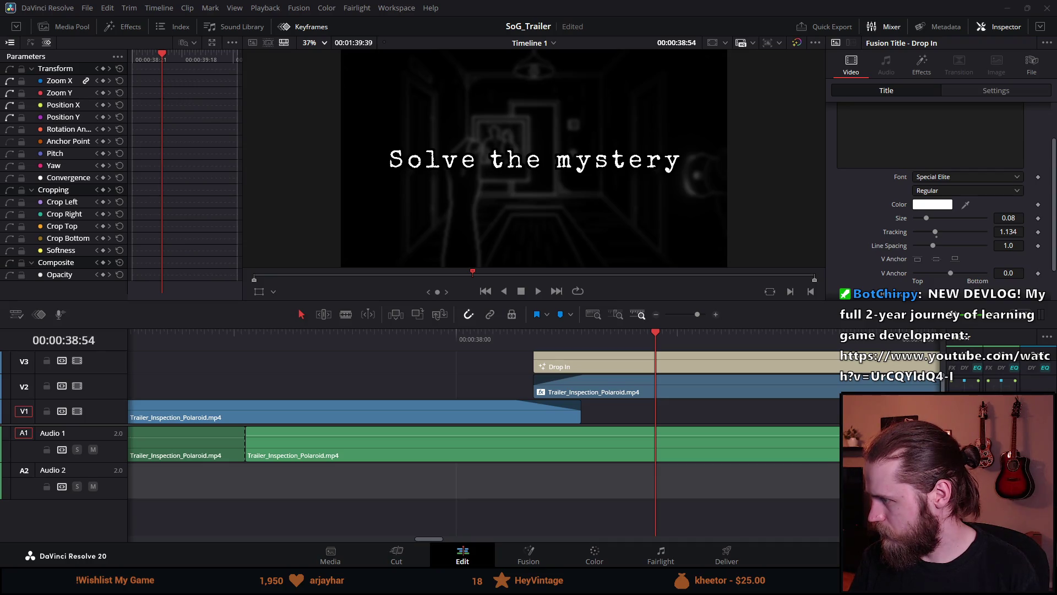
Step: Drop KeyStroke 1–4.wav onto Audio 2 at the Drop In title's start and play them back
{"action": "mouse_move", "coordinate": [826, 441]}
{"action": "left_mouse_down"}
{"action": "mouse_move", "coordinate": [592, 438]}
{"action": "mouse_move", "coordinate": [526, 449]}
{"action": "mouse_move", "coordinate": [532, 496]}
{"action": "mouse_move", "coordinate": [537, 485]}
{"action": "left_mouse_up"}
{"action": "left_click", "coordinate": [480, 335]}
{"action": "key", "text": "space"}
{"action": "scroll", "coordinate": [481, 335], "scroll_direction": "down", "scroll_amount": 2}
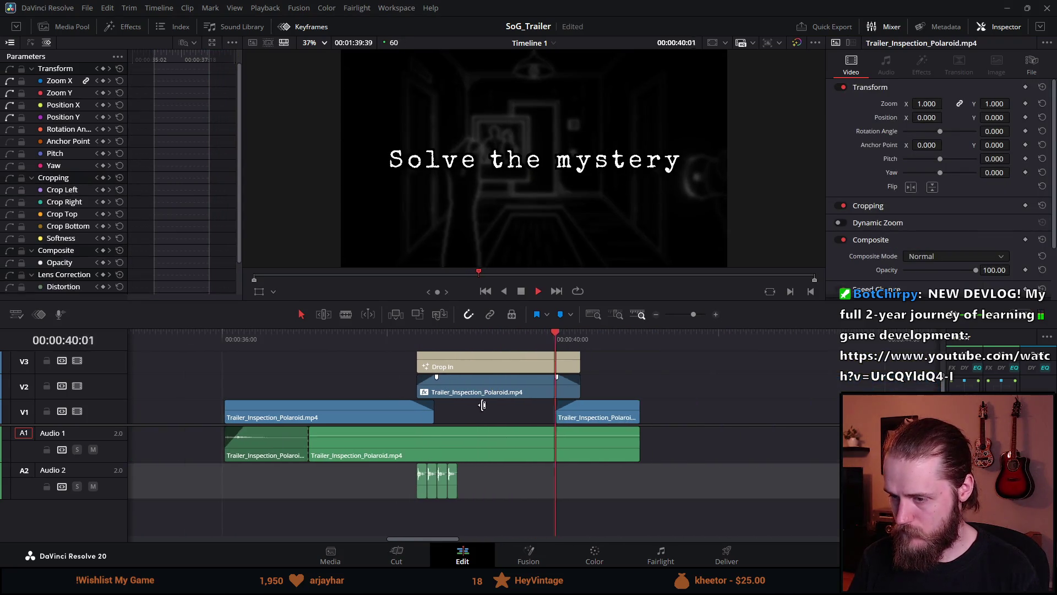
{"action": "key", "text": "space"}
{"action": "scroll", "coordinate": [438, 487], "scroll_direction": "right", "scroll_amount": 3}
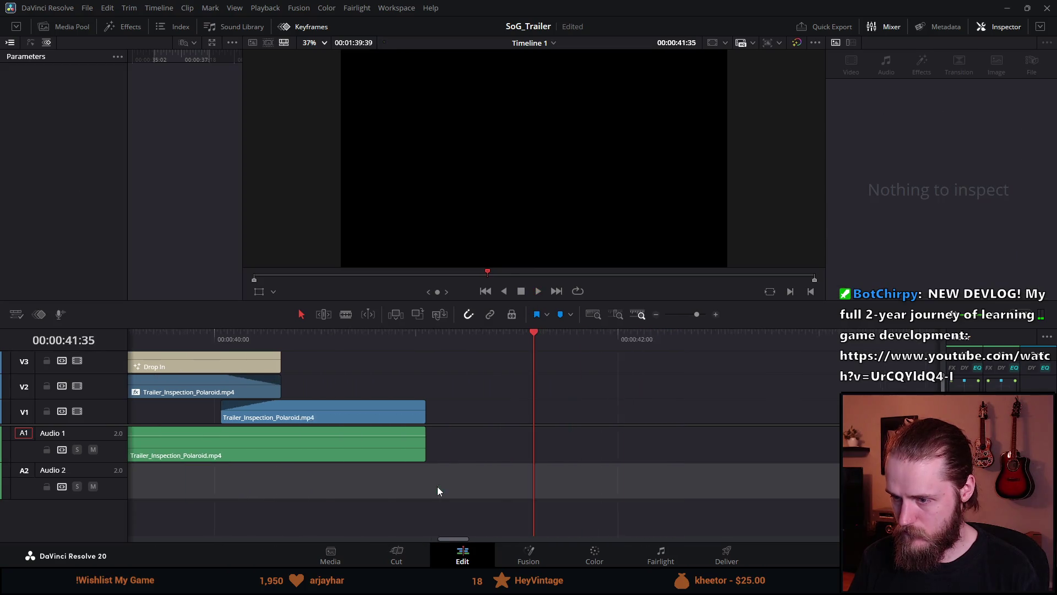
Step: Select all four KeyStroke clips, try lowering KeyStroke 2's volume, then undo it
{"action": "mouse_move", "coordinate": [363, 483]}
{"action": "left_mouse_down"}
{"action": "mouse_move", "coordinate": [658, 480]}
{"action": "mouse_move", "coordinate": [567, 498]}
{"action": "left_mouse_up"}
{"action": "scroll", "coordinate": [564, 490], "scroll_direction": "up", "scroll_amount": 2}
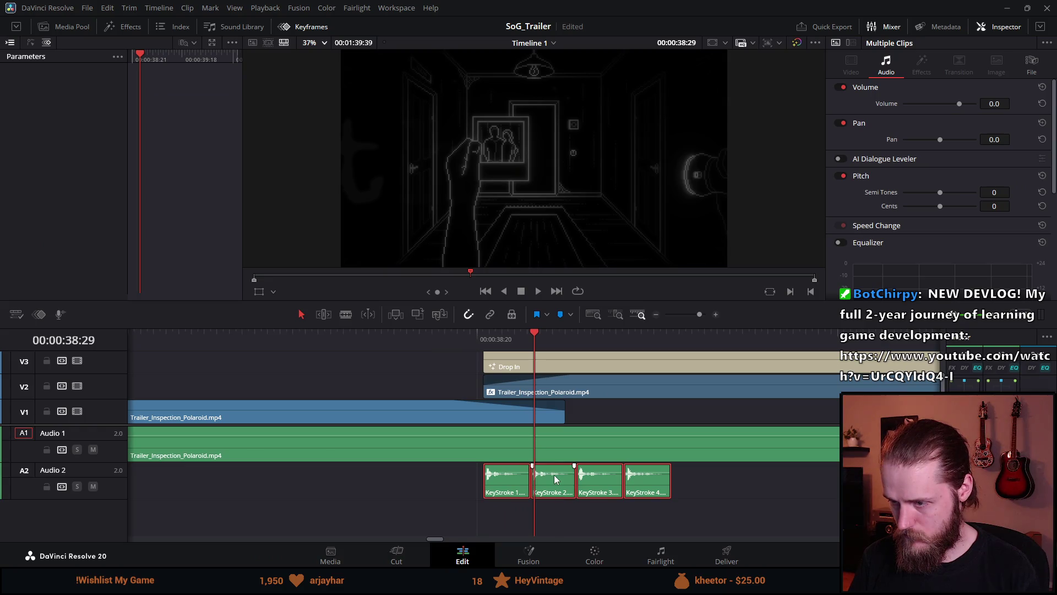
{"action": "left_click_drag", "start_coordinate": [559, 472], "coordinate": [560, 477]}
{"action": "key", "text": "ctrl+z"}
{"action": "scroll", "coordinate": [559, 493], "scroll_direction": "up", "scroll_amount": 2}
{"action": "scroll", "coordinate": [558, 494], "scroll_direction": "up", "scroll_amount": 1}
{"action": "scroll", "coordinate": [559, 494], "scroll_direction": "down", "scroll_amount": 3}
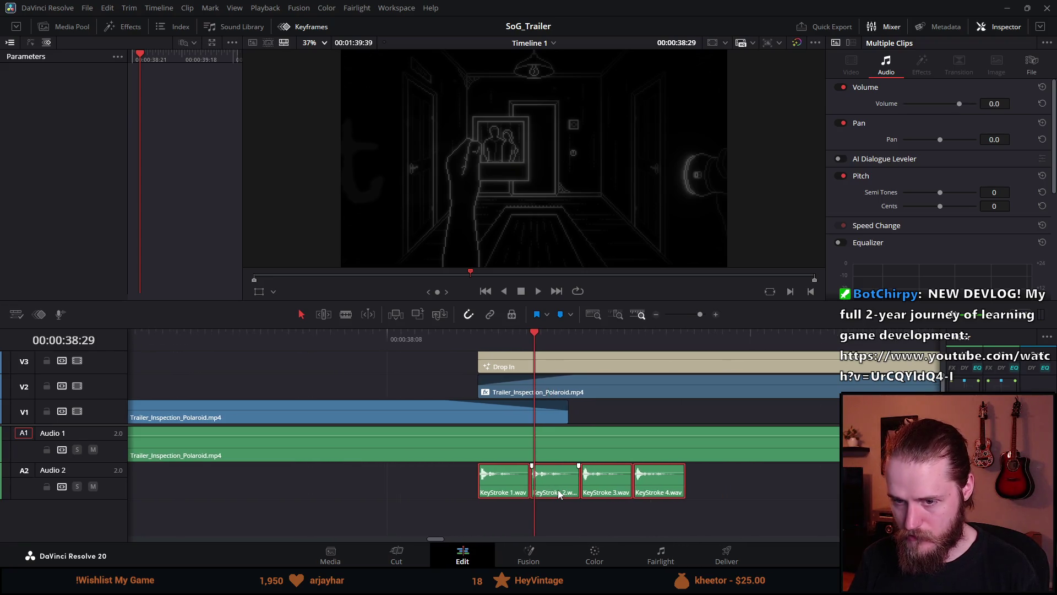
{"action": "scroll", "coordinate": [558, 493], "scroll_direction": "up", "scroll_amount": 1}
{"action": "scroll", "coordinate": [558, 490], "scroll_direction": "up", "scroll_amount": 1}
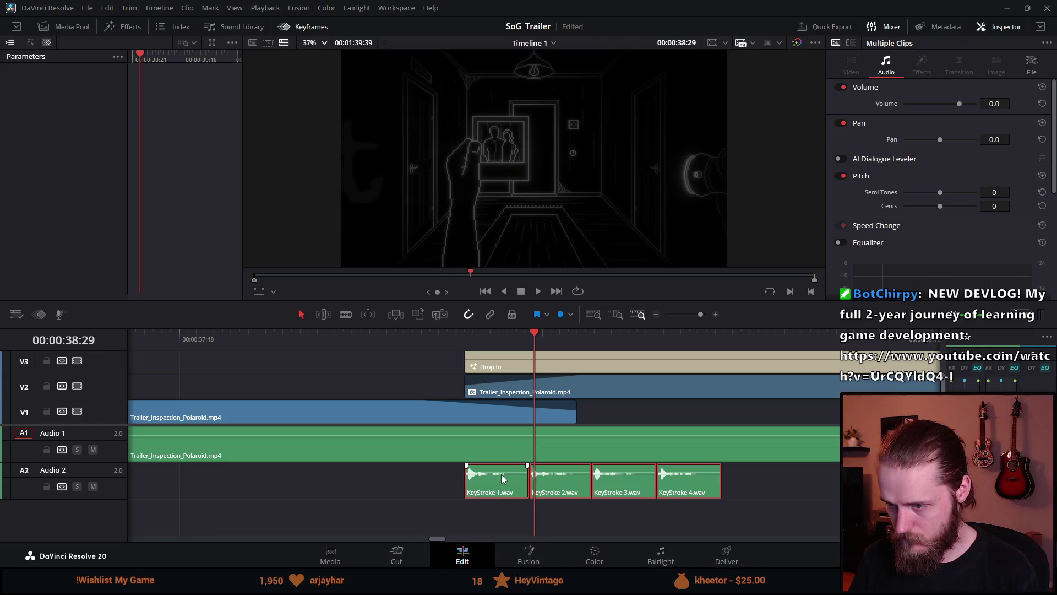
Step: Try lowering KeyStroke 3's volume with KeyStroke 4 selected, then undo and clear the selection
{"action": "left_click", "coordinate": [786, 500]}
{"action": "left_click", "coordinate": [691, 488]}
{"action": "left_click", "coordinate": [633, 484], "text": "ctrl"}
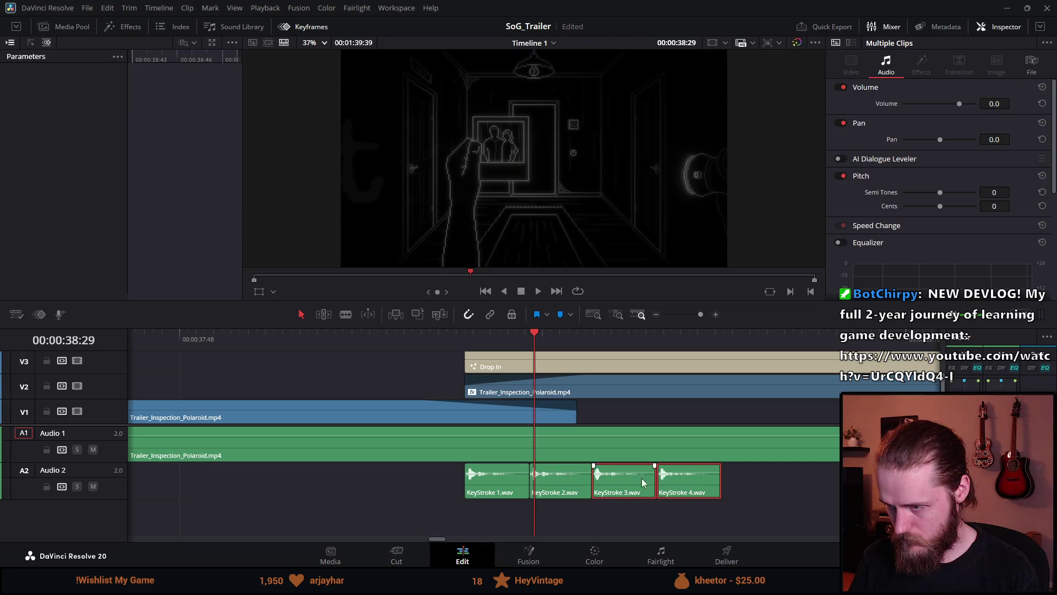
{"action": "left_click_drag", "start_coordinate": [631, 470], "coordinate": [631, 474]}
{"action": "key", "text": "ctrl+z"}
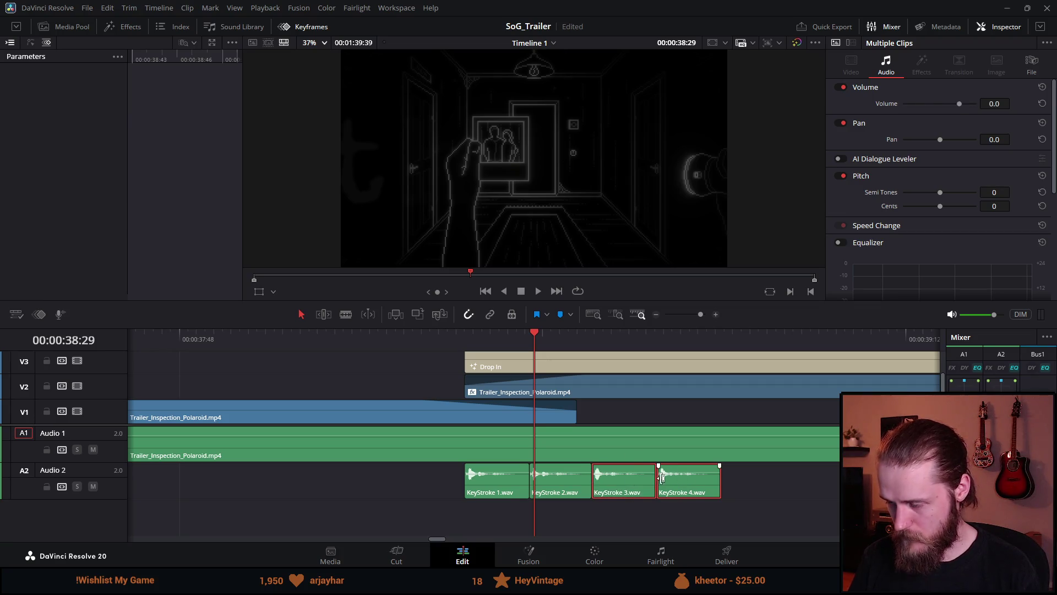
{"action": "key", "text": "ctrl+shift+a"}
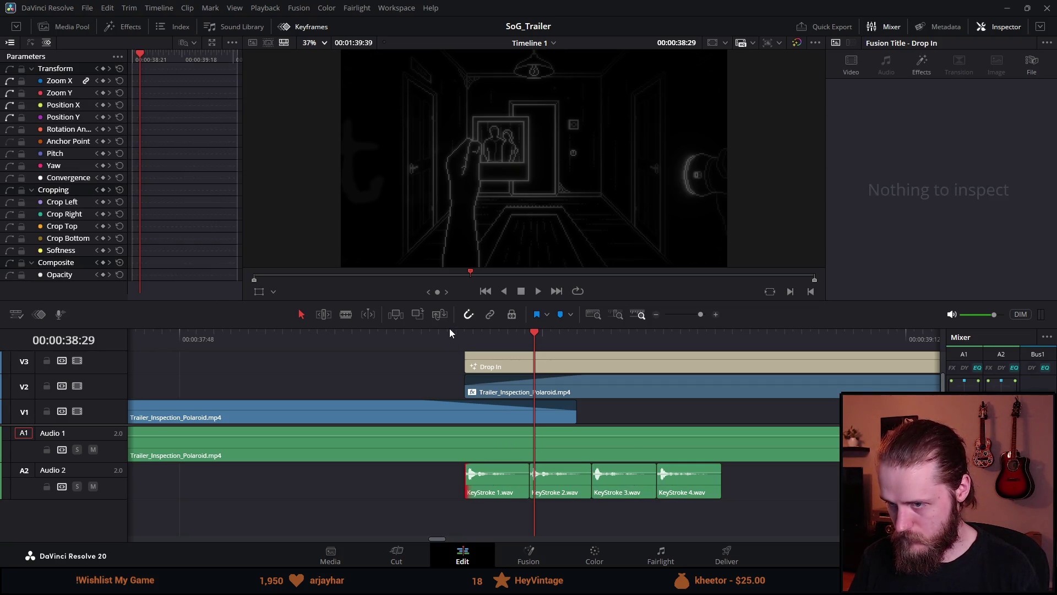
Step: Replay the title from 38:20 and 37:46, then park the playhead where the title begins
{"action": "left_click", "coordinate": [456, 332]}
{"action": "key", "text": "space"}
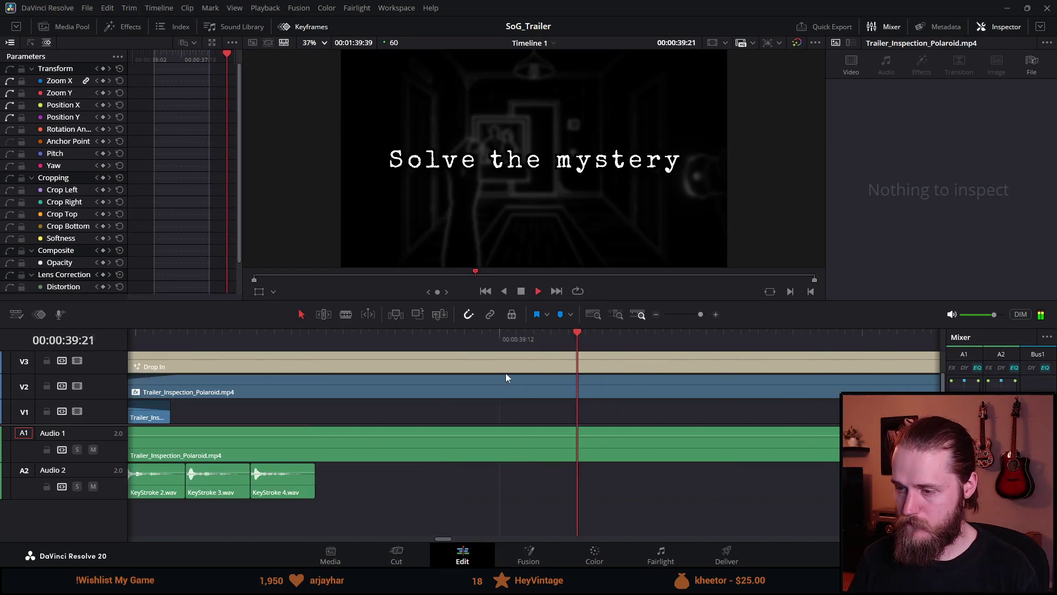
{"action": "scroll", "coordinate": [320, 394], "scroll_direction": "down", "scroll_amount": 3}
{"action": "left_click", "coordinate": [352, 336]}
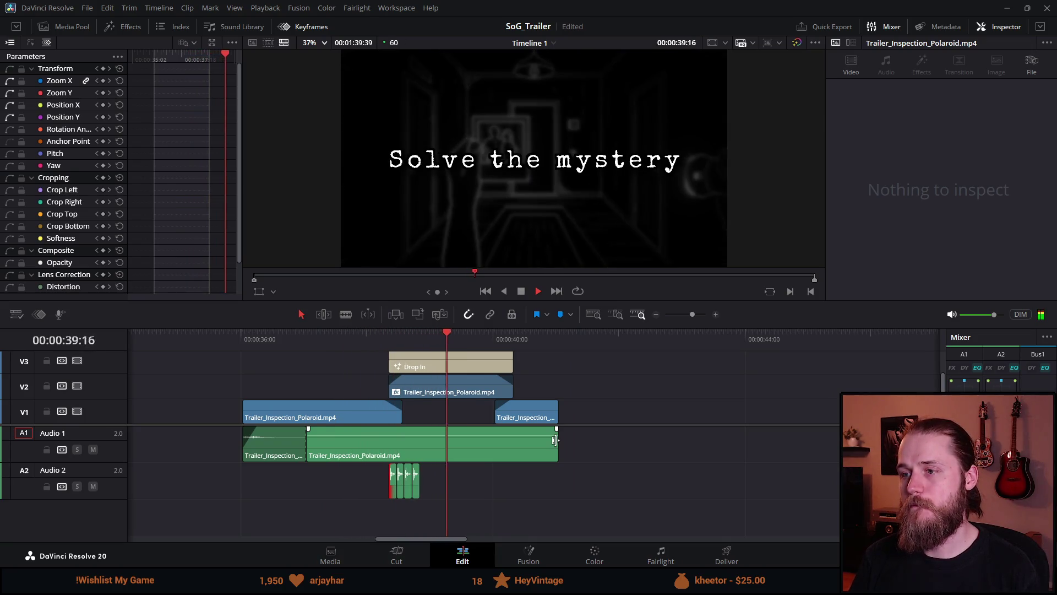
{"action": "left_click", "coordinate": [521, 291]}
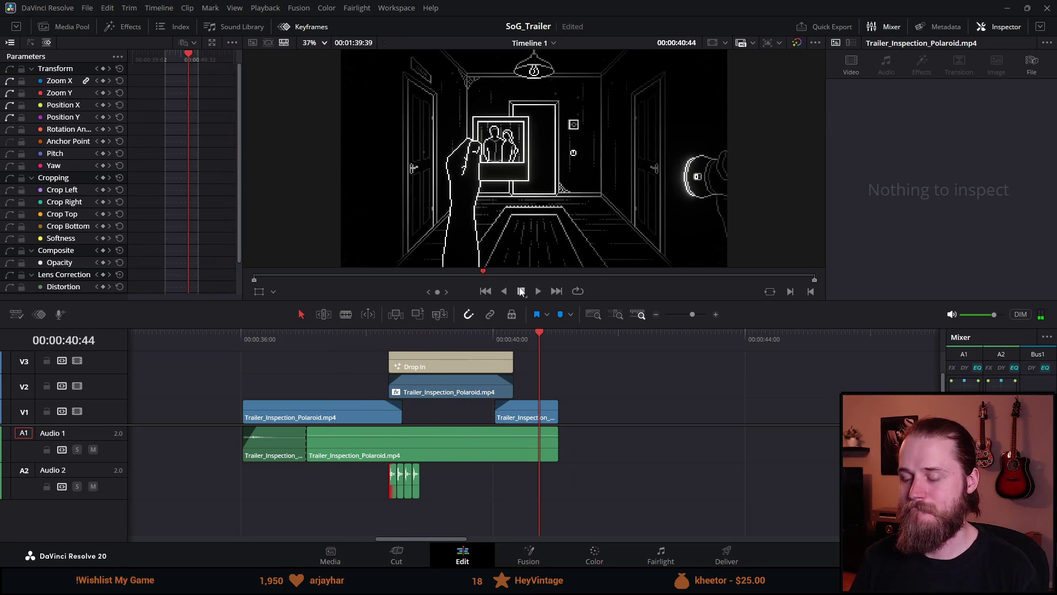
{"action": "scroll", "coordinate": [375, 488], "scroll_direction": "up", "scroll_amount": 2}
{"action": "left_click", "coordinate": [326, 333]}
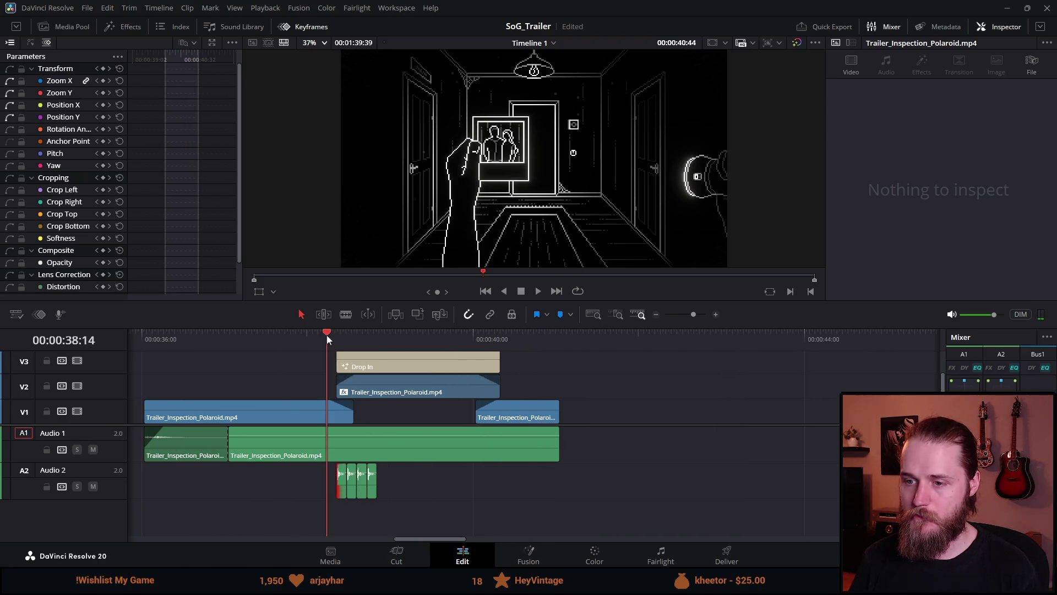
{"action": "scroll", "coordinate": [379, 402], "scroll_direction": "up", "scroll_amount": 4}
{"action": "left_click_drag", "start_coordinate": [528, 332], "coordinate": [653, 334]}
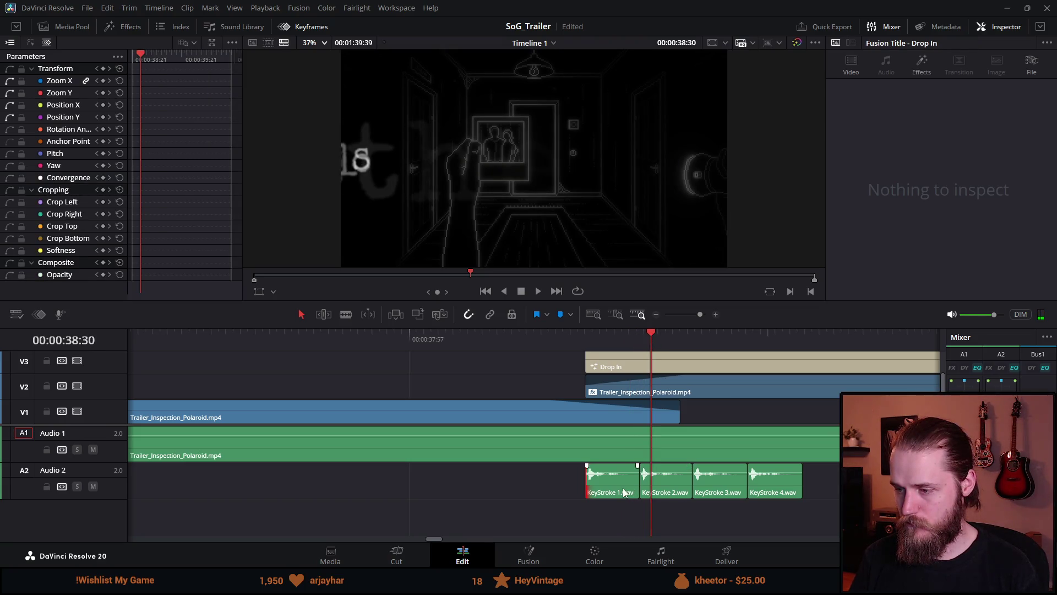
Step: Close the gaps between KeyStroke 1–4, then shift all four later on Audio 2
{"action": "left_click", "coordinate": [665, 490]}
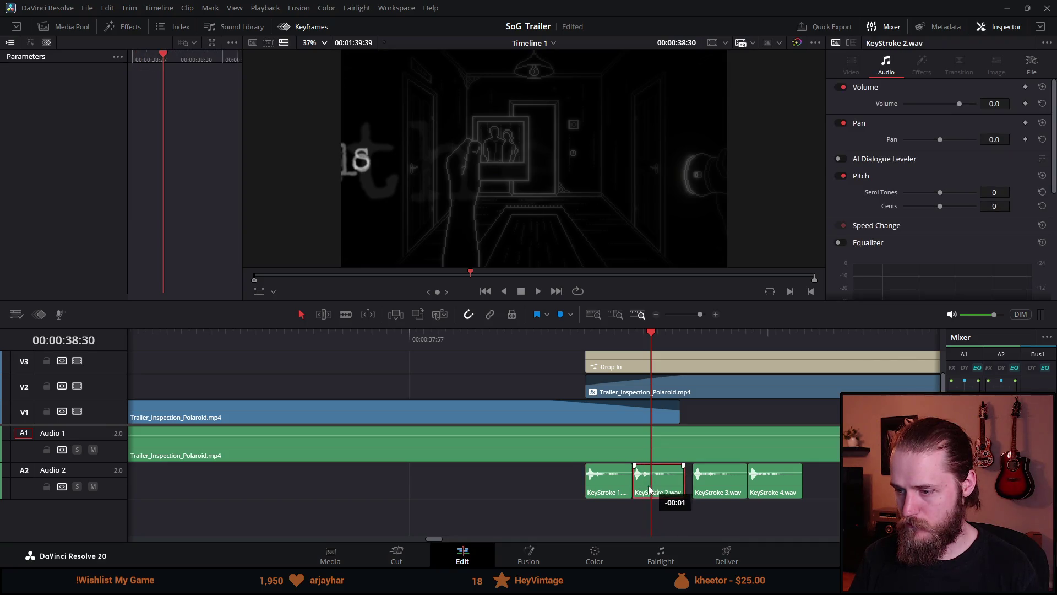
{"action": "left_click_drag", "start_coordinate": [648, 487], "coordinate": [632, 485]}
{"action": "left_click_drag", "start_coordinate": [714, 481], "coordinate": [653, 488]}
{"action": "left_click", "coordinate": [712, 489]}
{"action": "left_click_drag", "start_coordinate": [776, 489], "coordinate": [691, 494]}
{"action": "left_click_drag", "start_coordinate": [770, 466], "coordinate": [547, 498]}
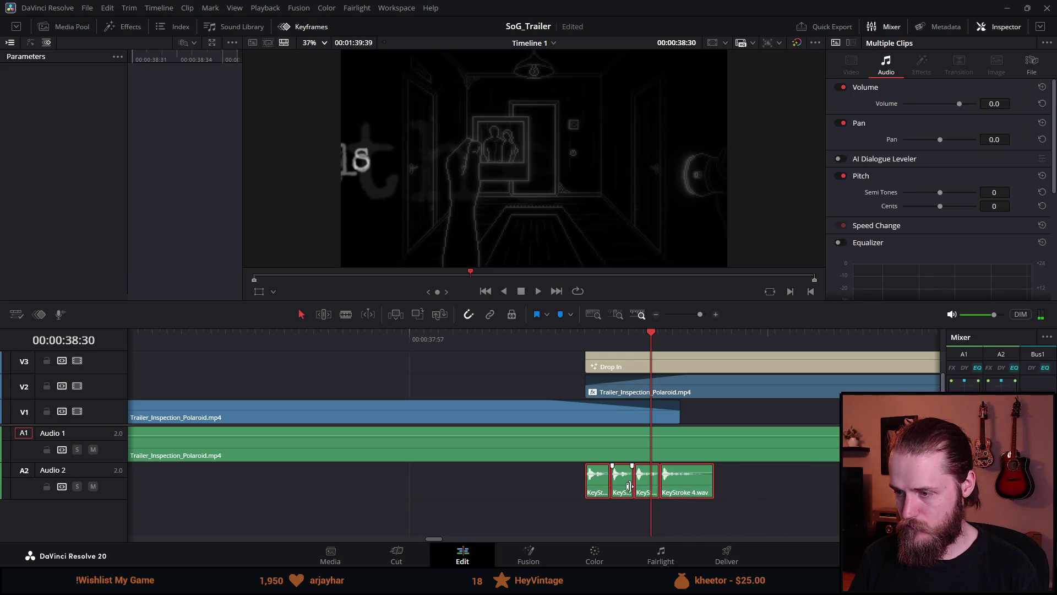
{"action": "left_click_drag", "start_coordinate": [628, 486], "coordinate": [694, 487]}
Step: Scrub through the title to check keystroke timing, then play it from 38:20
{"action": "left_click", "coordinate": [608, 336]}
{"action": "left_click_drag", "start_coordinate": [608, 335], "coordinate": [770, 330]}
{"action": "left_click_drag", "start_coordinate": [805, 333], "coordinate": [521, 337]}
{"action": "scroll", "coordinate": [579, 385], "scroll_direction": "down", "scroll_amount": 5}
{"action": "key", "text": "space"}
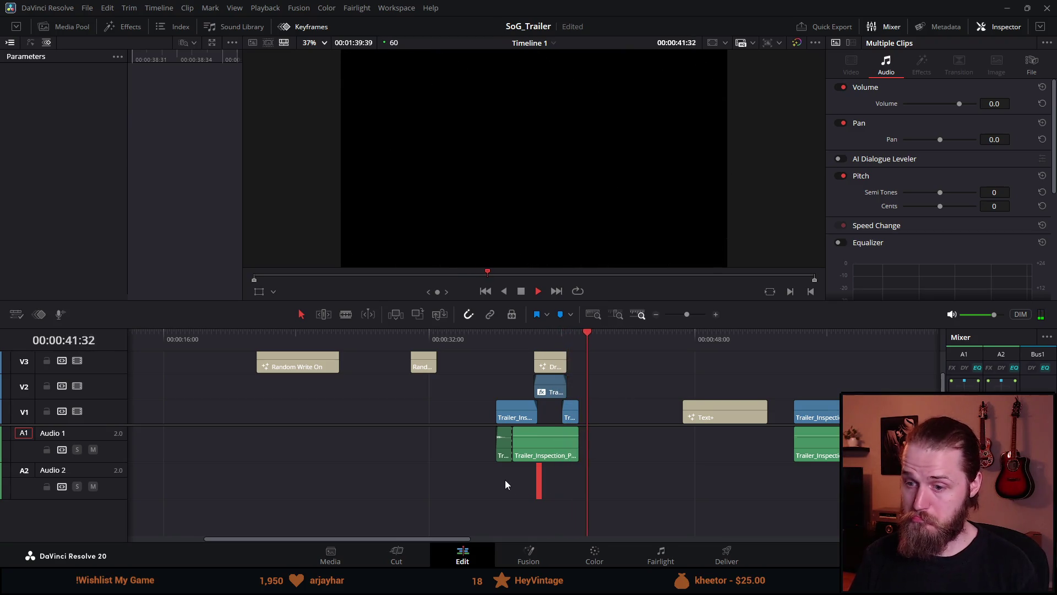
Step: Jump back to the 'Solve the mystery' title and stop playback there
{"action": "scroll", "coordinate": [504, 480], "scroll_direction": "down", "scroll_amount": 4}
{"action": "scroll", "coordinate": [438, 511], "scroll_direction": "up", "scroll_amount": 3}
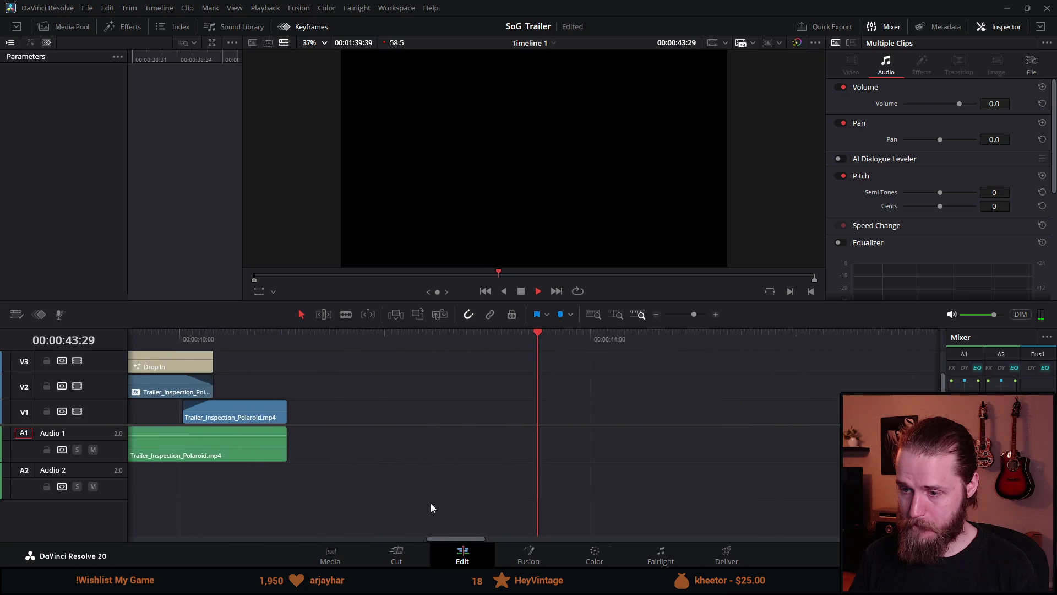
{"action": "left_click", "coordinate": [417, 332]}
{"action": "key", "text": "space"}
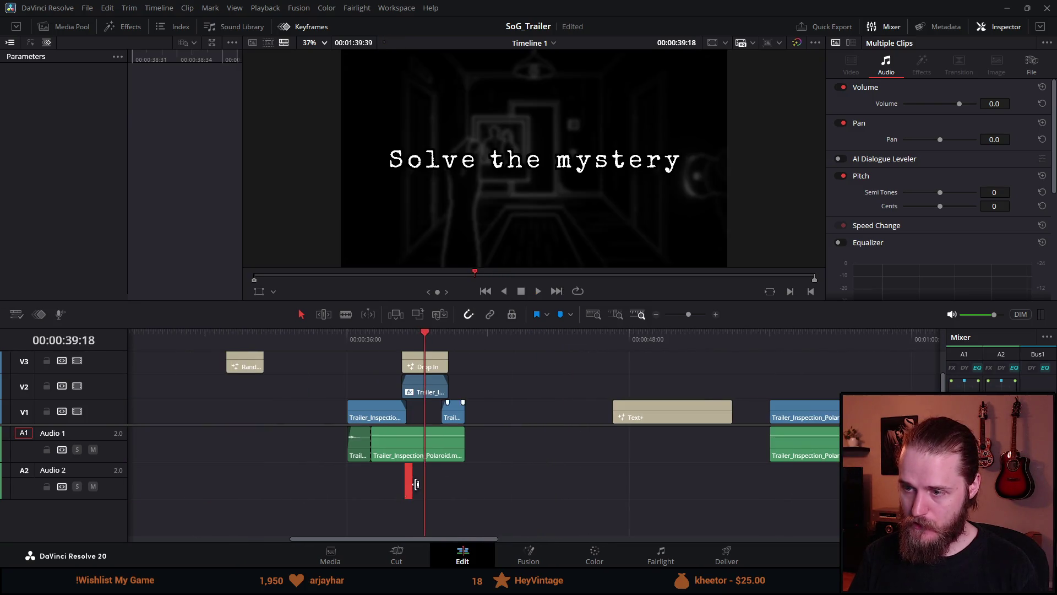
{"action": "scroll", "coordinate": [403, 491], "scroll_direction": "up", "scroll_amount": 4}
{"action": "right_click", "coordinate": [67, 514]}
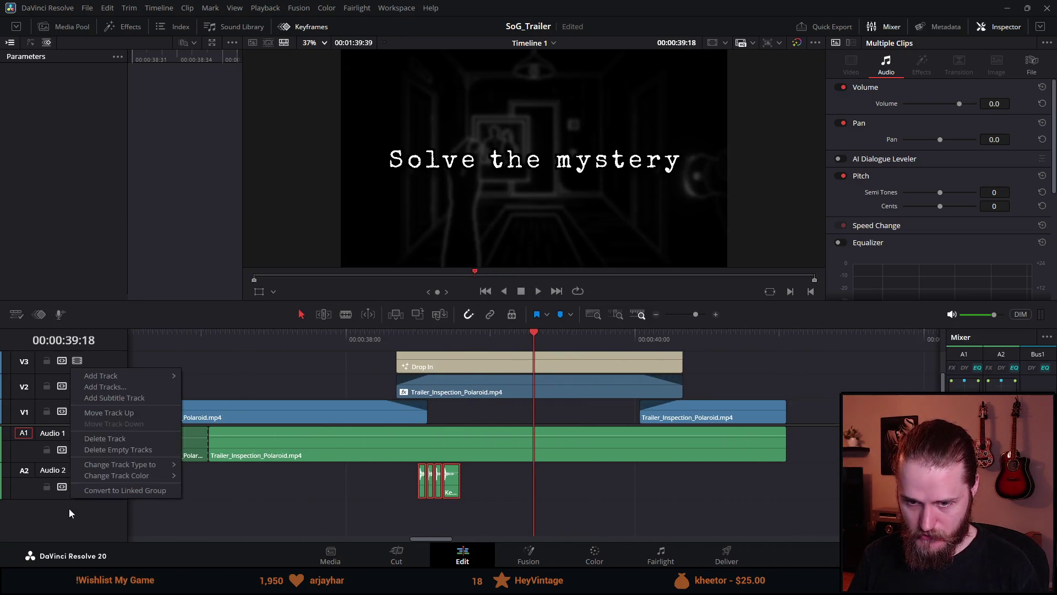
Step: Add a stereo audio track and drag the KeyStroke clips from Audio 2 onto Audio 3
{"action": "mouse_move", "coordinate": [127, 396]}
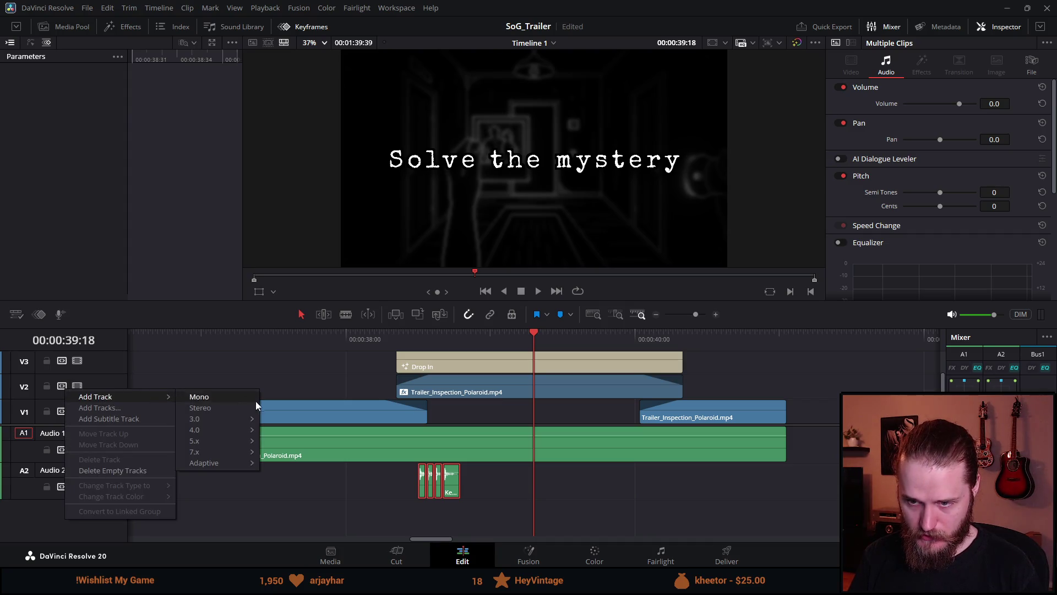
{"action": "left_click", "coordinate": [237, 410]}
{"action": "left_click_drag", "start_coordinate": [452, 491], "coordinate": [454, 515]}
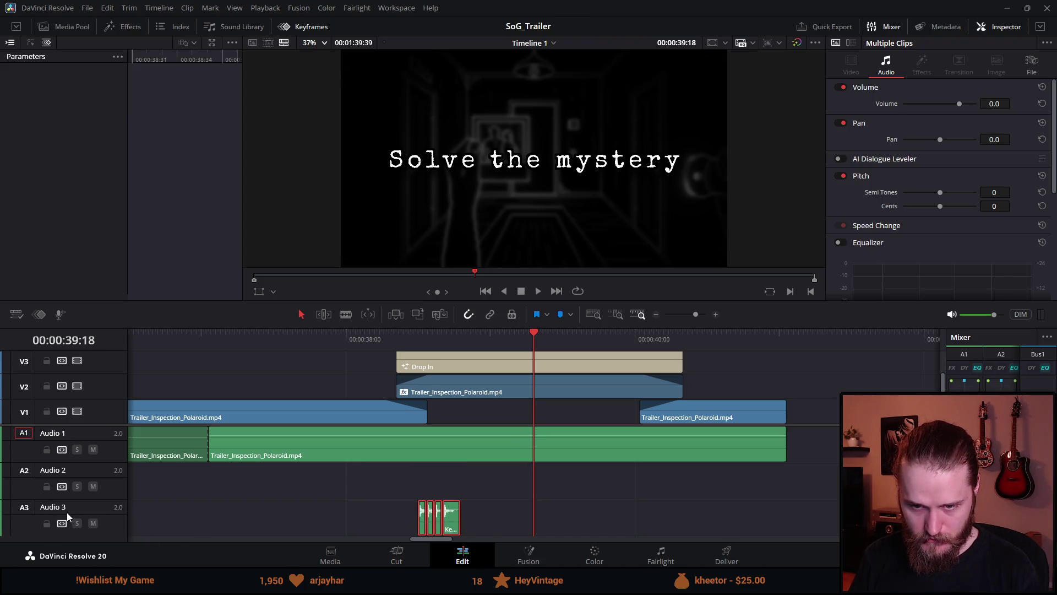
Step: Patch the source audio to Audio 3, check its track options, and enlarge the timeline panel
{"action": "left_click", "coordinate": [23, 510]}
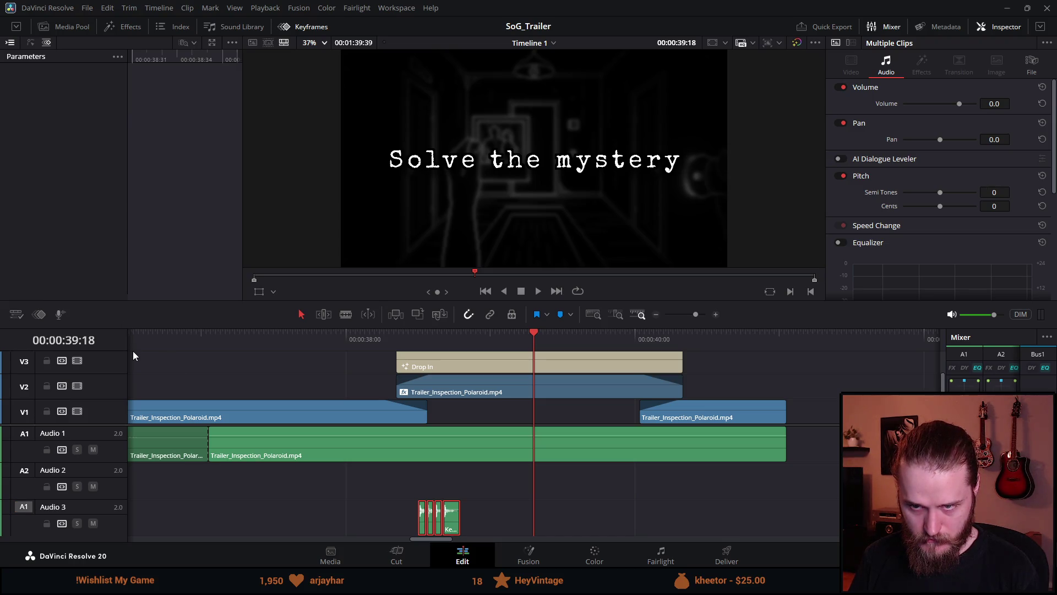
{"action": "left_click", "coordinate": [35, 526]}
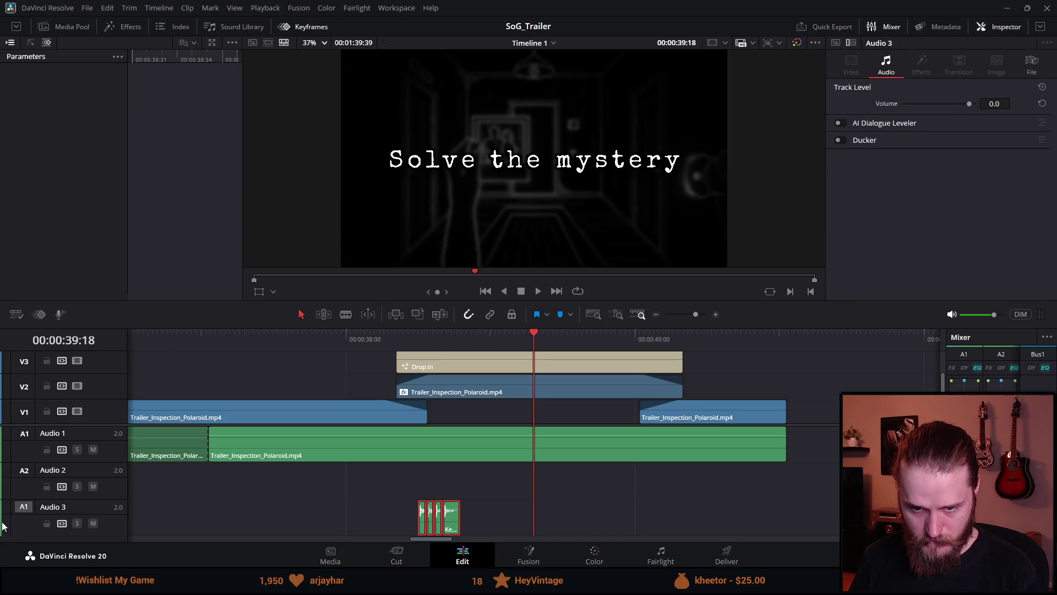
{"action": "right_click", "coordinate": [37, 526]}
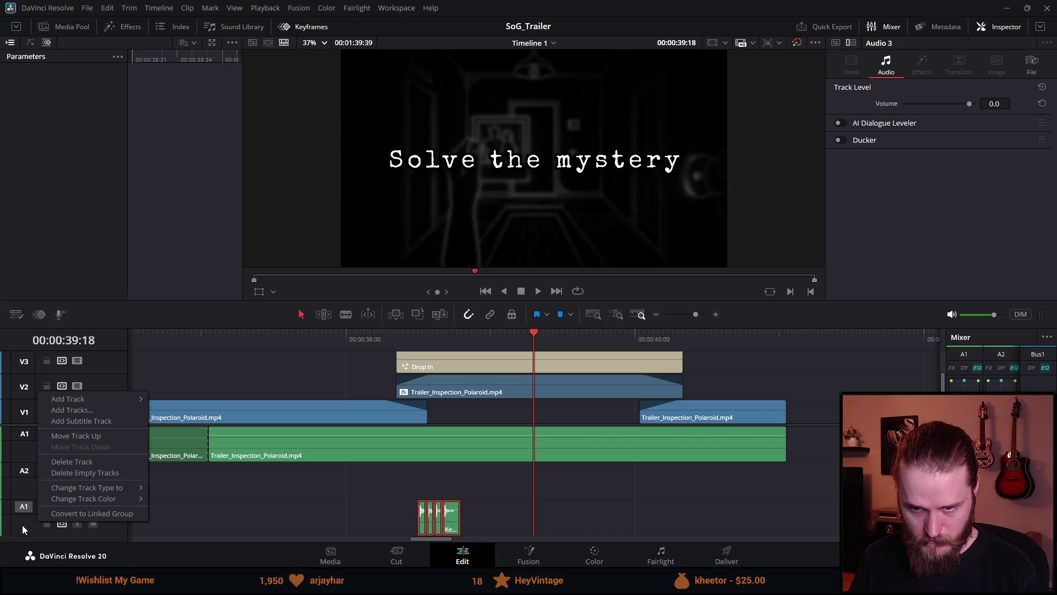
{"action": "left_click", "coordinate": [22, 524]}
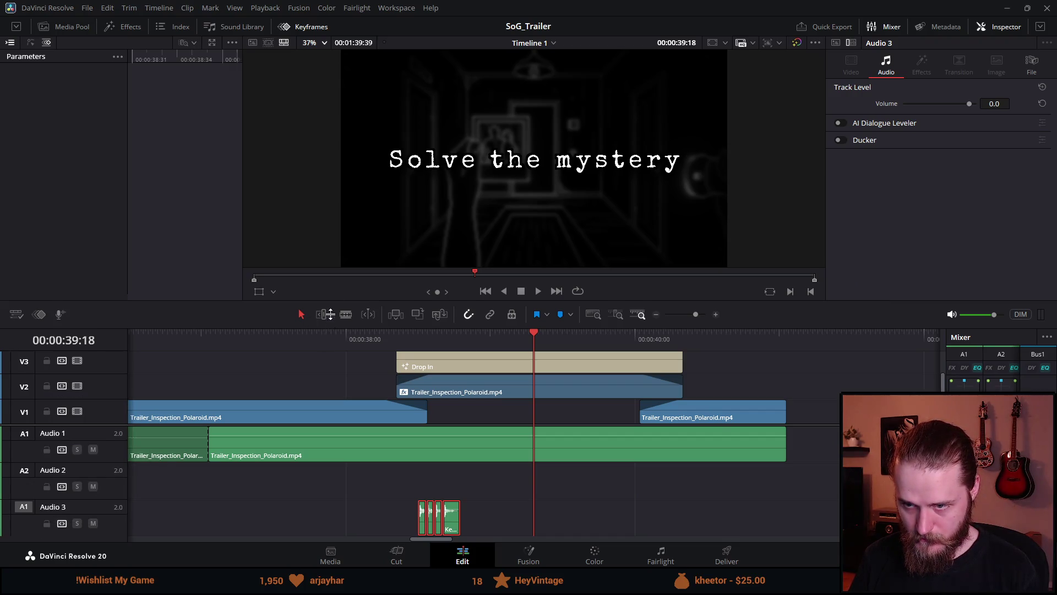
{"action": "left_click_drag", "start_coordinate": [330, 315], "coordinate": [330, 229]}
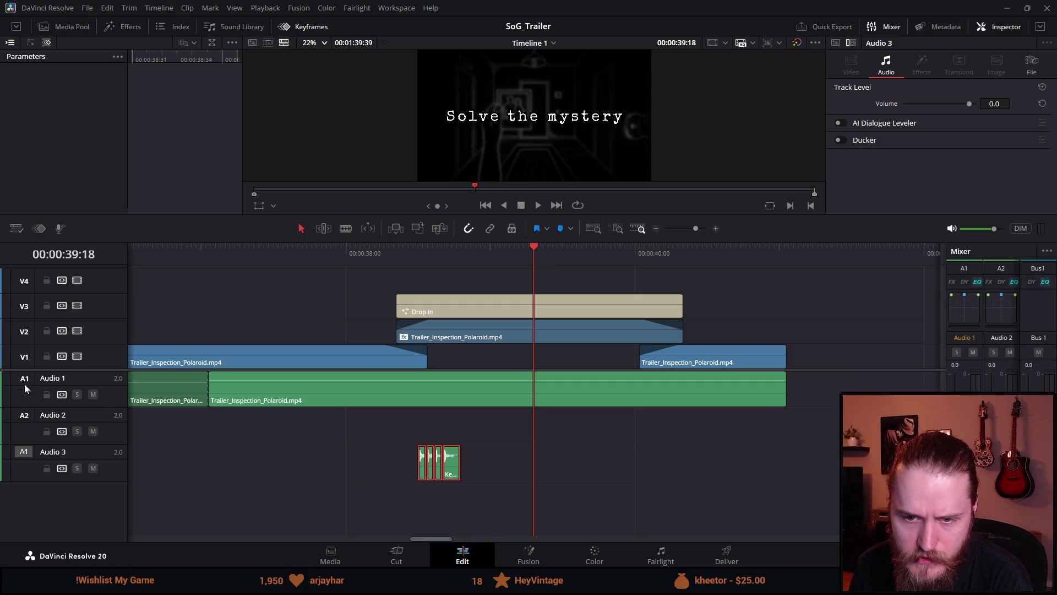
Step: Re-patch the source audio to Audio 3 after stepping between edit points at the keystroke clips
{"action": "left_click", "coordinate": [29, 419]}
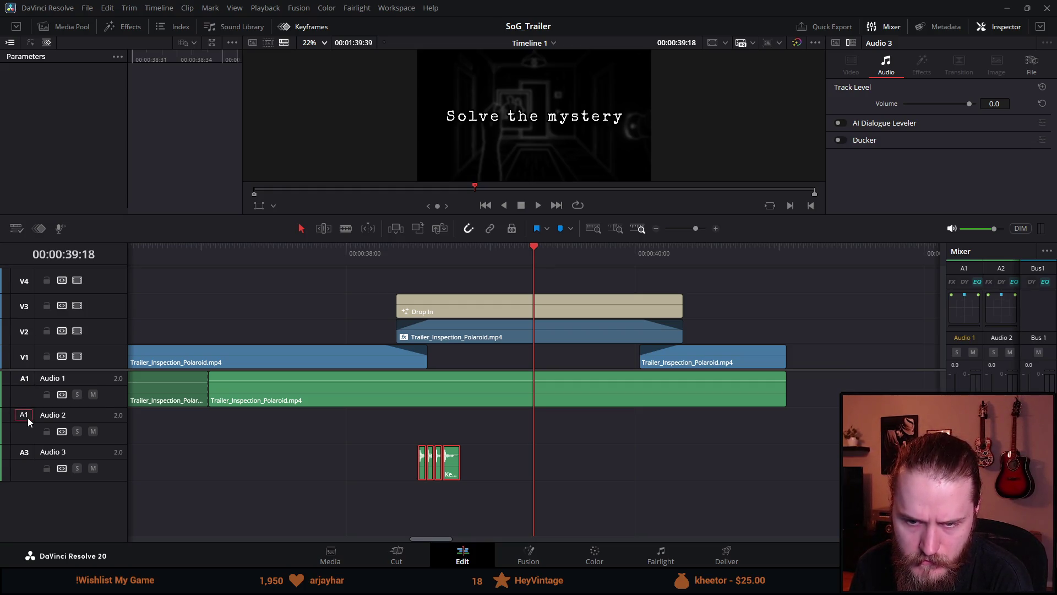
{"action": "key", "text": "Up"}
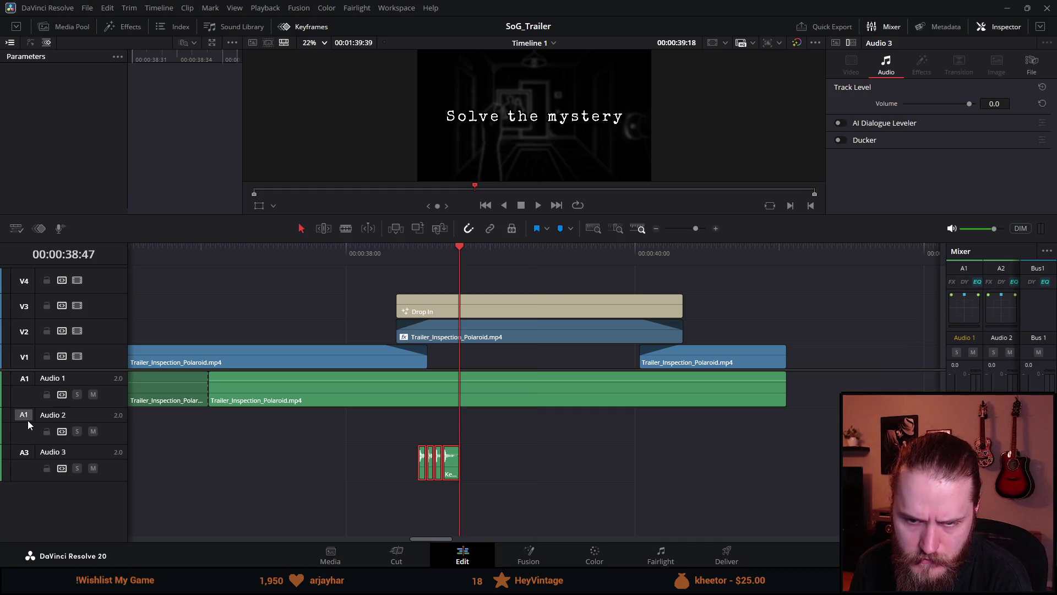
{"action": "key", "text": "Down"}
{"action": "key", "text": "Up"}
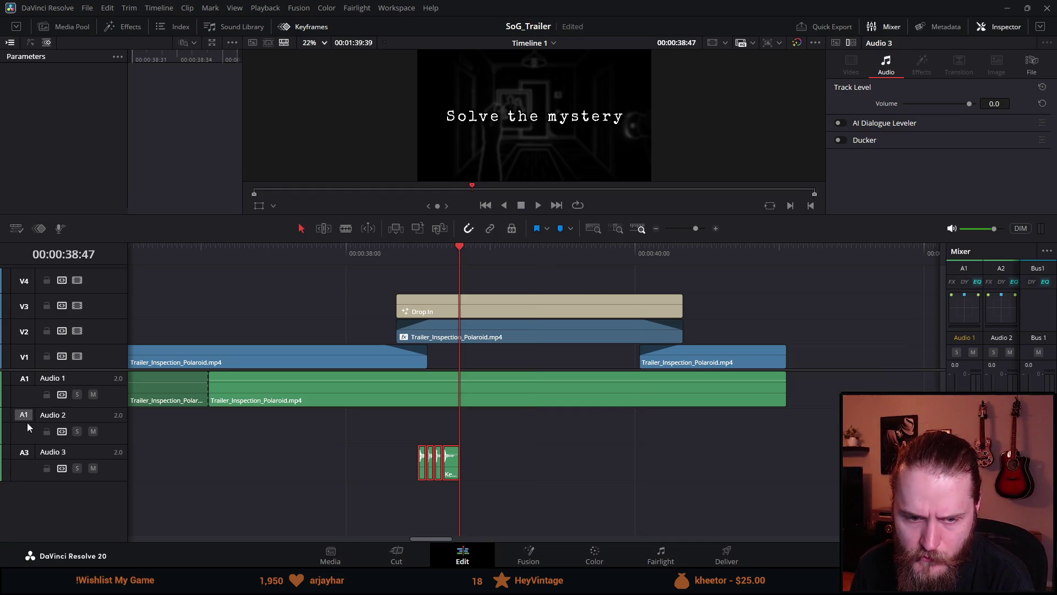
{"action": "left_click", "coordinate": [24, 453]}
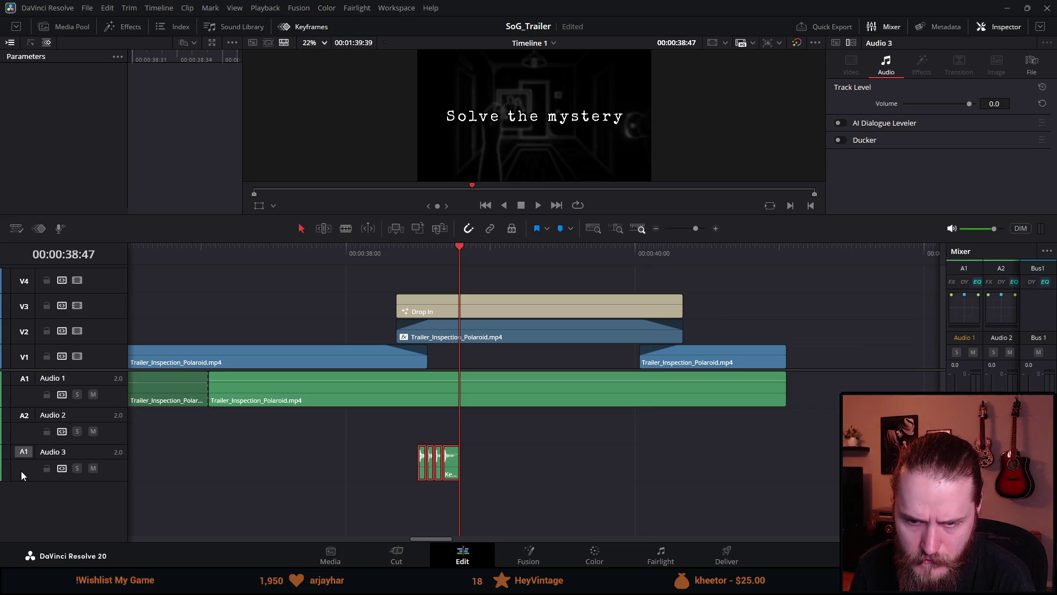
Step: Select the Audio 3 track, scrub back to just before the keystroke sounds, and open the Media Pool
{"action": "right_click", "coordinate": [3, 460]}
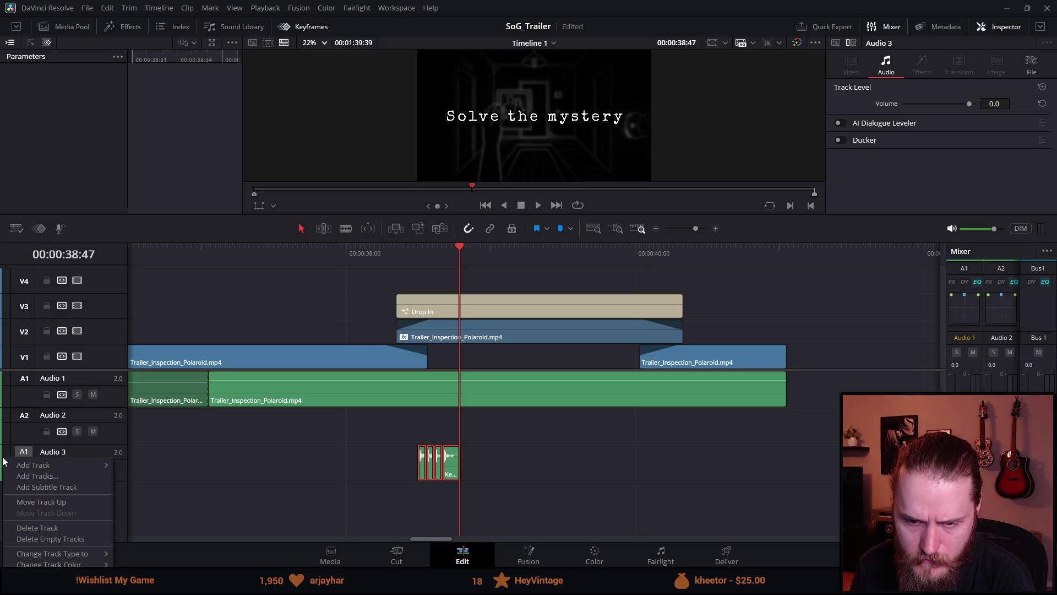
{"action": "left_click", "coordinate": [112, 466]}
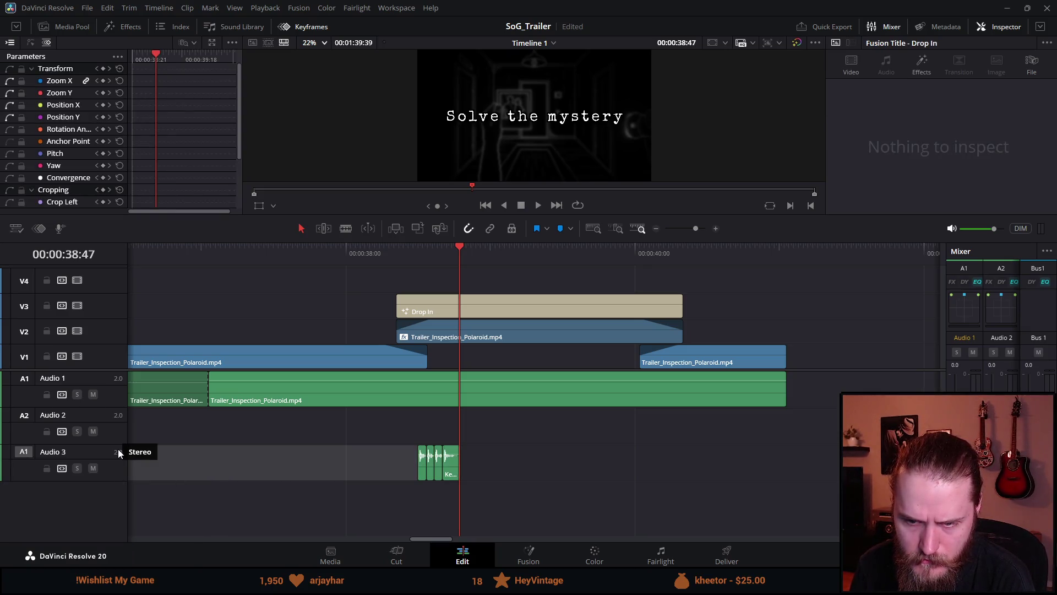
{"action": "left_click", "coordinate": [114, 453]}
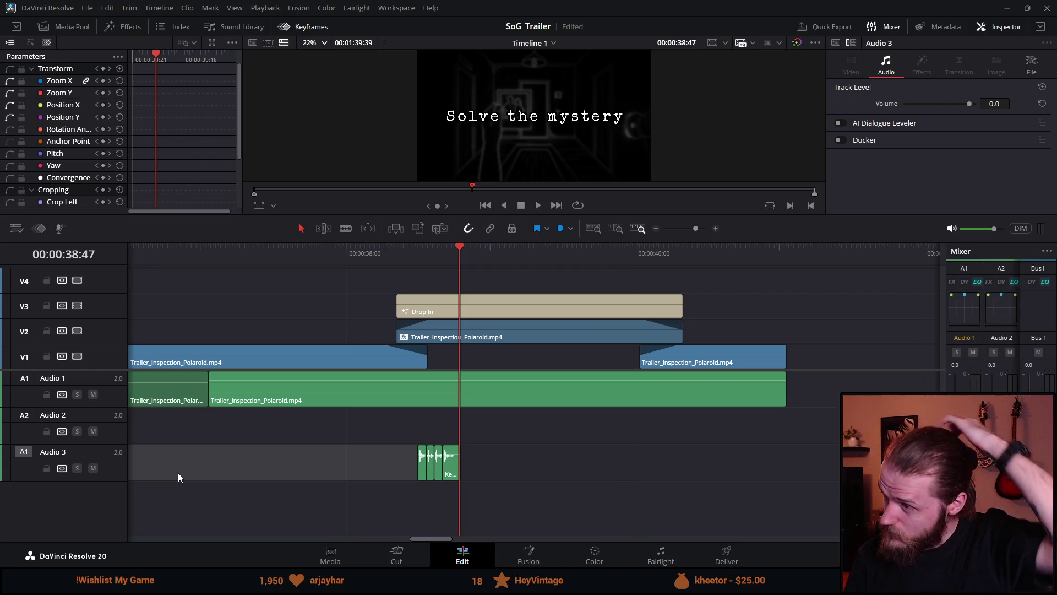
{"action": "mouse_move", "coordinate": [397, 262]}
{"action": "left_mouse_down"}
{"action": "mouse_move", "coordinate": [344, 263]}
{"action": "mouse_move", "coordinate": [426, 286]}
{"action": "left_mouse_up"}
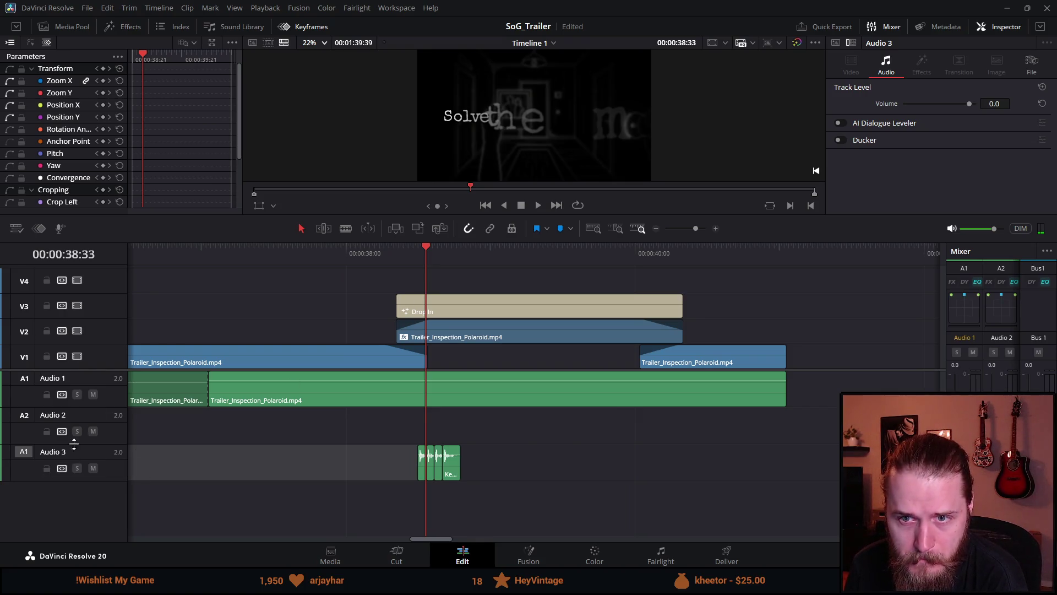
{"action": "left_click", "coordinate": [73, 28]}
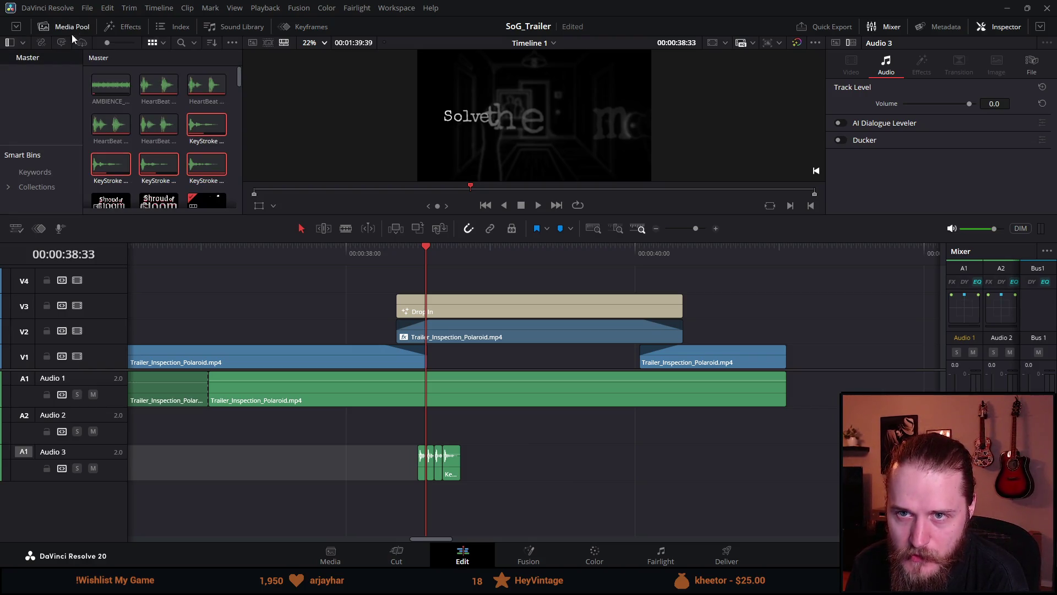
Step: Widen the Mixer to show A3, lower Audio 3 to -10.4 dB, enlarge the viewer and play the title
{"action": "left_click", "coordinate": [122, 160]}
{"action": "scroll", "coordinate": [122, 159], "scroll_direction": "down", "scroll_amount": 3}
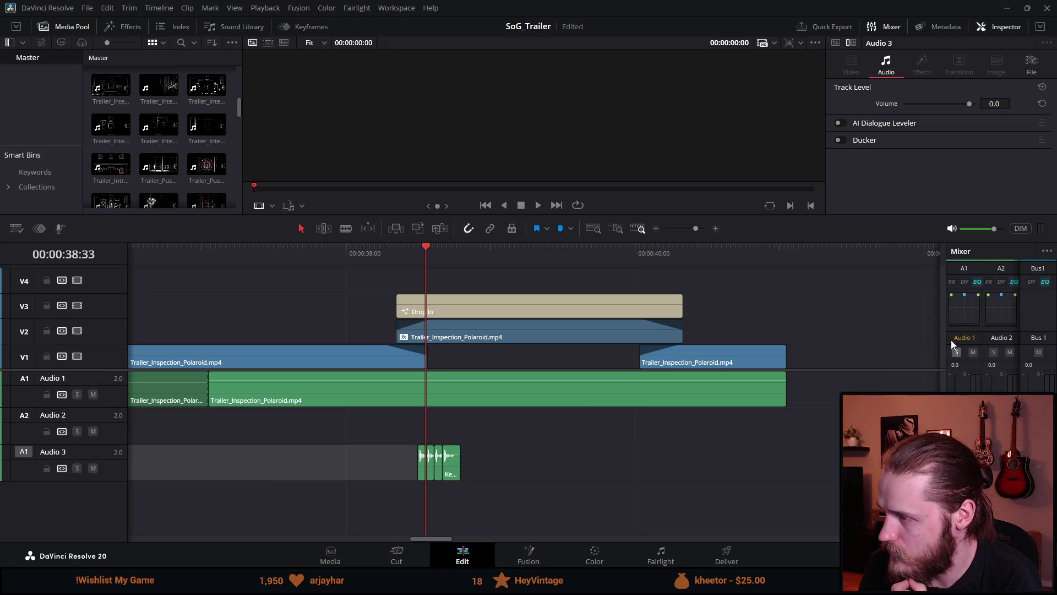
{"action": "left_click_drag", "start_coordinate": [943, 320], "coordinate": [892, 322]}
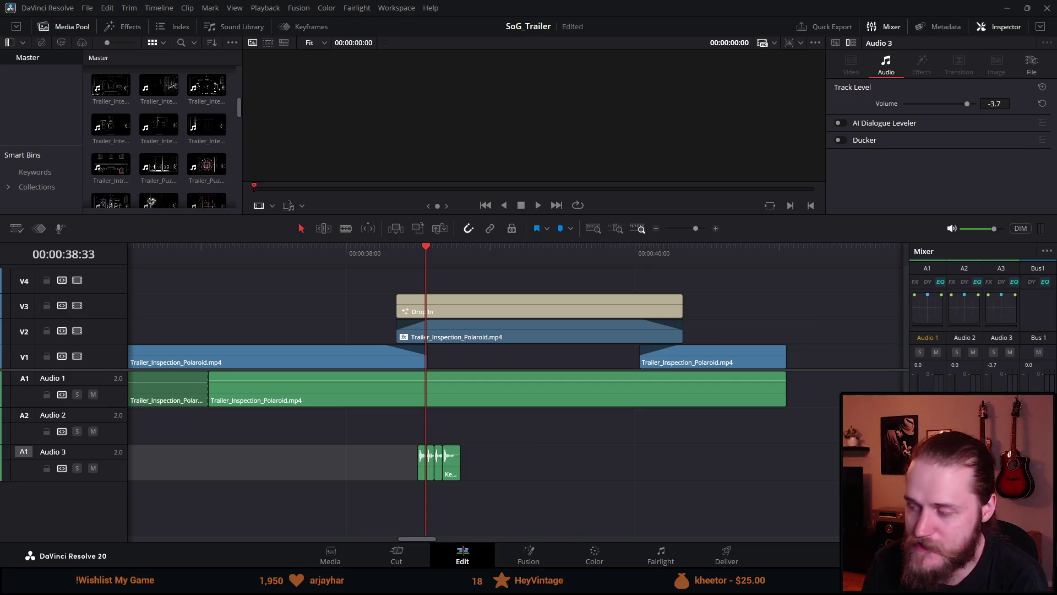
{"action": "left_click", "coordinate": [400, 258]}
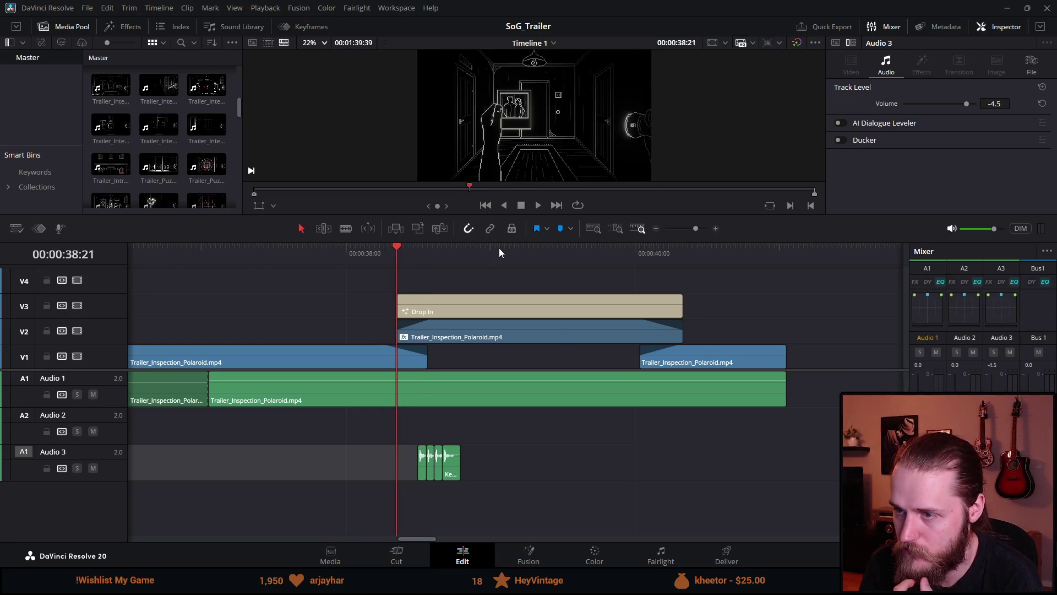
{"action": "left_click_drag", "start_coordinate": [499, 241], "coordinate": [491, 315]}
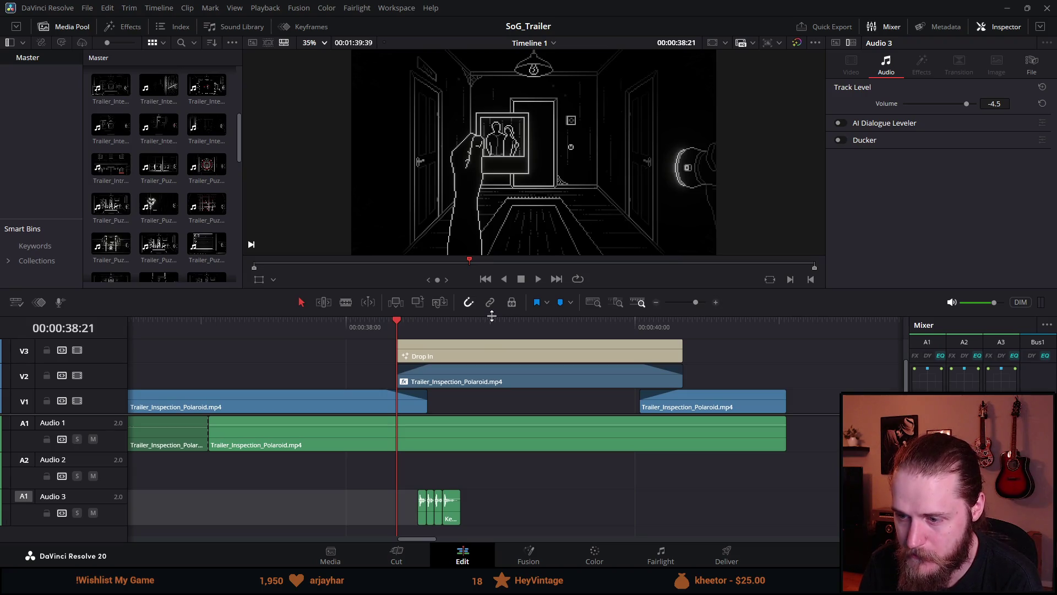
{"action": "key", "text": "space"}
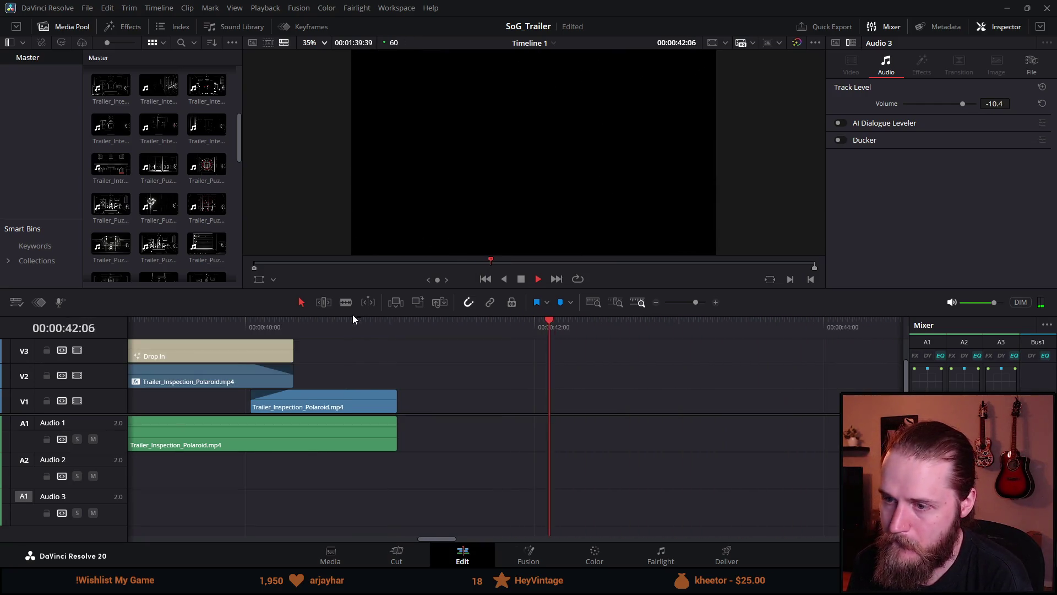
{"action": "scroll", "coordinate": [323, 342], "scroll_direction": "down", "scroll_amount": 3}
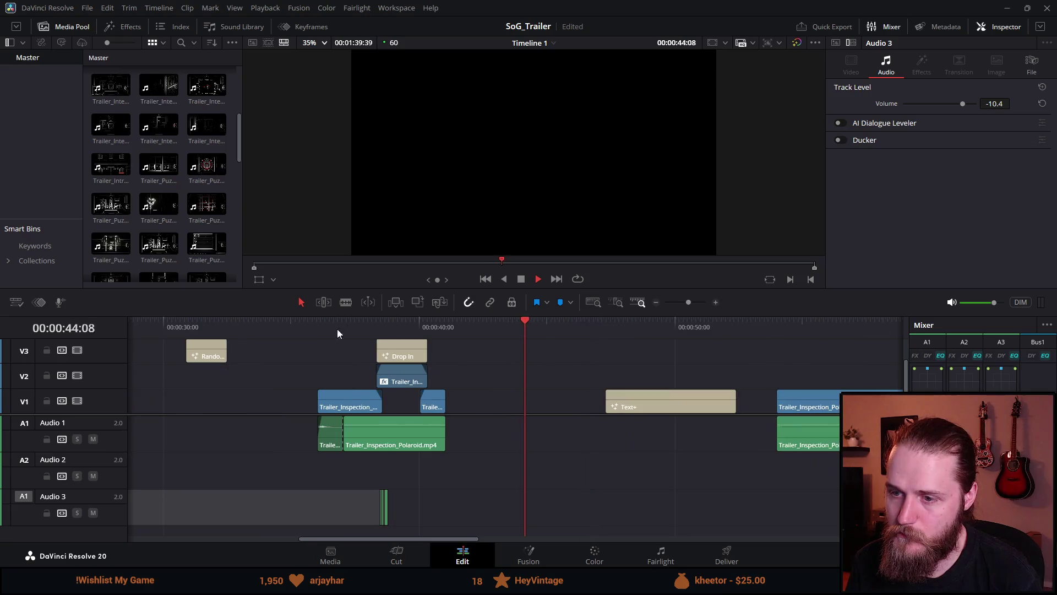
{"action": "left_click", "coordinate": [361, 329]}
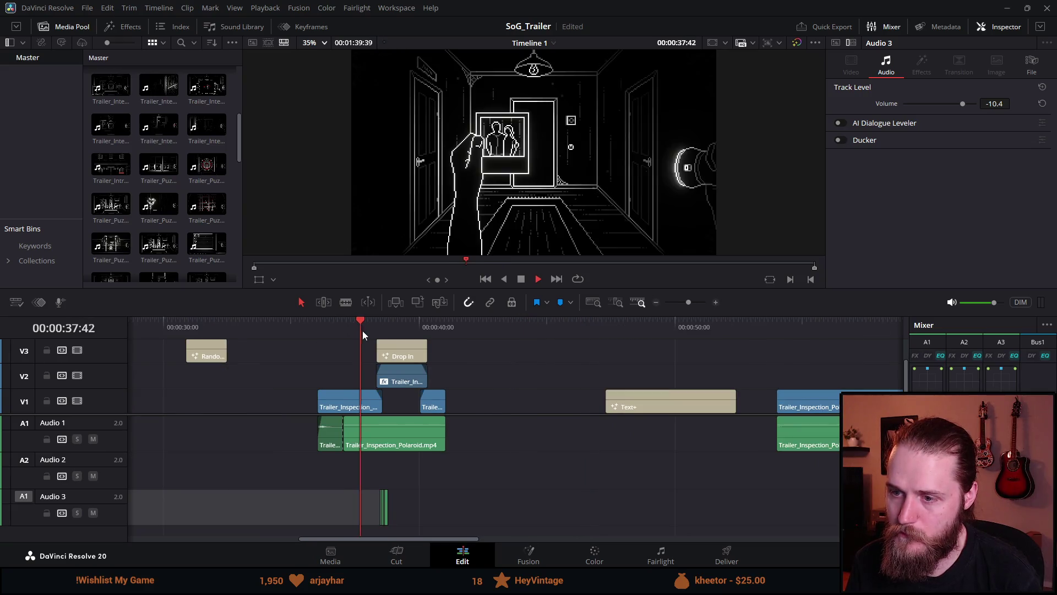
{"action": "left_click", "coordinate": [521, 280]}
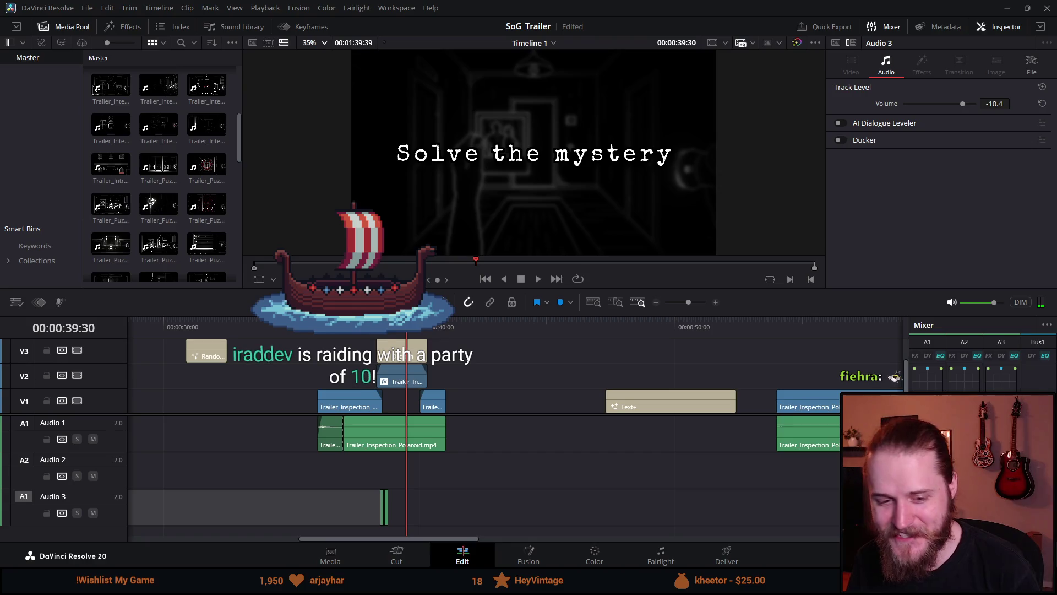
{"action": "scroll", "coordinate": [372, 416], "scroll_direction": "up", "scroll_amount": 4}
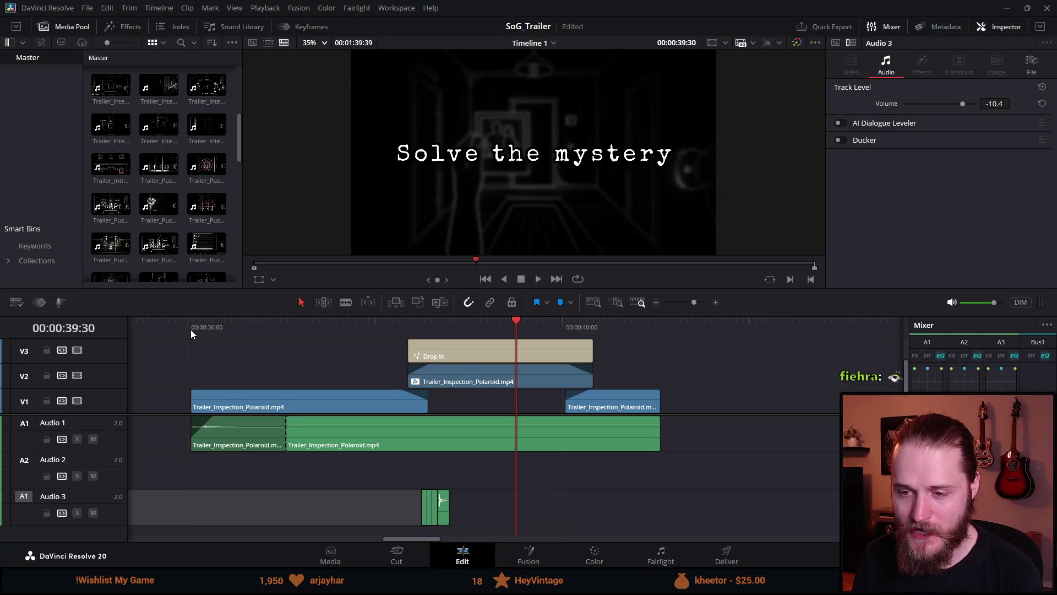
{"action": "key", "text": "ctrl+minus"}
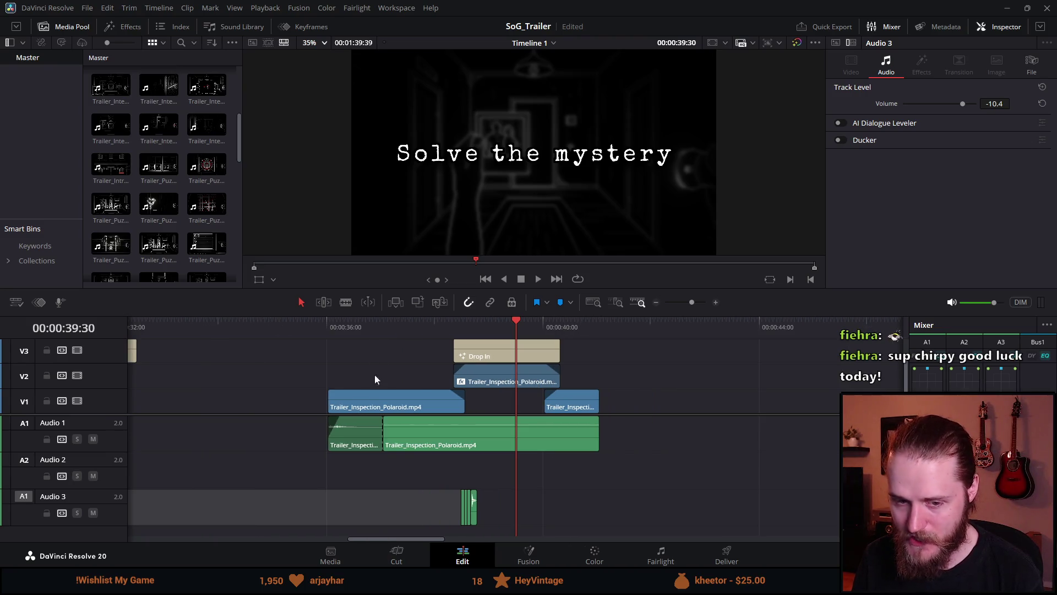
{"action": "key", "text": "ctrl+equal"}
{"action": "key", "text": "ctrl+equal"}
{"action": "key", "text": "ctrl+minus"}
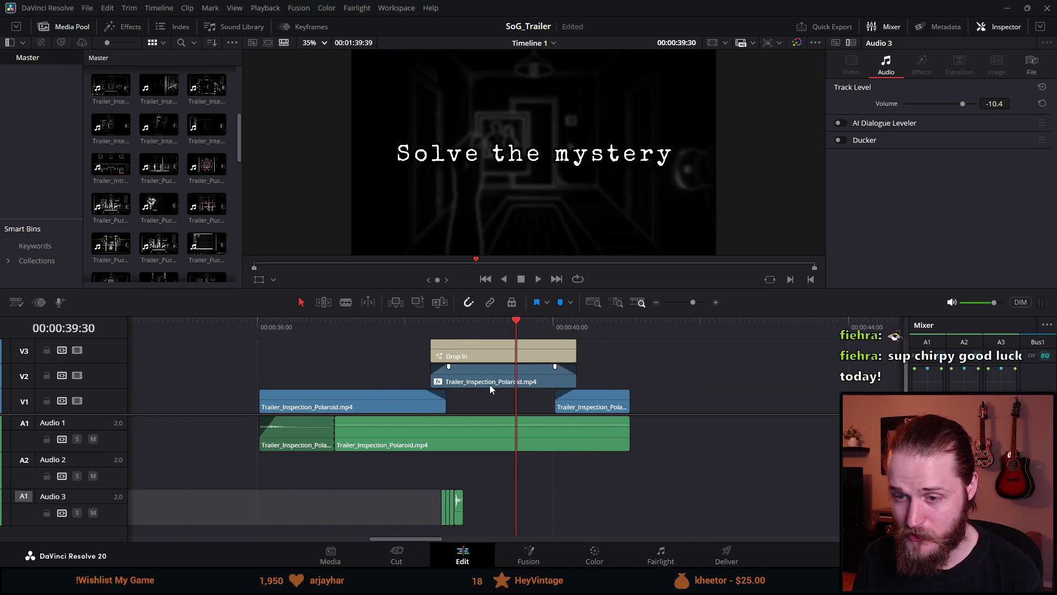
{"action": "left_click_drag", "start_coordinate": [257, 329], "coordinate": [391, 342]}
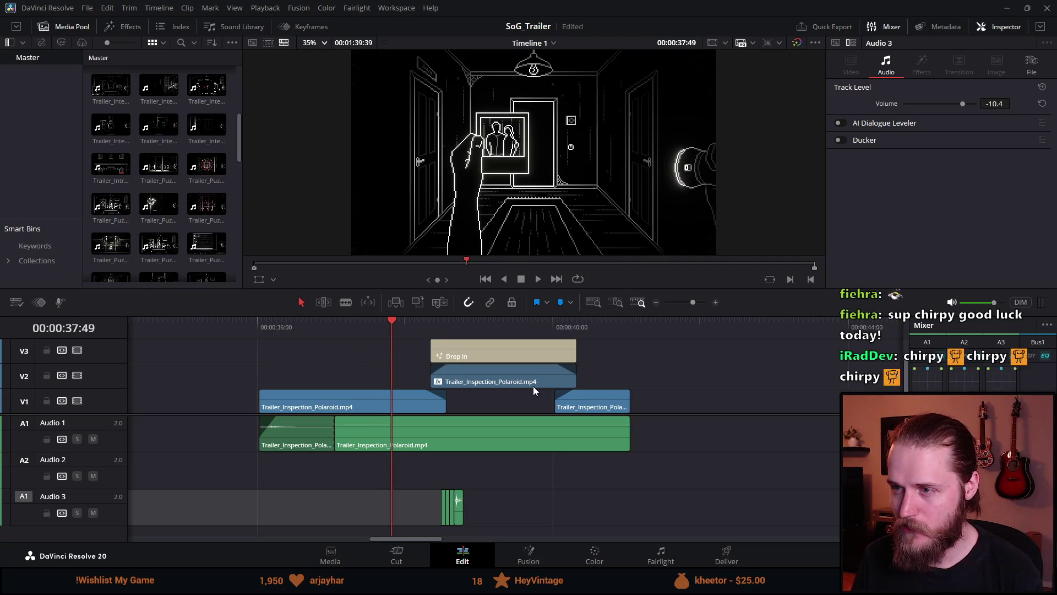
{"action": "key", "text": "space"}
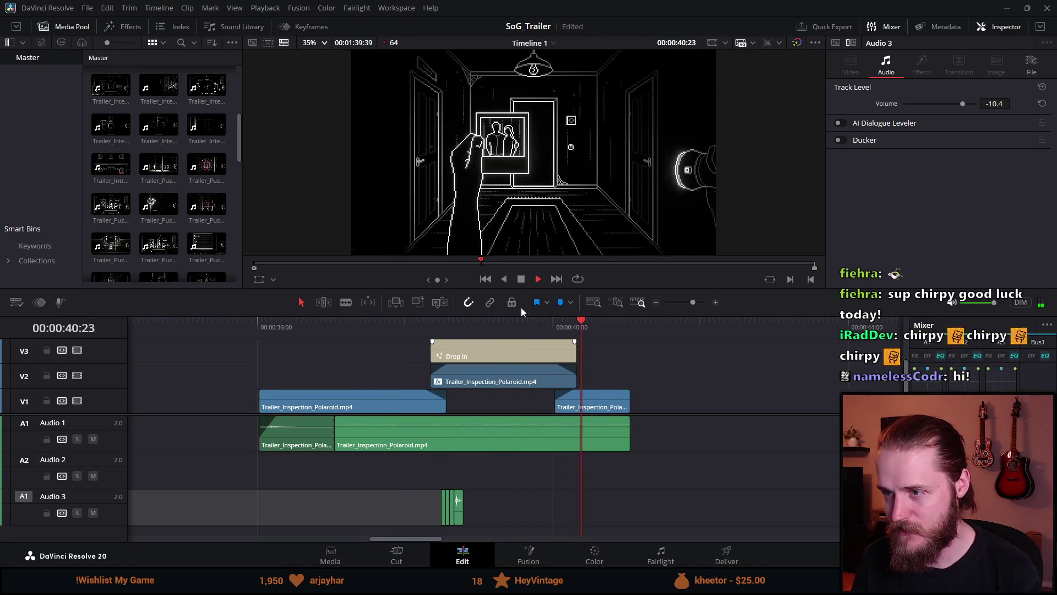
{"action": "left_click", "coordinate": [522, 279]}
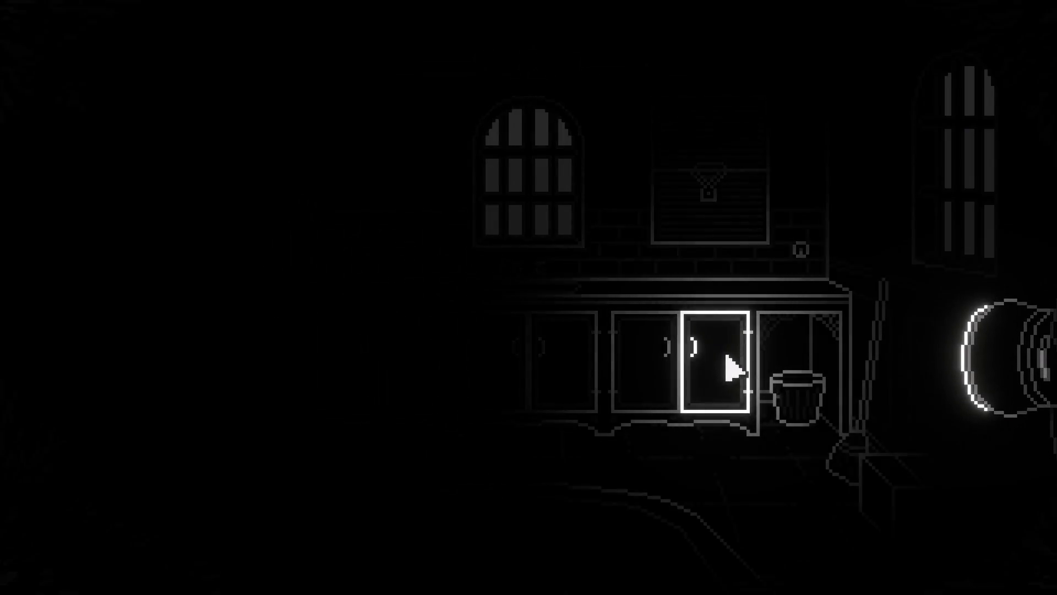
{"action": "left_click", "coordinate": [732, 368]}
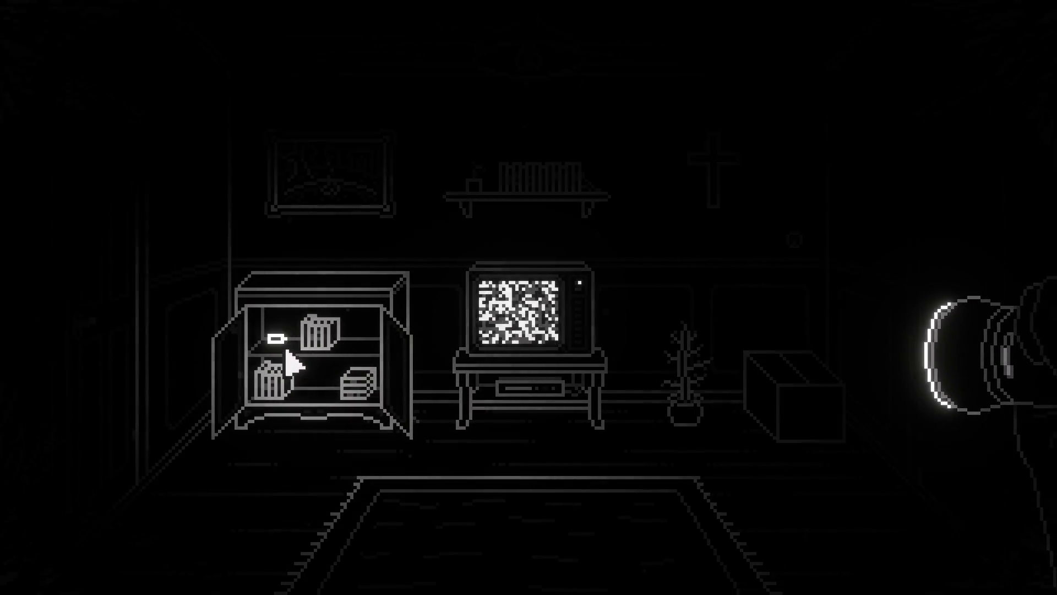
{"action": "left_click", "coordinate": [285, 351]}
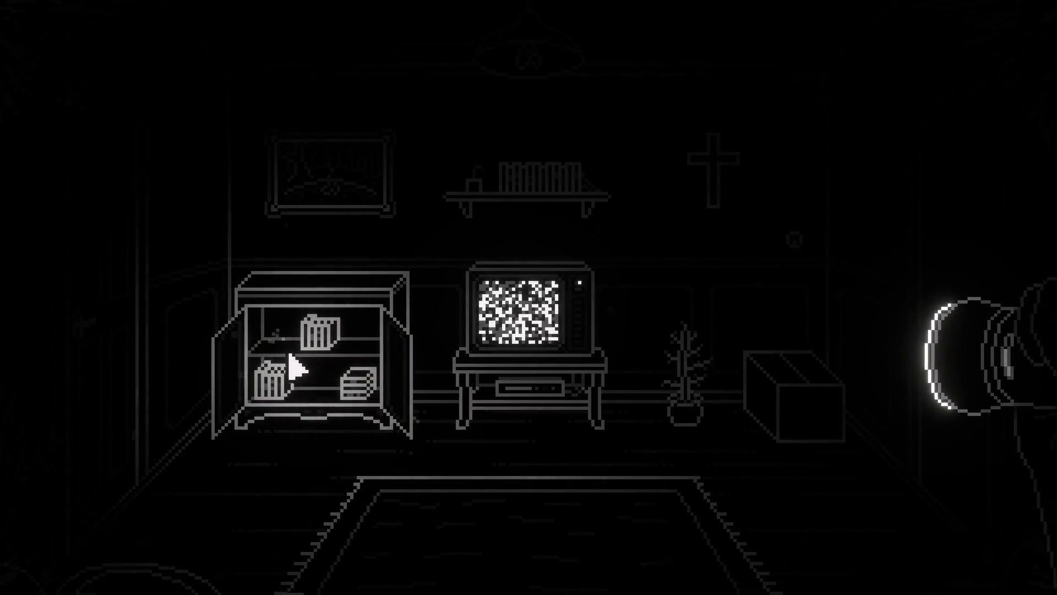
{"action": "left_click", "coordinate": [757, 337]}
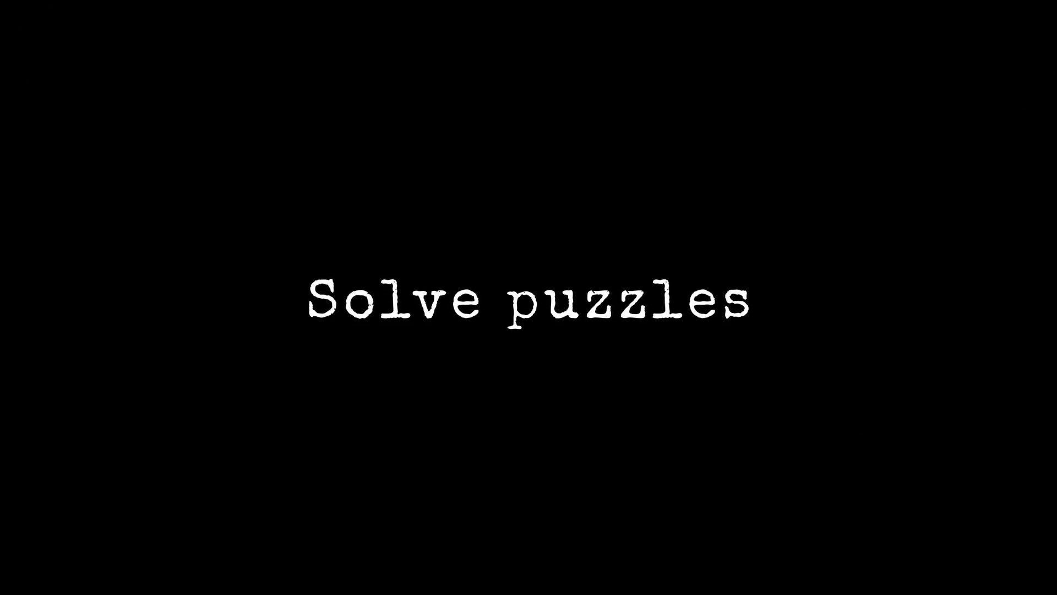
{"action": "left_click", "coordinate": [526, 457]}
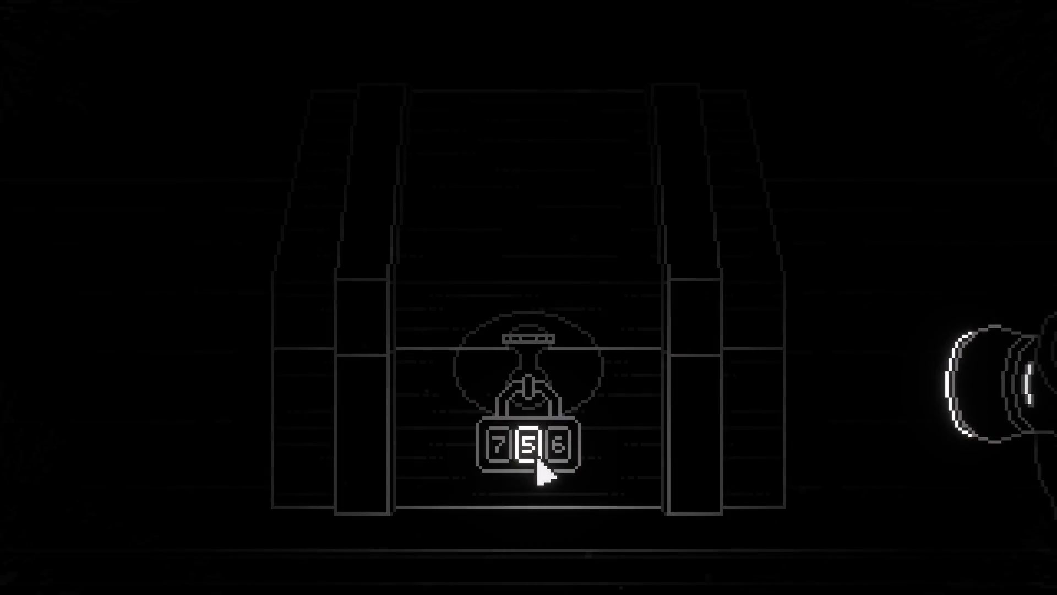
{"action": "left_click", "coordinate": [565, 460]}
{"action": "left_click_drag", "start_coordinate": [365, 299], "coordinate": [654, 165]}
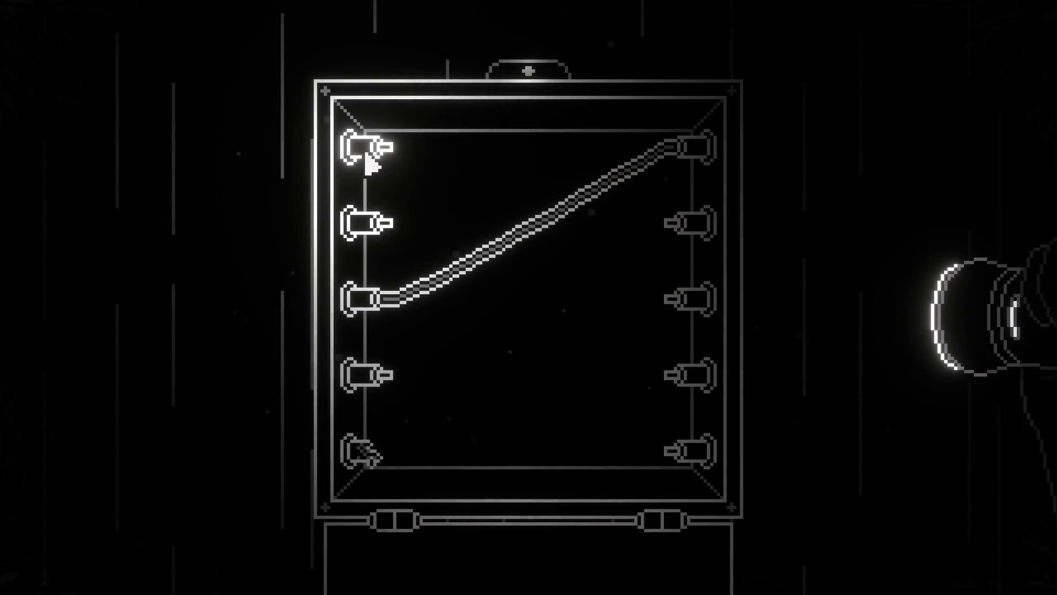
{"action": "left_click_drag", "start_coordinate": [365, 148], "coordinate": [642, 436]}
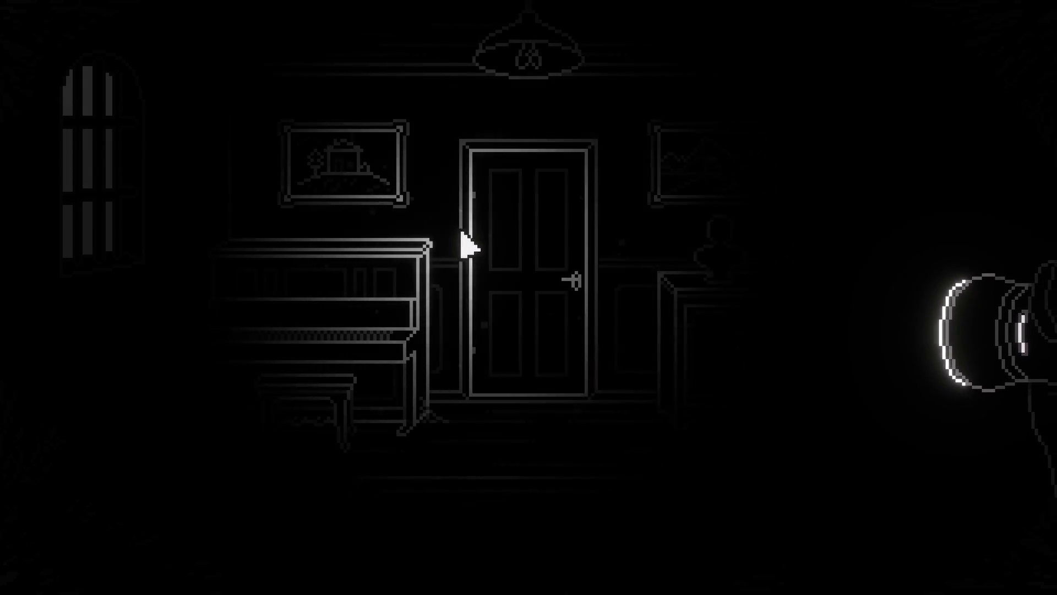
{"action": "left_click", "coordinate": [355, 219]}
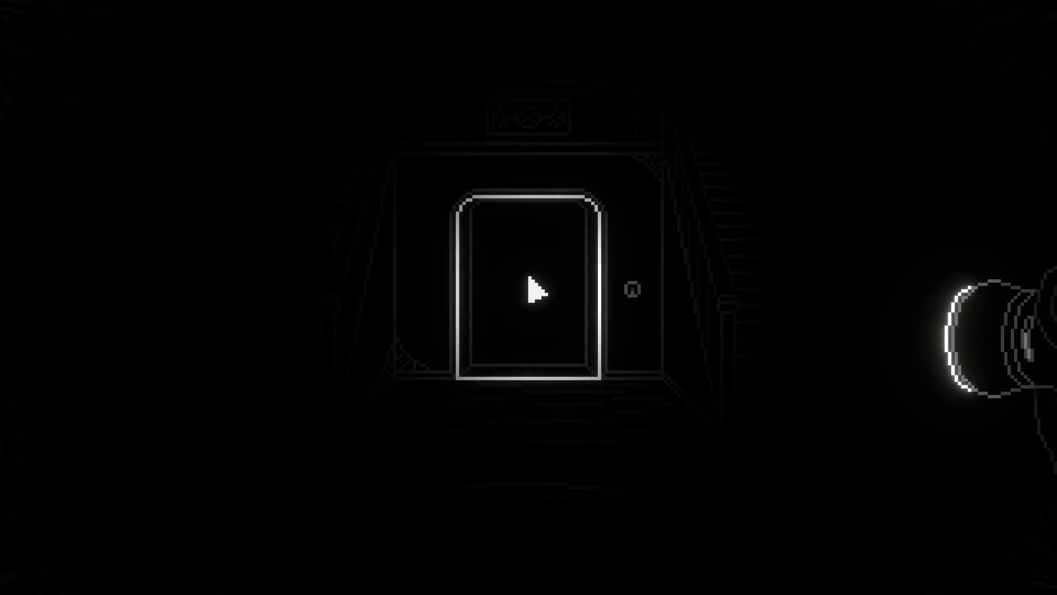
{"action": "left_click", "coordinate": [529, 288]}
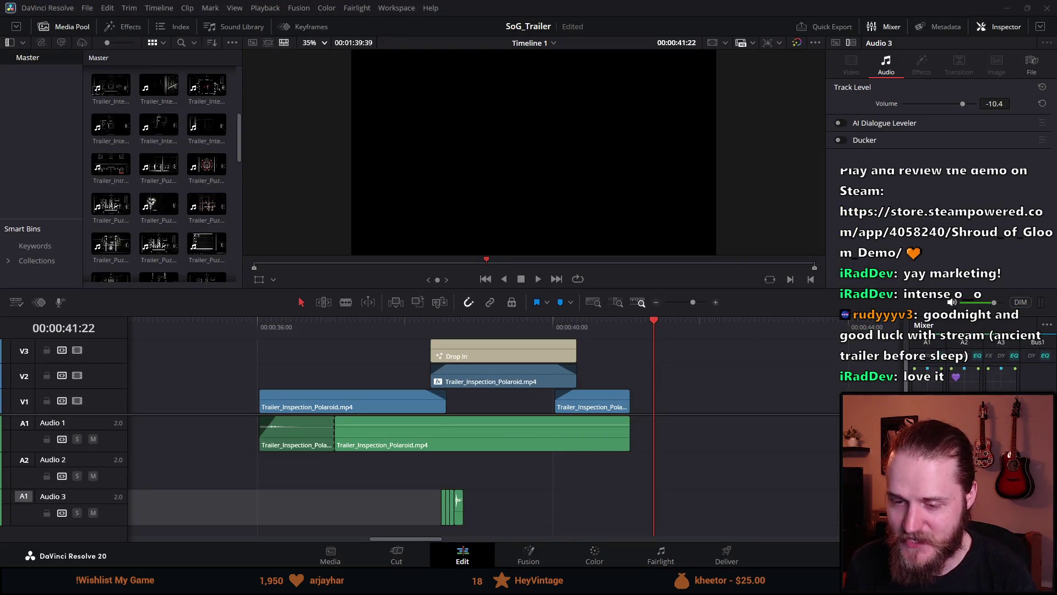
{"action": "left_click_drag", "start_coordinate": [431, 540], "coordinate": [419, 535]}
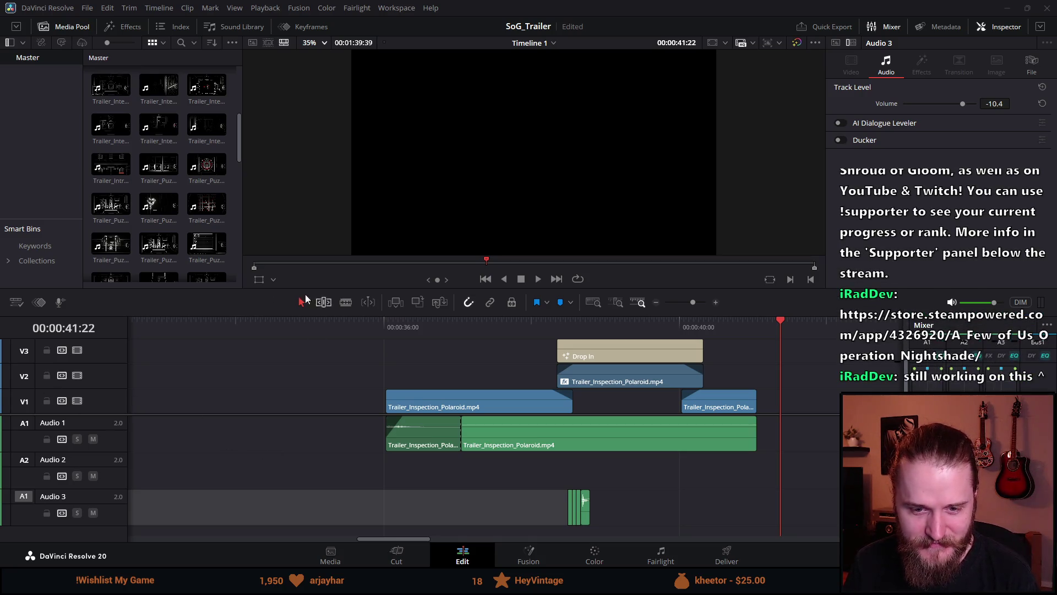
{"action": "left_click", "coordinate": [302, 325]}
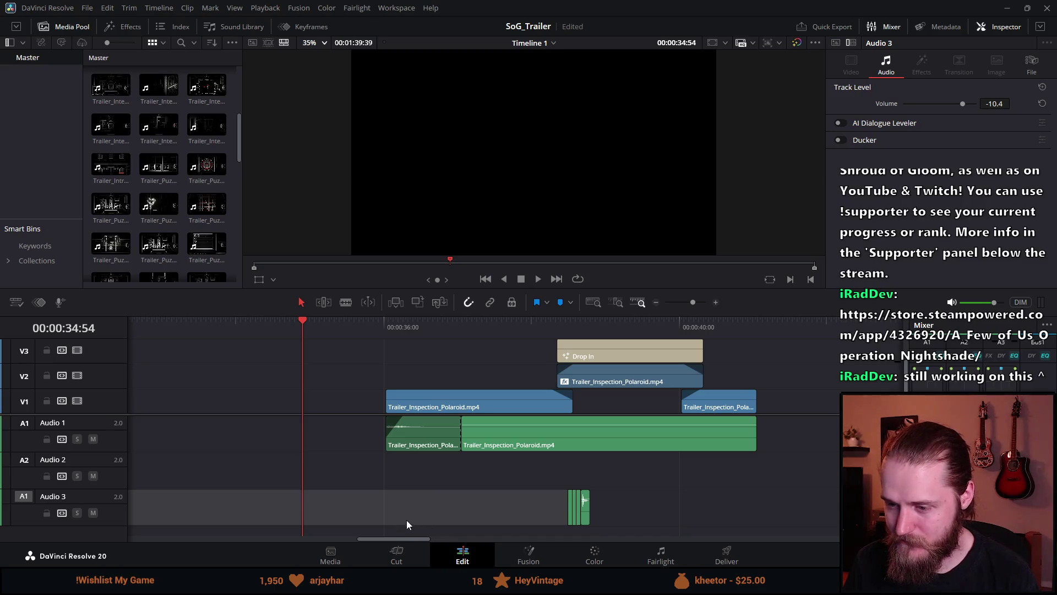
{"action": "left_click_drag", "start_coordinate": [398, 541], "coordinate": [376, 540]}
{"action": "scroll", "coordinate": [420, 415], "scroll_direction": "down", "scroll_amount": 3}
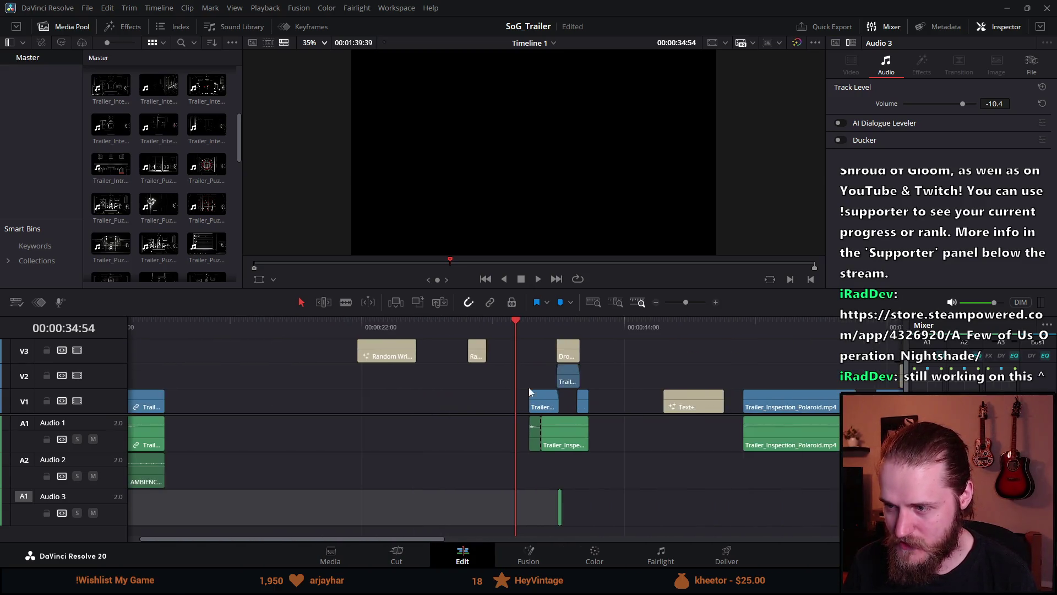
{"action": "scroll", "coordinate": [550, 386], "scroll_direction": "up", "scroll_amount": 3}
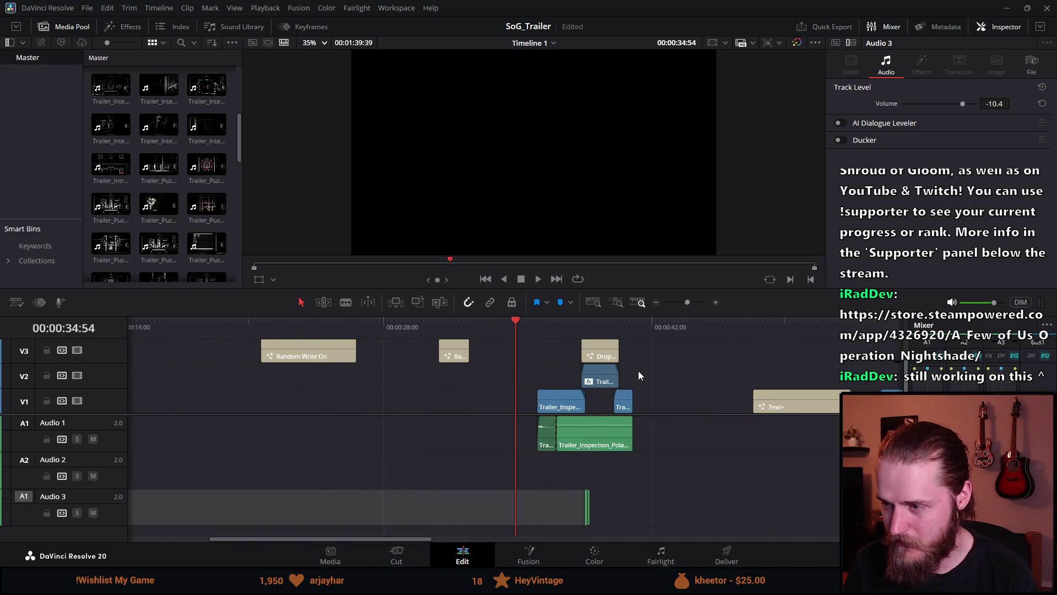
{"action": "left_click", "coordinate": [609, 326]}
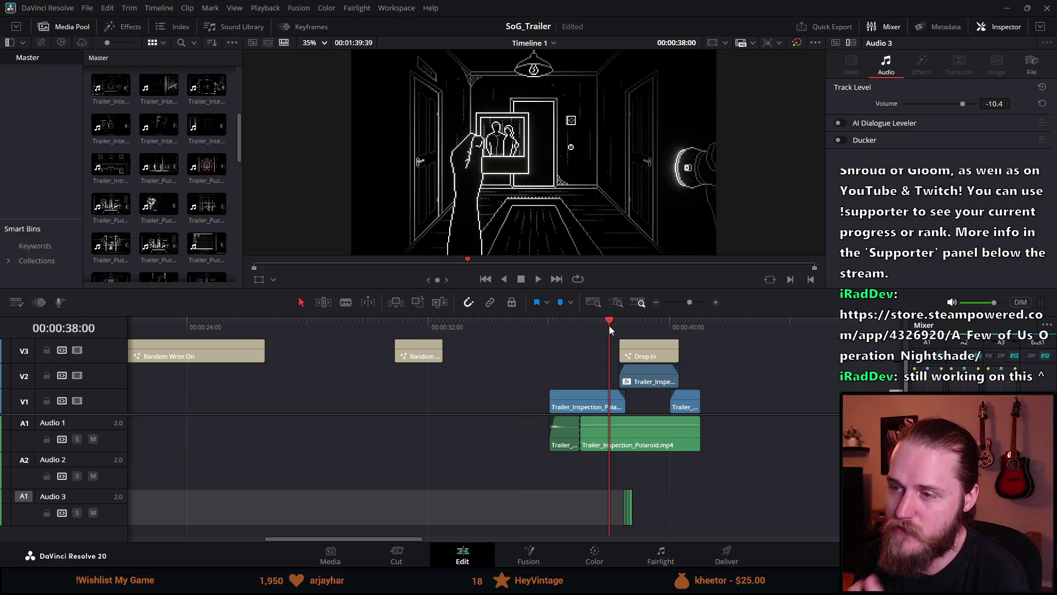
{"action": "key", "text": "space"}
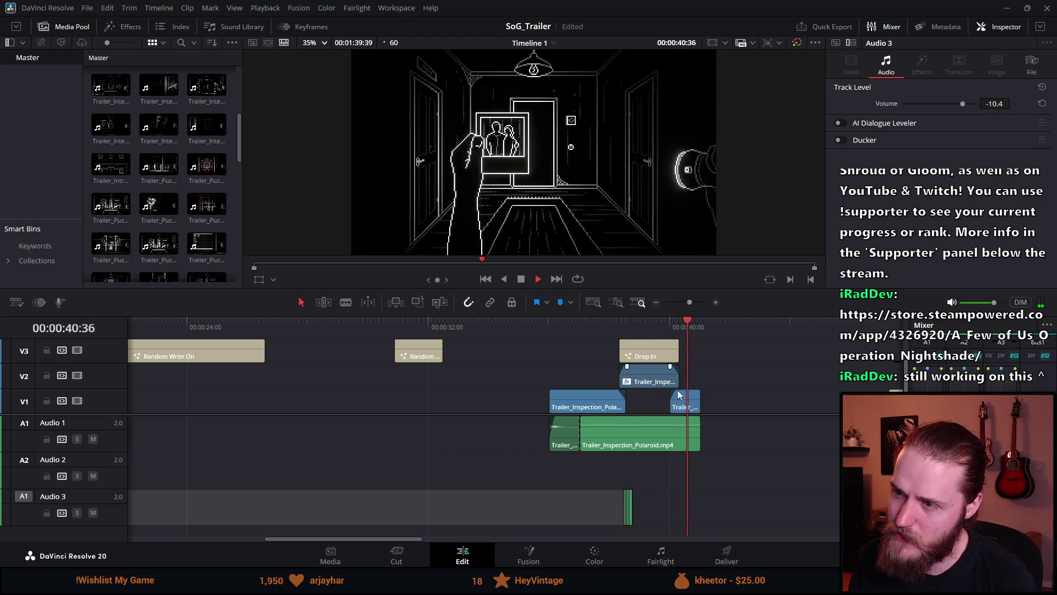
{"action": "left_click", "coordinate": [606, 330]}
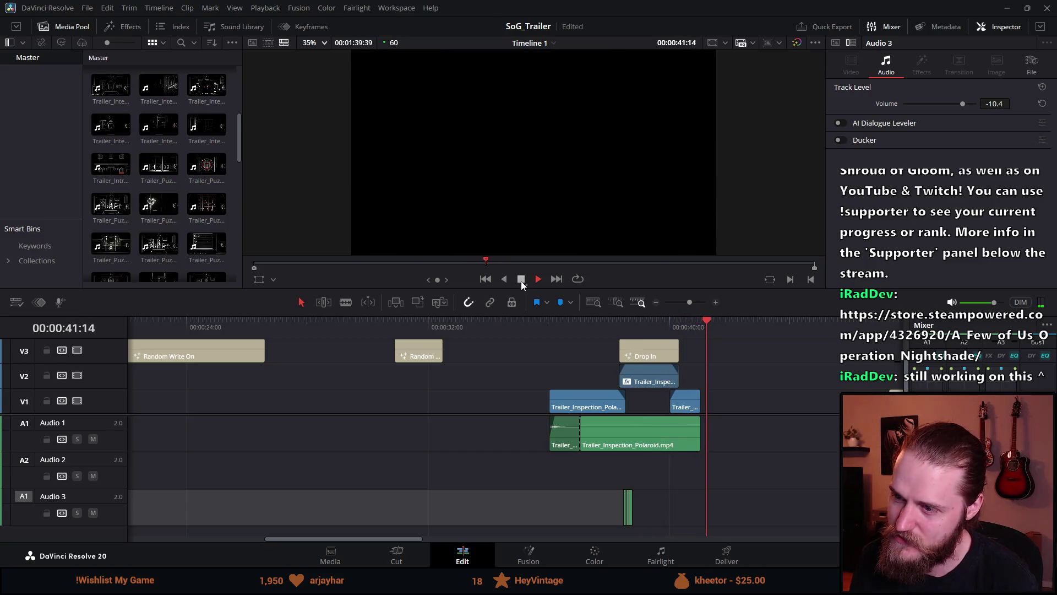
{"action": "left_click", "coordinate": [549, 324]}
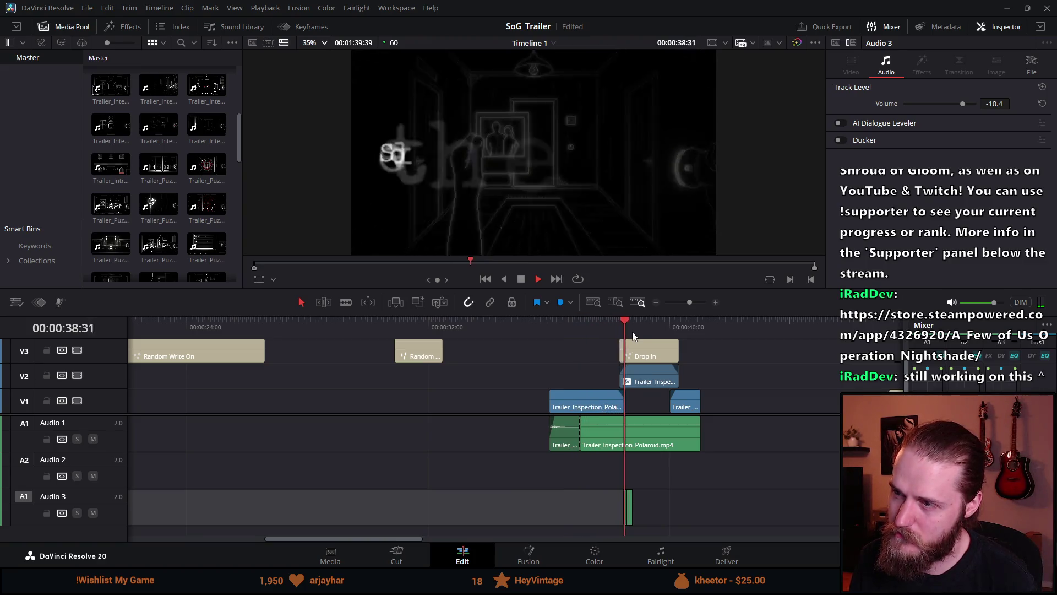
{"action": "left_click", "coordinate": [521, 280]}
{"action": "scroll", "coordinate": [425, 454], "scroll_direction": "down", "scroll_amount": 4}
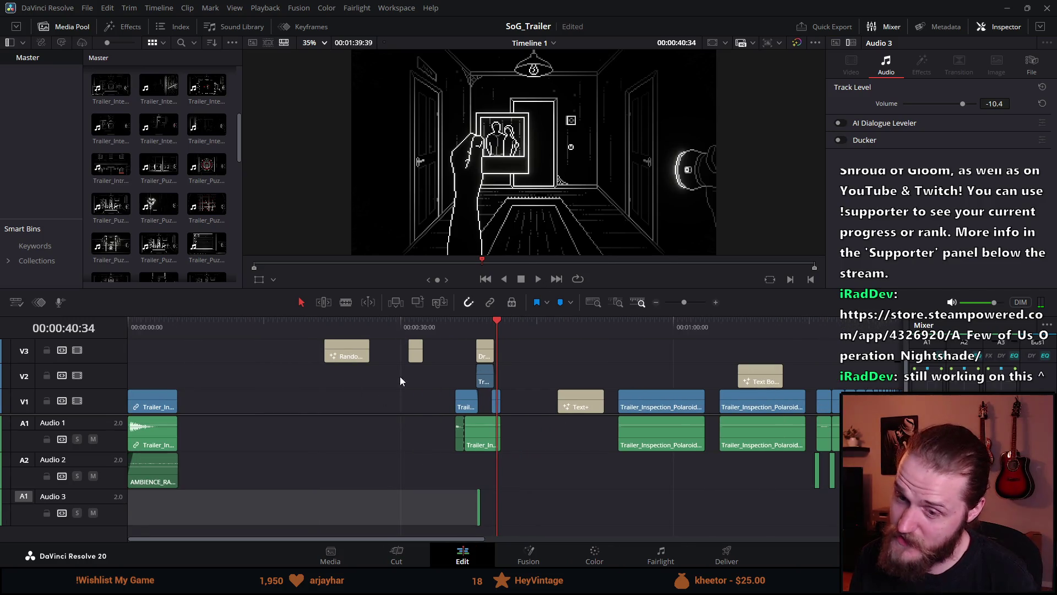
{"action": "left_click_drag", "start_coordinate": [193, 326], "coordinate": [130, 326]}
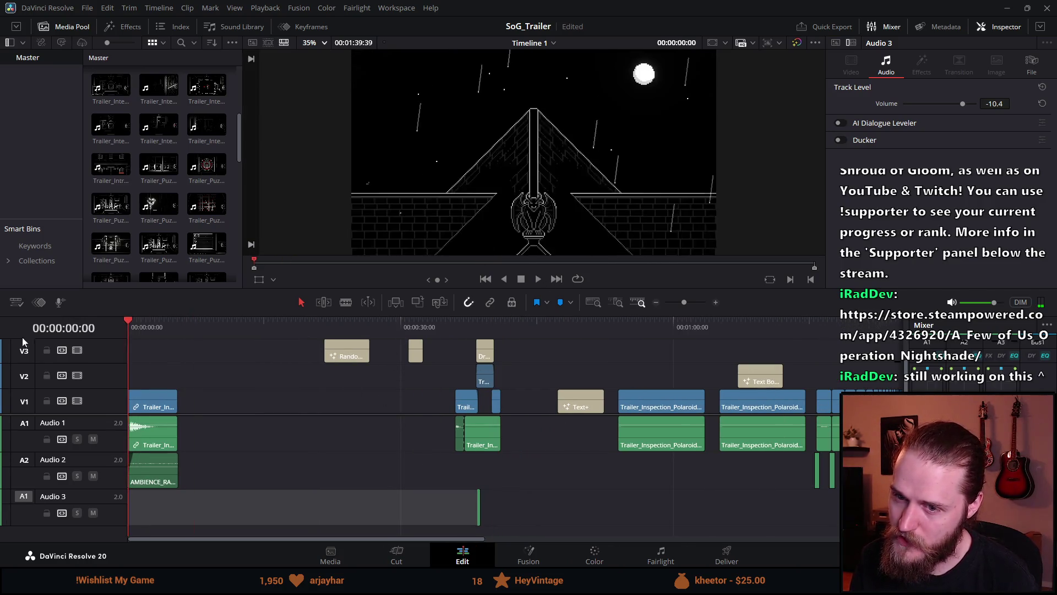
Step: Enlarge the preview, play the trailer's first 7 seconds, then switch to the browser's Steam page
{"action": "left_click_drag", "start_coordinate": [520, 287], "coordinate": [506, 405]}
{"action": "key", "text": "space"}
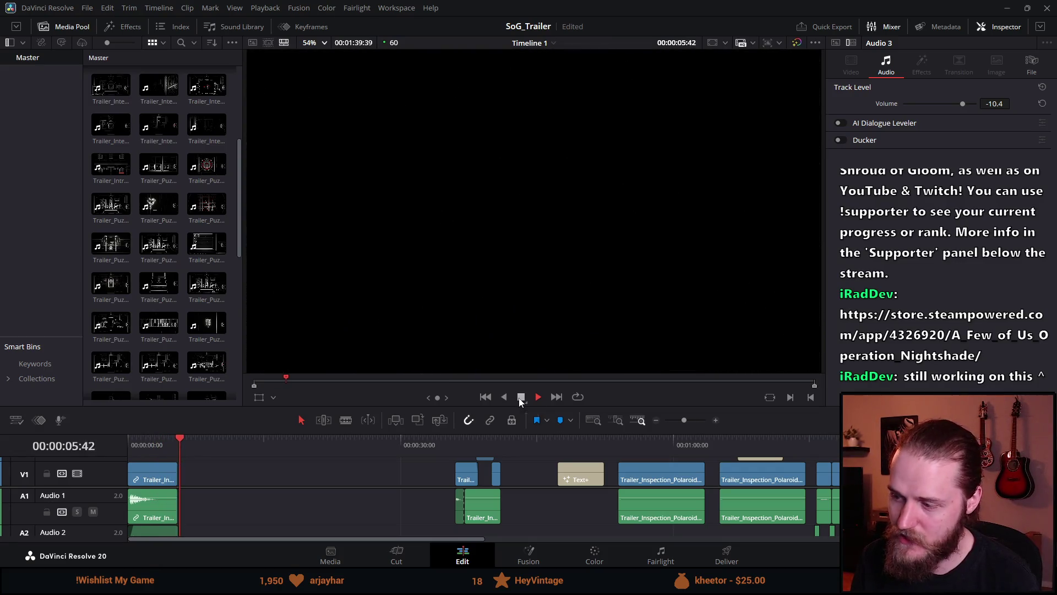
{"action": "left_click", "coordinate": [518, 398]}
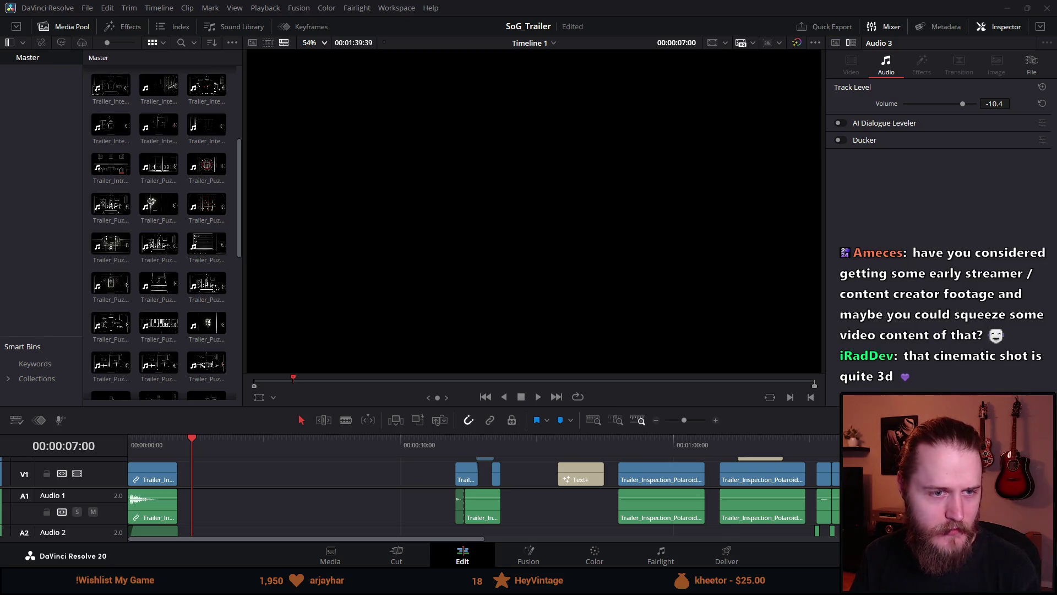
{"action": "key", "text": "alt+Tab"}
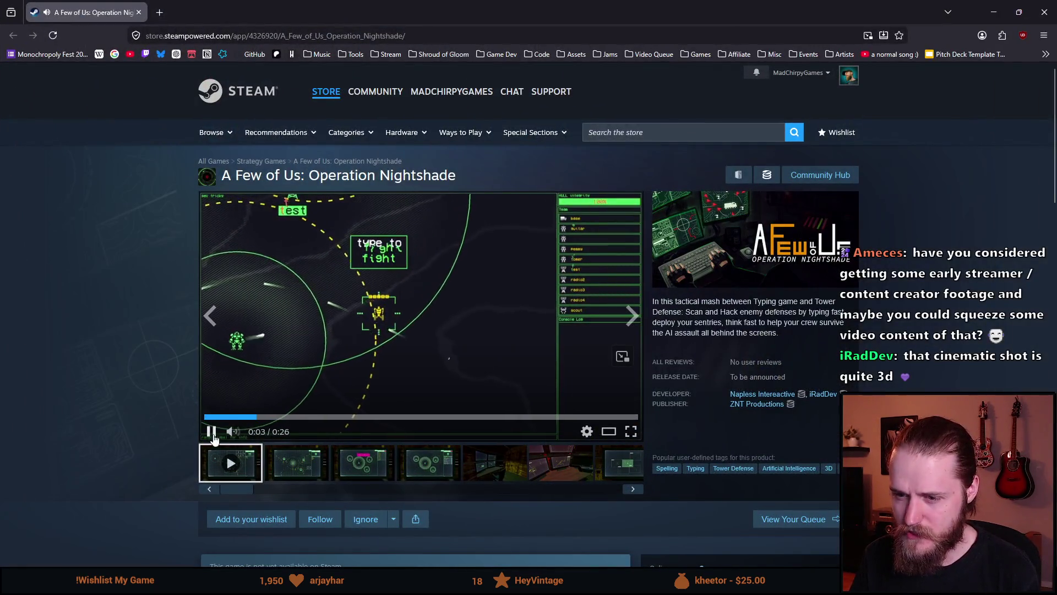
Step: Pause the store trailer, clear a stray description highlight, and play the trailer full screen
{"action": "left_click", "coordinate": [209, 431]}
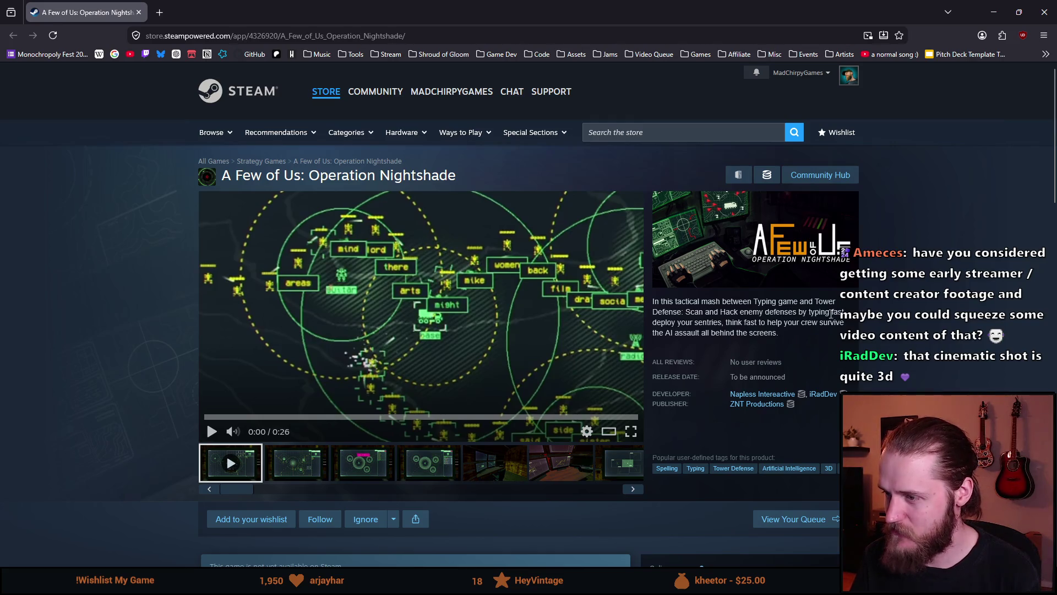
{"action": "left_click_drag", "start_coordinate": [681, 322], "coordinate": [721, 322]}
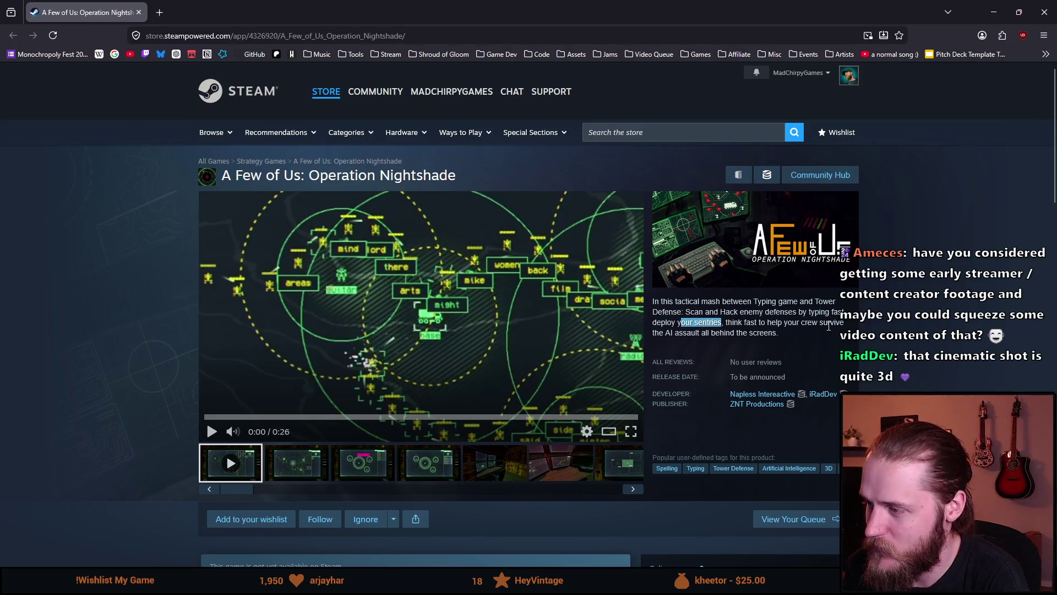
{"action": "left_click", "coordinate": [766, 332]}
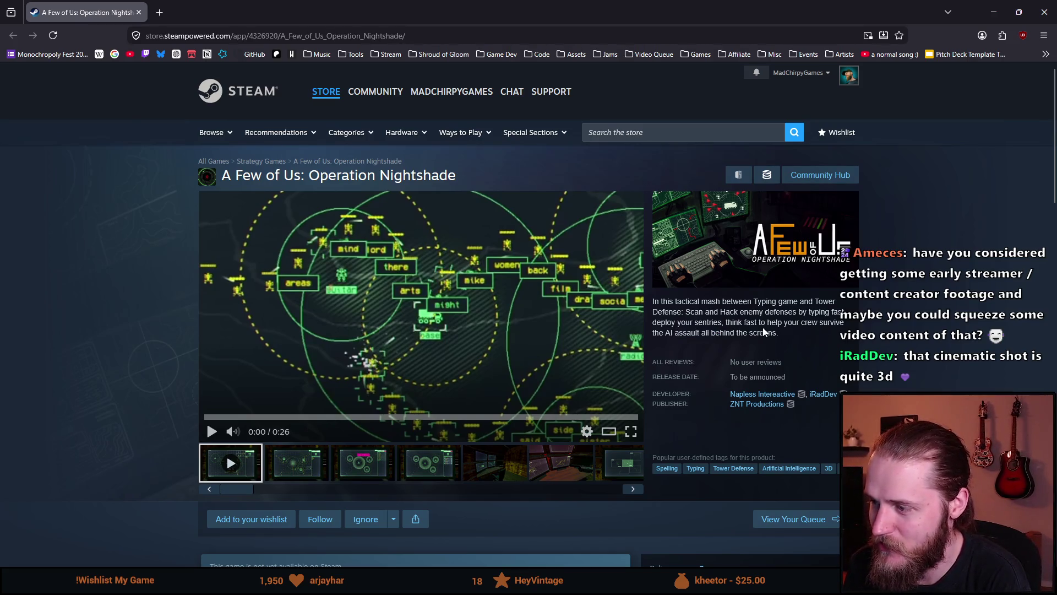
{"action": "left_click", "coordinate": [632, 433]}
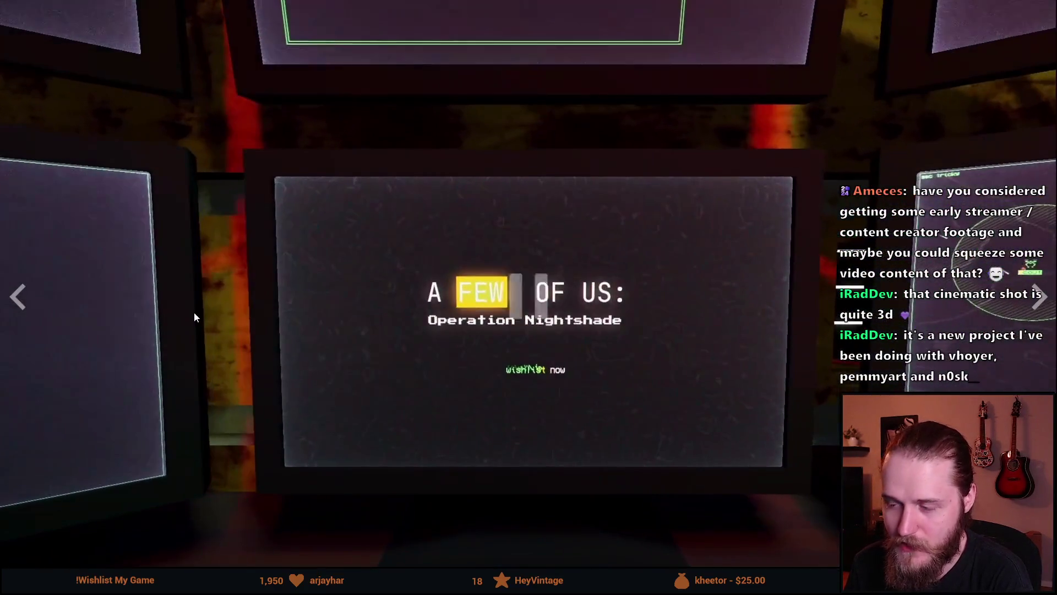
Step: Resume the paused trailer until it ends, then close the screenshot viewer
{"action": "left_click", "coordinate": [223, 298]}
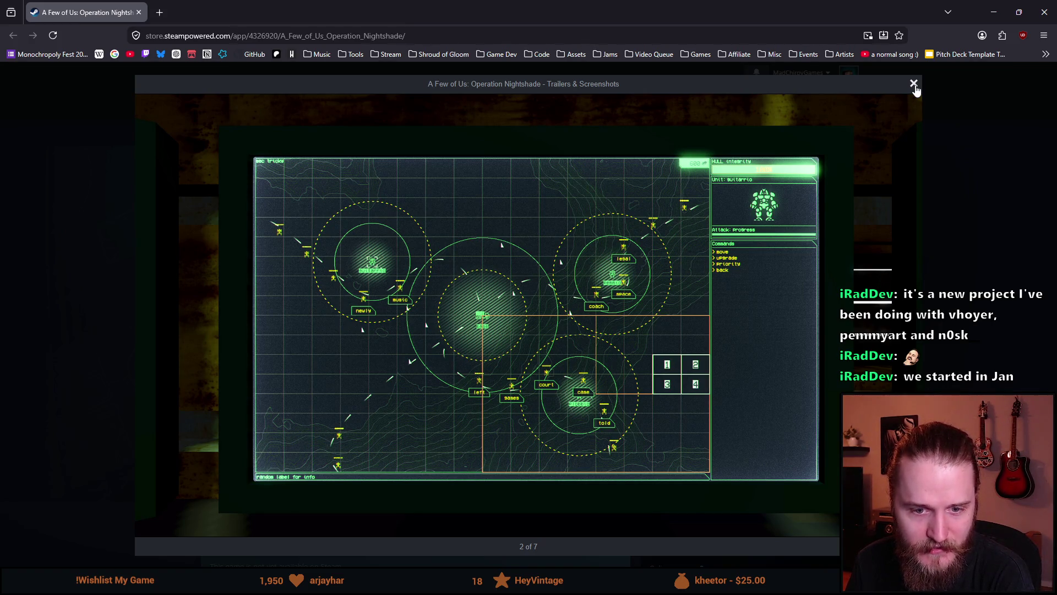
{"action": "left_click", "coordinate": [914, 85]}
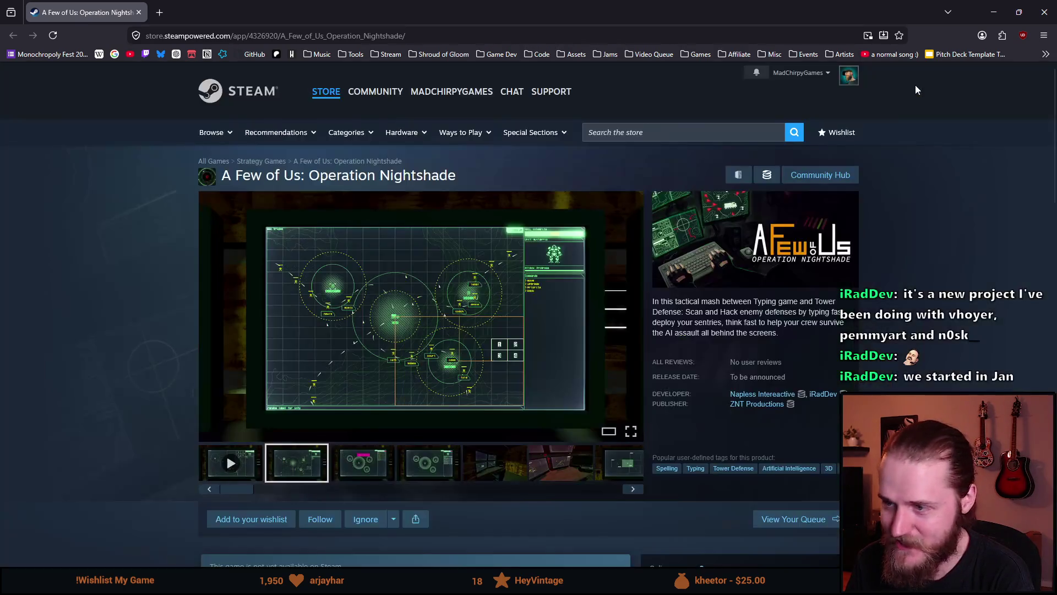
Step: Browse screenshots three through seven in the store page gallery
{"action": "left_click", "coordinate": [379, 477]}
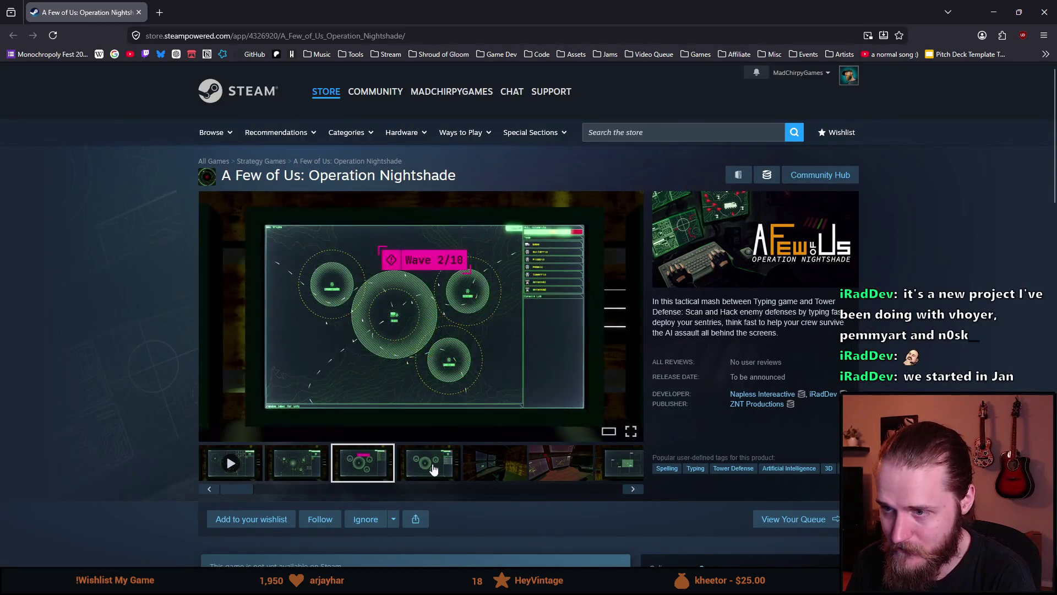
{"action": "left_click", "coordinate": [434, 472]}
{"action": "left_click", "coordinate": [499, 473]}
{"action": "left_click", "coordinate": [569, 472]}
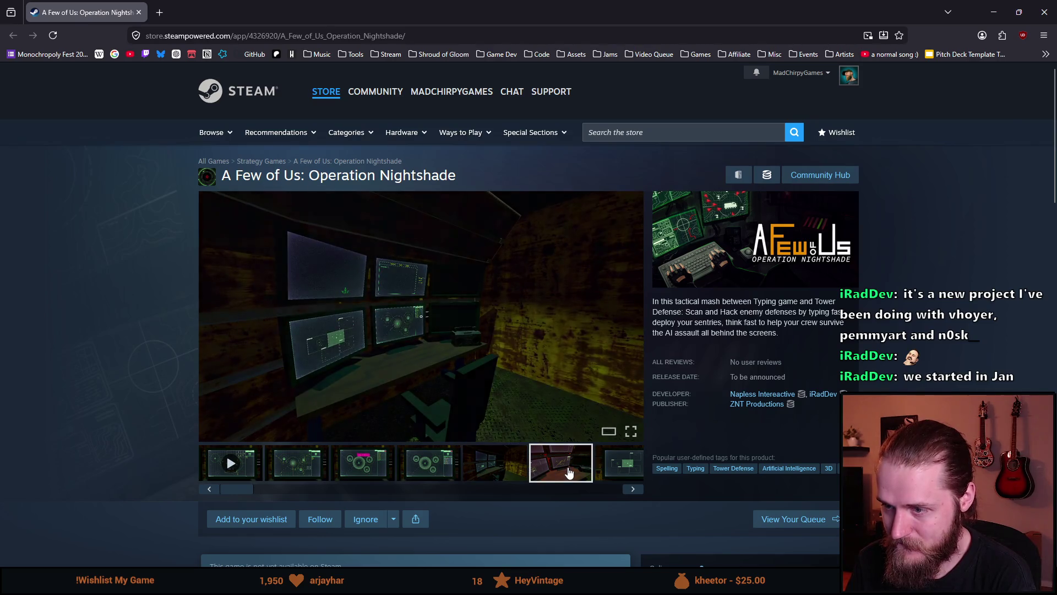
{"action": "left_click", "coordinate": [626, 472]}
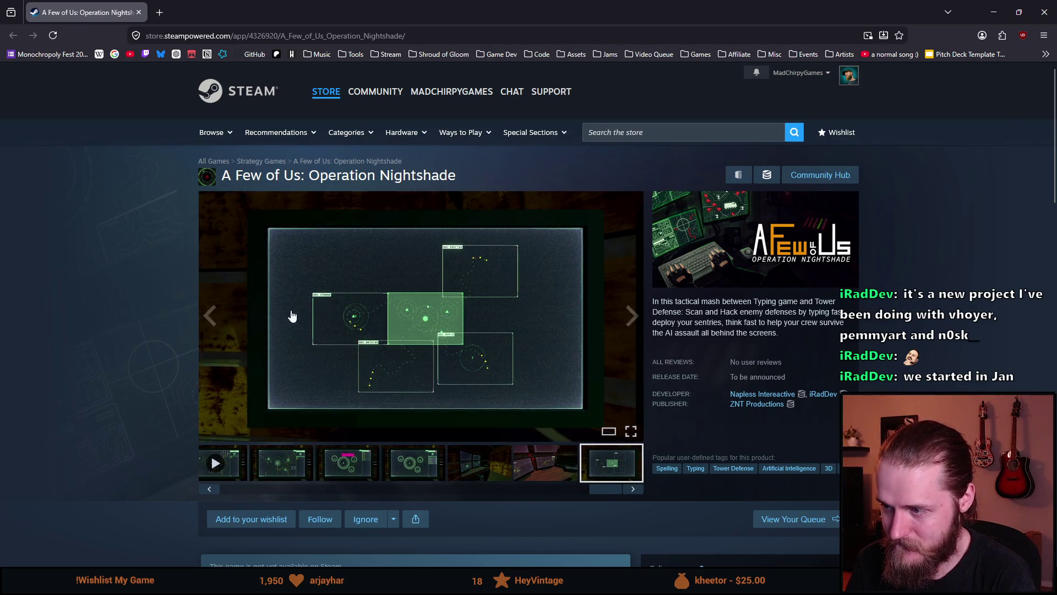
Step: Scroll through the store page details, then select the page's web address for copying
{"action": "scroll", "coordinate": [482, 368], "scroll_direction": "down", "scroll_amount": 5}
{"action": "scroll", "coordinate": [482, 367], "scroll_direction": "down", "scroll_amount": 9}
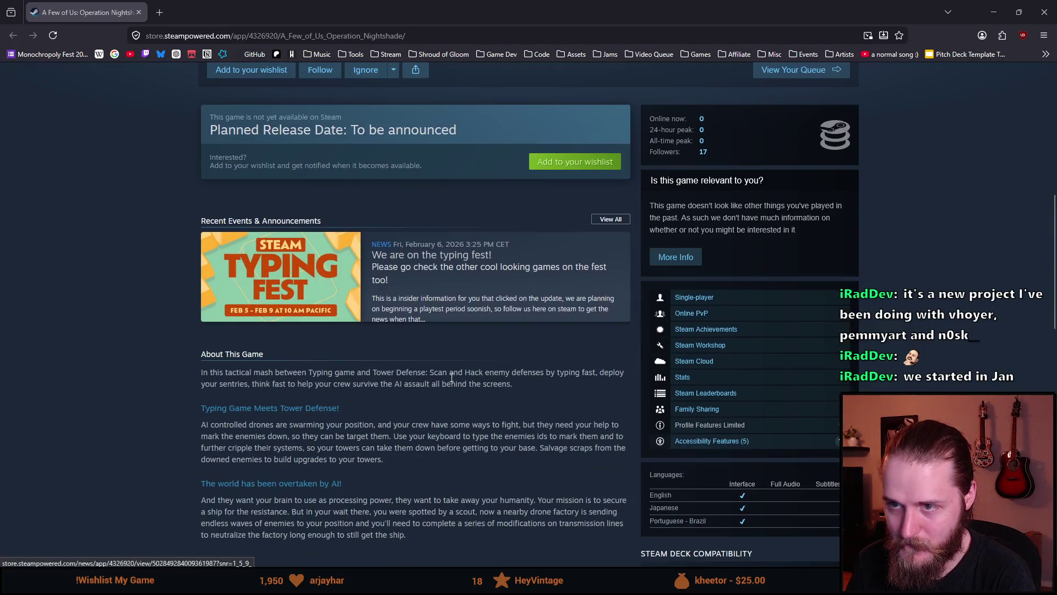
{"action": "scroll", "coordinate": [356, 417], "scroll_direction": "down", "scroll_amount": 3}
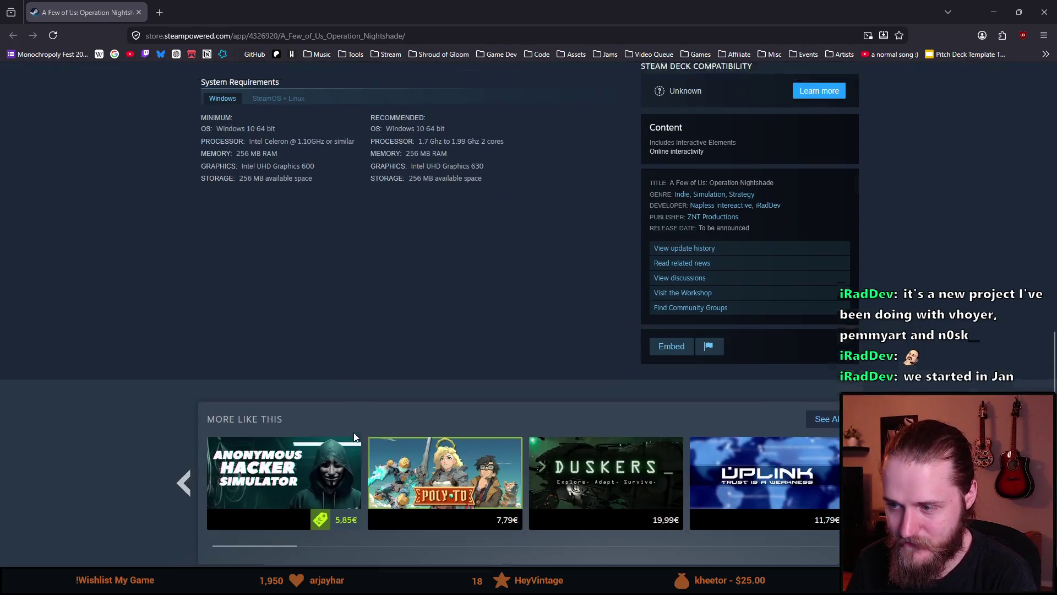
{"action": "scroll", "coordinate": [378, 427], "scroll_direction": "up", "scroll_amount": 15}
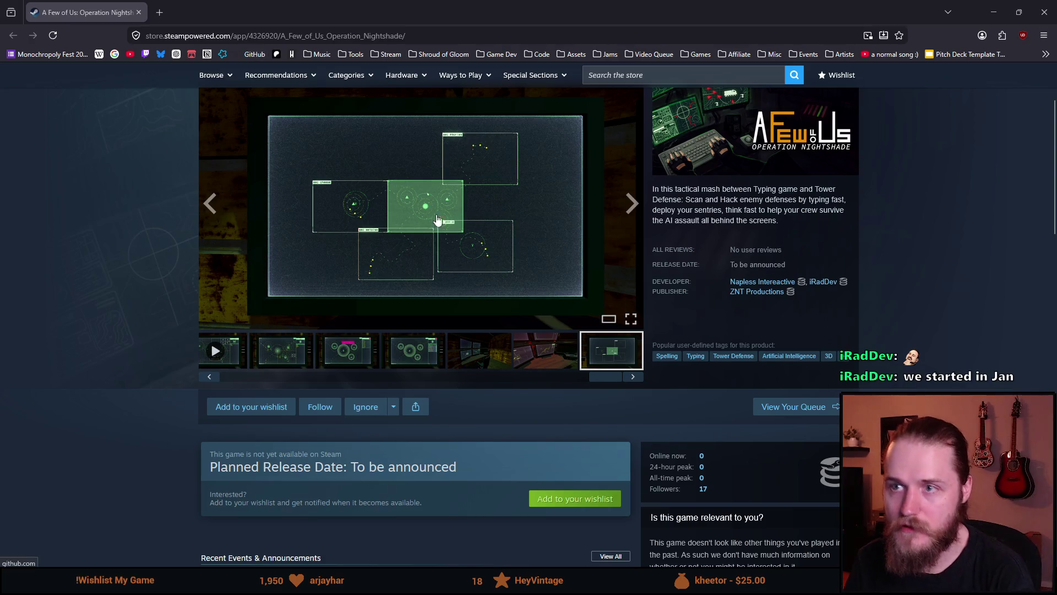
{"action": "scroll", "coordinate": [229, 322], "scroll_direction": "up", "scroll_amount": 2}
{"action": "left_click_drag", "start_coordinate": [474, 178], "coordinate": [220, 183]}
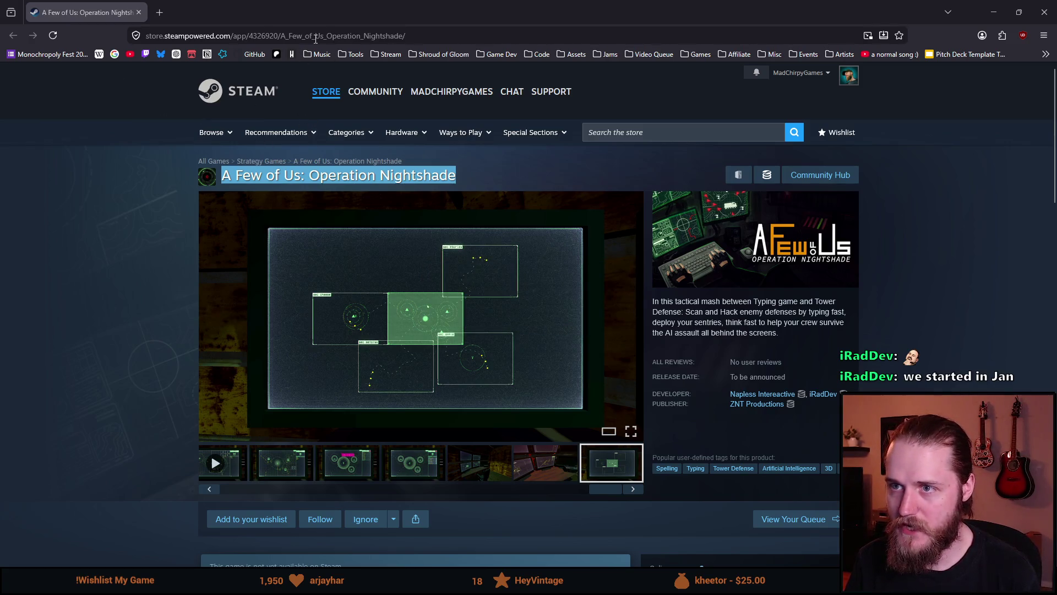
{"action": "key", "text": "ctrl+l"}
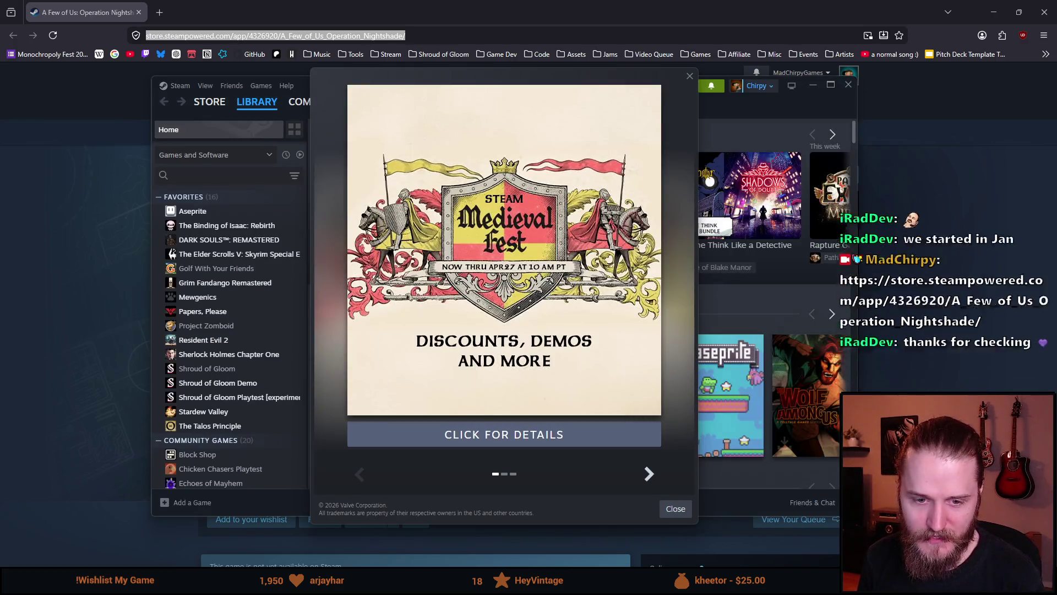
Step: Dismiss the Medieval Fest popup and switch the Steam client to its store front
{"action": "left_click", "coordinate": [668, 513]}
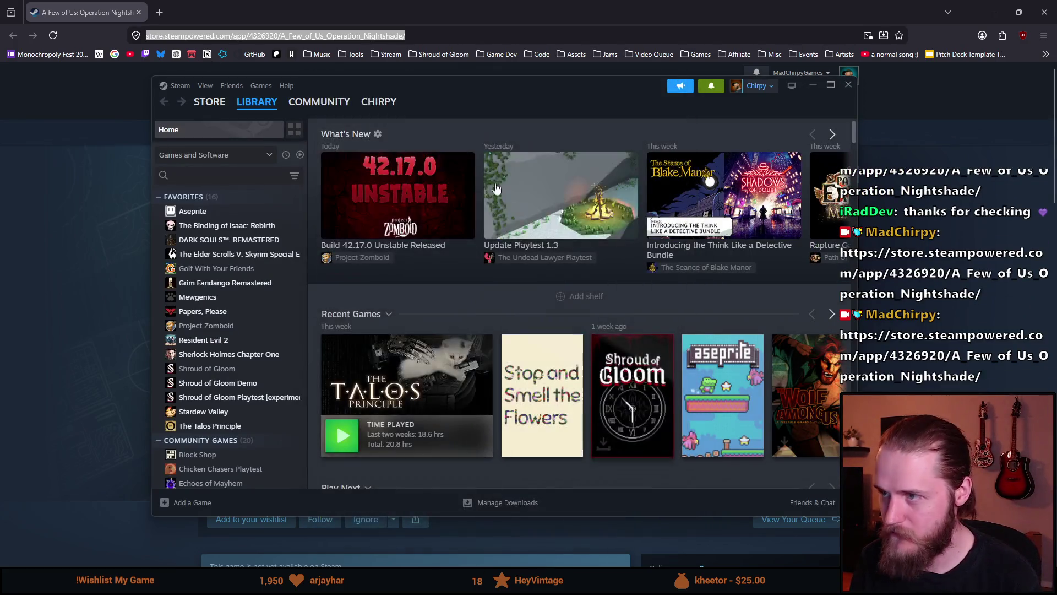
{"action": "mouse_move", "coordinate": [264, 108]}
{"action": "left_click", "coordinate": [209, 104]}
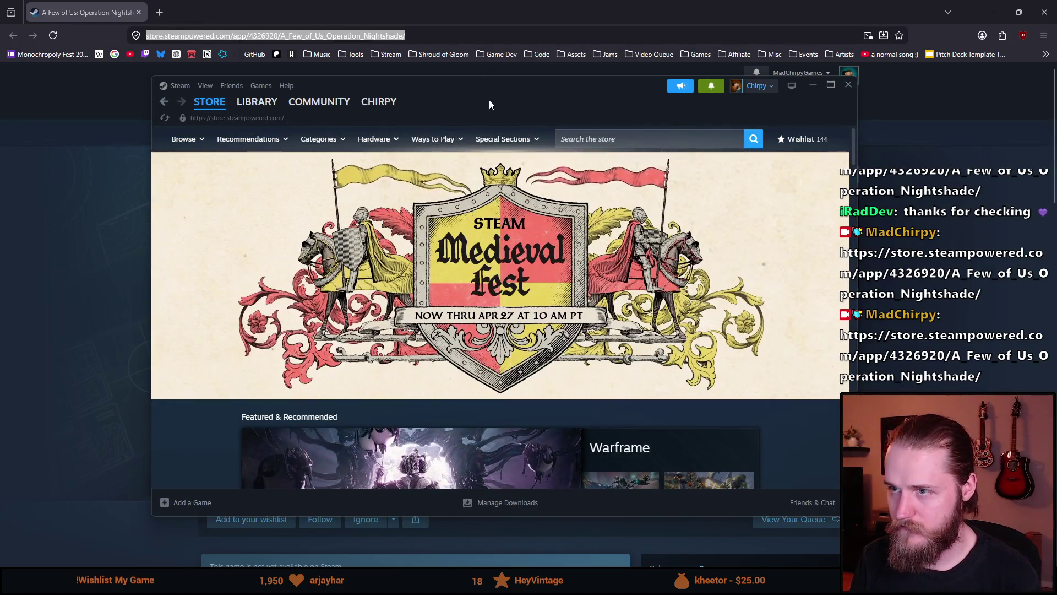
Step: Copy the game's full title from the browser page and start a search in the client's store
{"action": "left_click_drag", "start_coordinate": [489, 101], "coordinate": [558, 175]}
{"action": "left_click", "coordinate": [160, 180]}
{"action": "triple_click", "coordinate": [384, 175]}
{"action": "key", "text": "ctrl+c"}
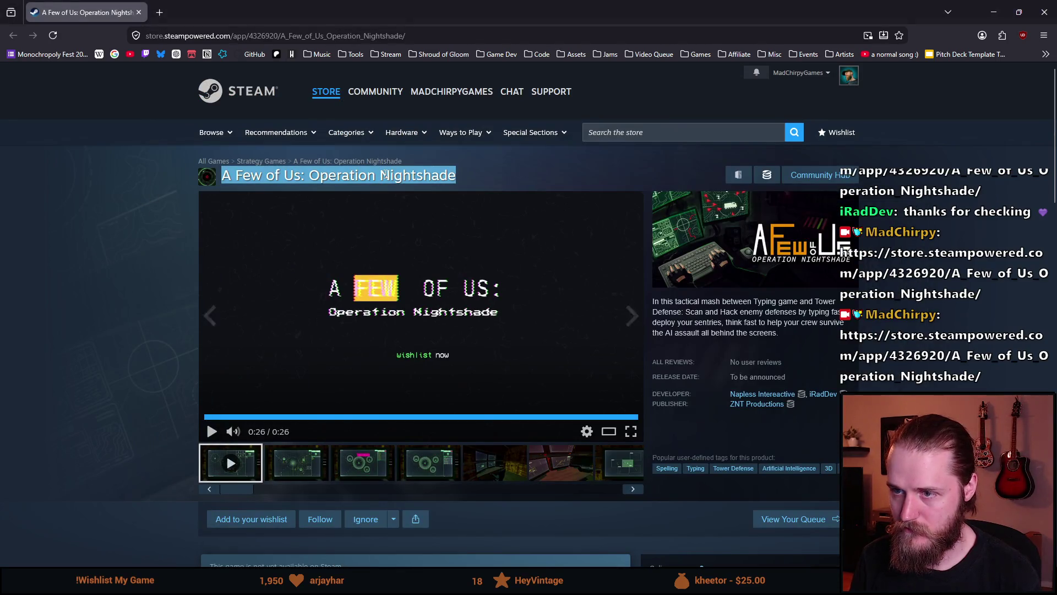
{"action": "key", "text": "alt+Tab"}
{"action": "left_click", "coordinate": [716, 213]}
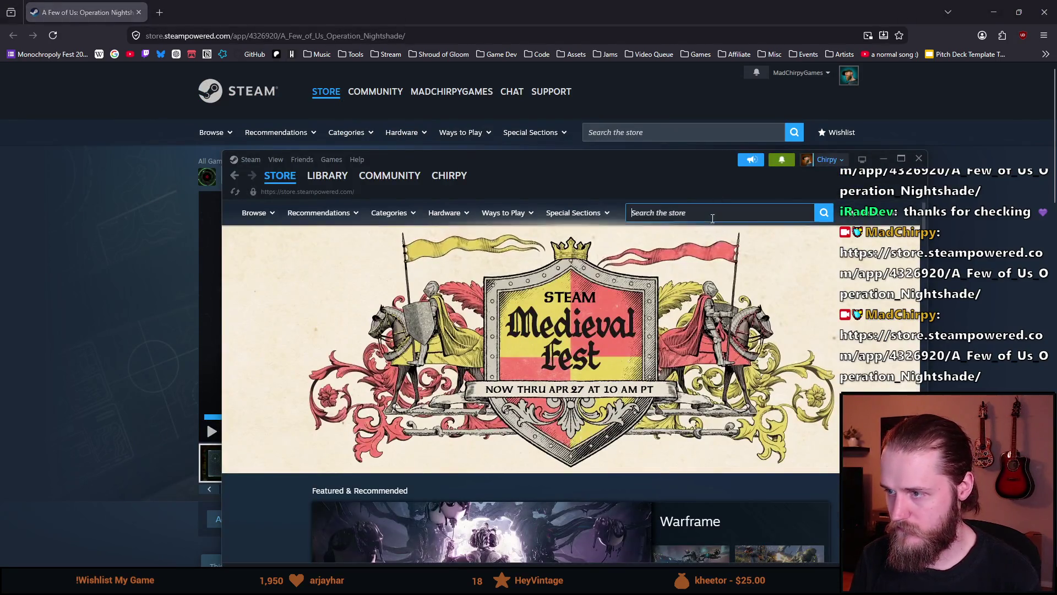
Step: Search the store for A Few of Us: Operation Nightshade, then wishlist and follow it
{"action": "key", "text": "ctrl+v"}
{"action": "left_click", "coordinate": [776, 265]}
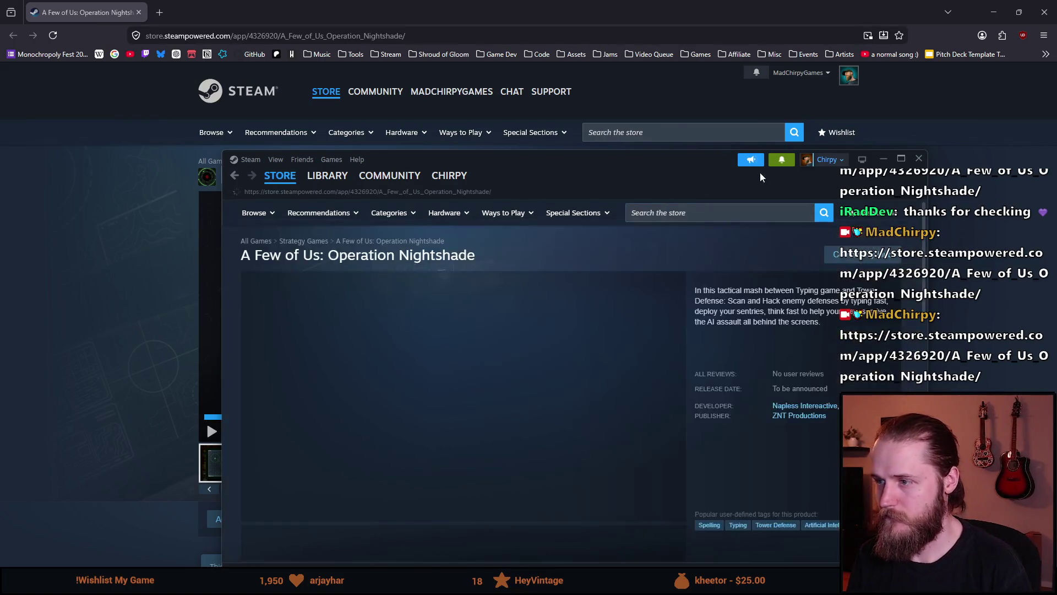
{"action": "scroll", "coordinate": [653, 242], "scroll_direction": "down", "scroll_amount": 5}
{"action": "scroll", "coordinate": [530, 316], "scroll_direction": "up", "scroll_amount": 2}
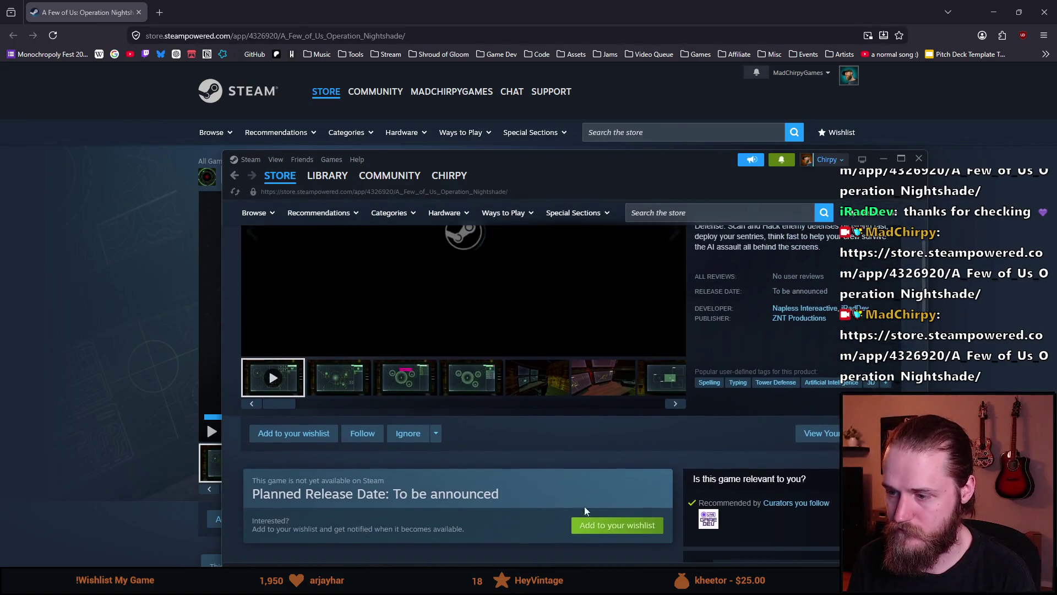
{"action": "left_click", "coordinate": [286, 433]}
{"action": "left_click", "coordinate": [353, 434]}
{"action": "scroll", "coordinate": [567, 333], "scroll_direction": "down", "scroll_amount": 4}
{"action": "scroll", "coordinate": [566, 329], "scroll_direction": "up", "scroll_amount": 7}
Step: Open the game's Demo store page, pause its trailer, and minimize the Steam client
{"action": "left_click", "coordinate": [715, 213]}
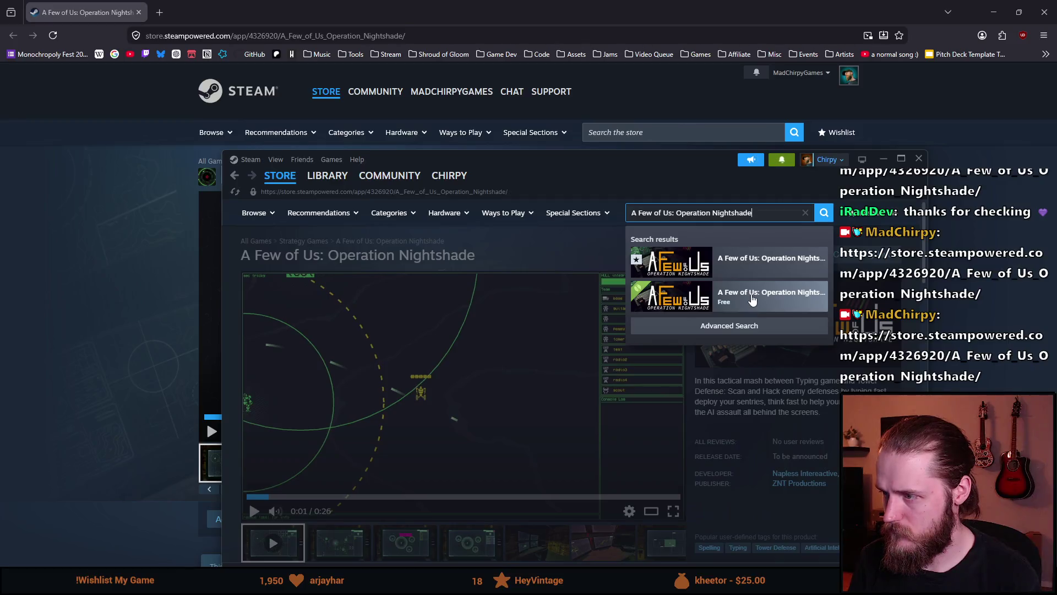
{"action": "left_click", "coordinate": [745, 289]}
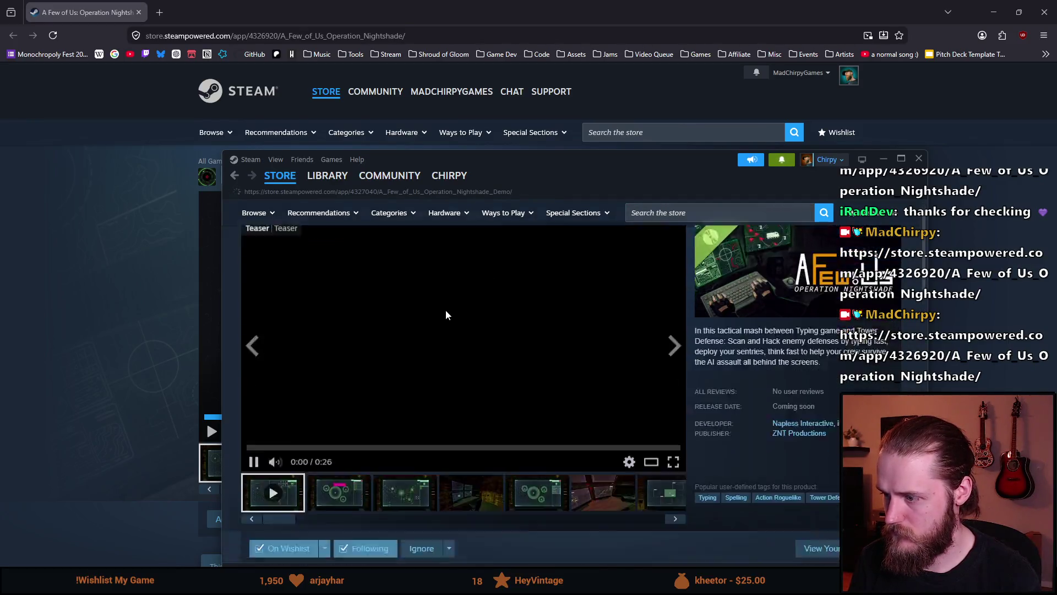
{"action": "scroll", "coordinate": [444, 310], "scroll_direction": "down", "scroll_amount": 5}
{"action": "scroll", "coordinate": [445, 309], "scroll_direction": "up", "scroll_amount": 1}
{"action": "scroll", "coordinate": [446, 315], "scroll_direction": "up", "scroll_amount": 3}
{"action": "scroll", "coordinate": [550, 335], "scroll_direction": "down", "scroll_amount": 10}
{"action": "scroll", "coordinate": [560, 309], "scroll_direction": "up", "scroll_amount": 10}
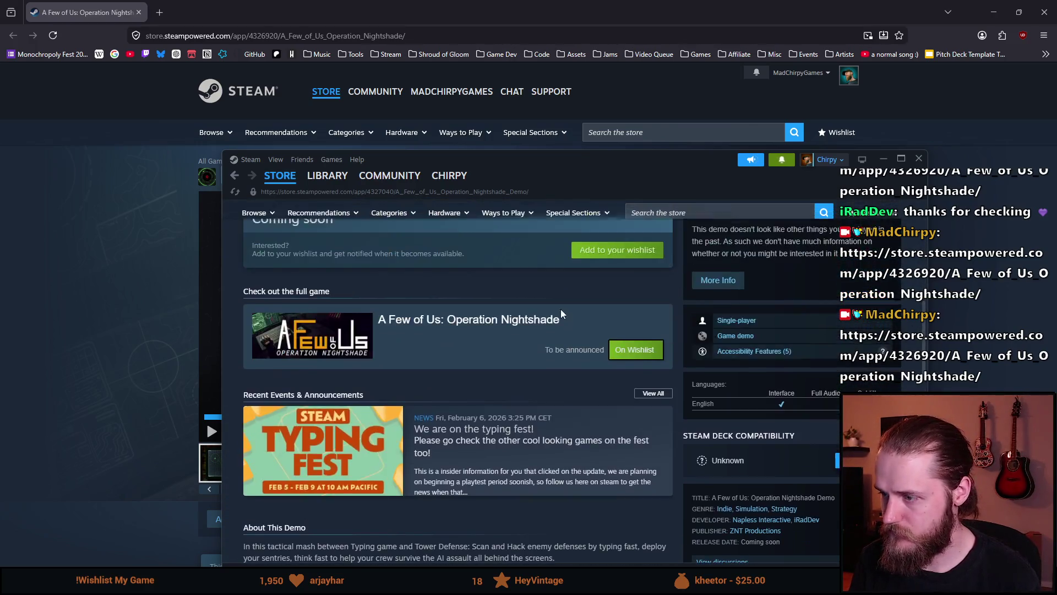
{"action": "left_click", "coordinate": [549, 318]}
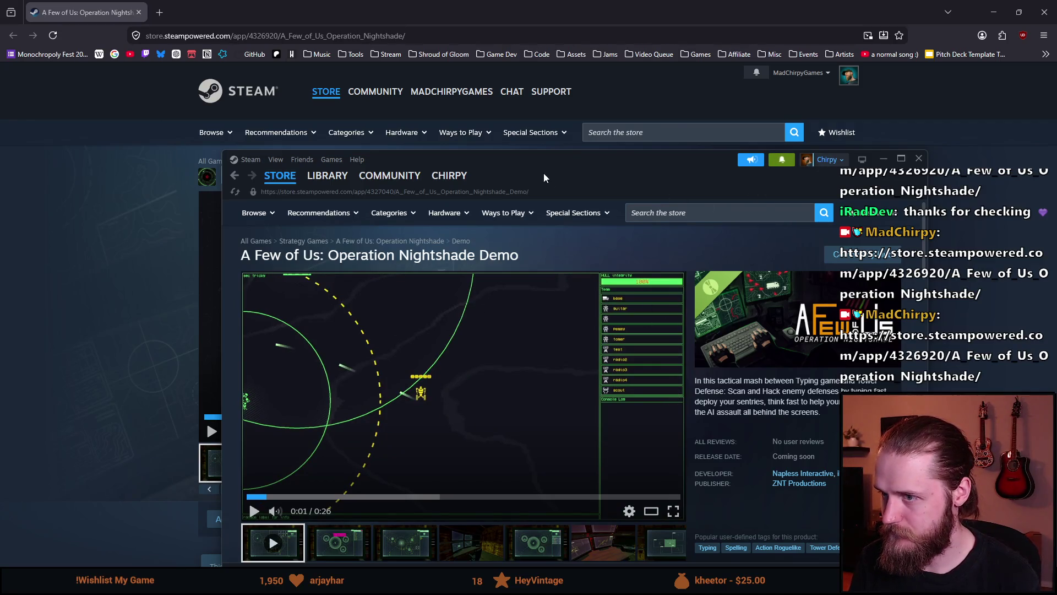
{"action": "left_click_drag", "start_coordinate": [855, 188], "coordinate": [800, 175]}
{"action": "left_click", "coordinate": [829, 147]}
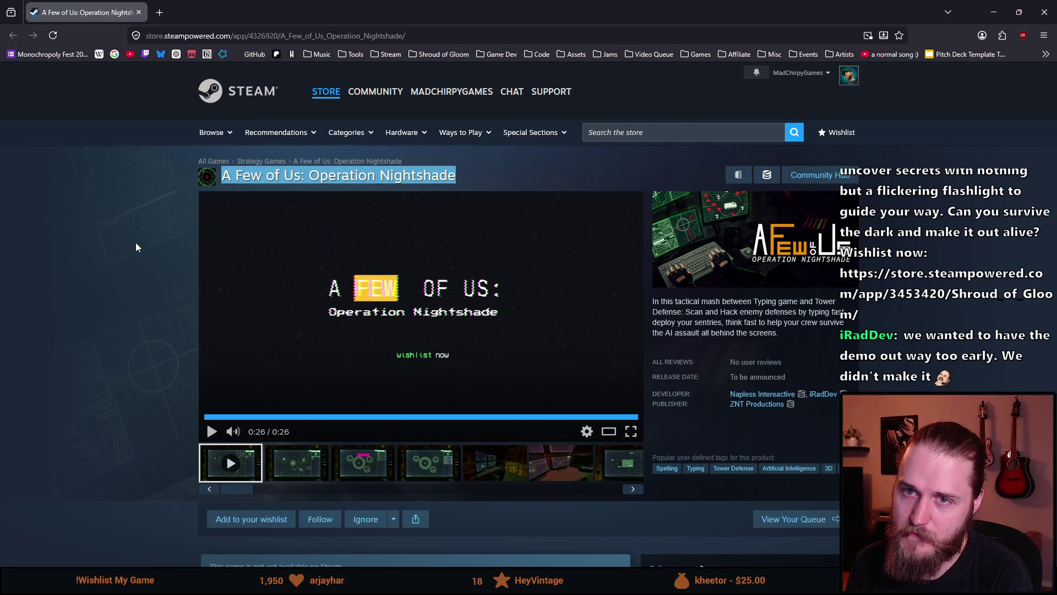
{"action": "scroll", "coordinate": [132, 288], "scroll_direction": "down", "scroll_amount": 1}
{"action": "scroll", "coordinate": [135, 296], "scroll_direction": "up", "scroll_amount": 1}
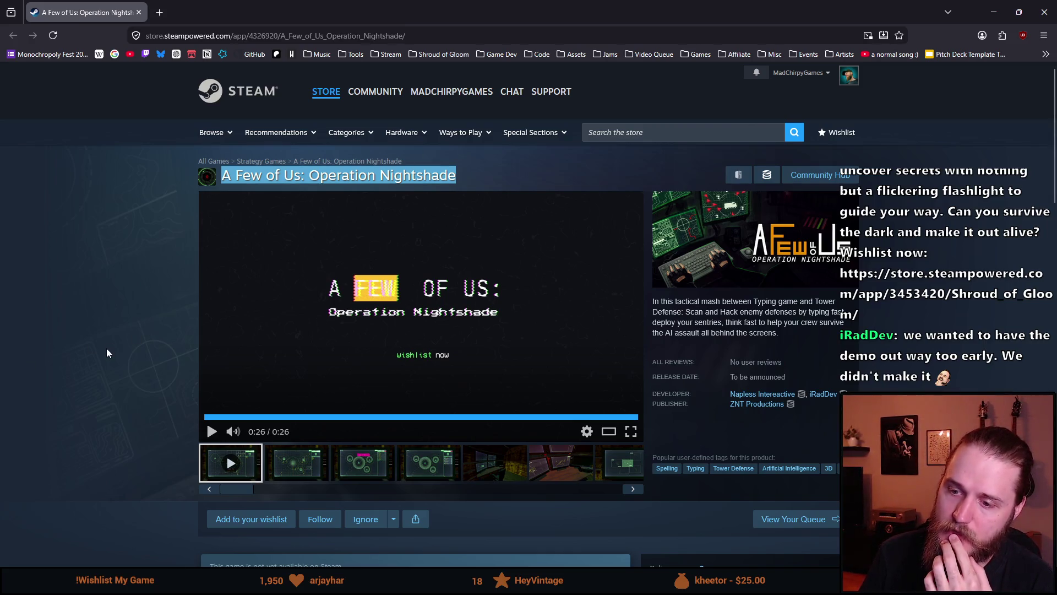
{"action": "scroll", "coordinate": [107, 353], "scroll_direction": "down", "scroll_amount": 1}
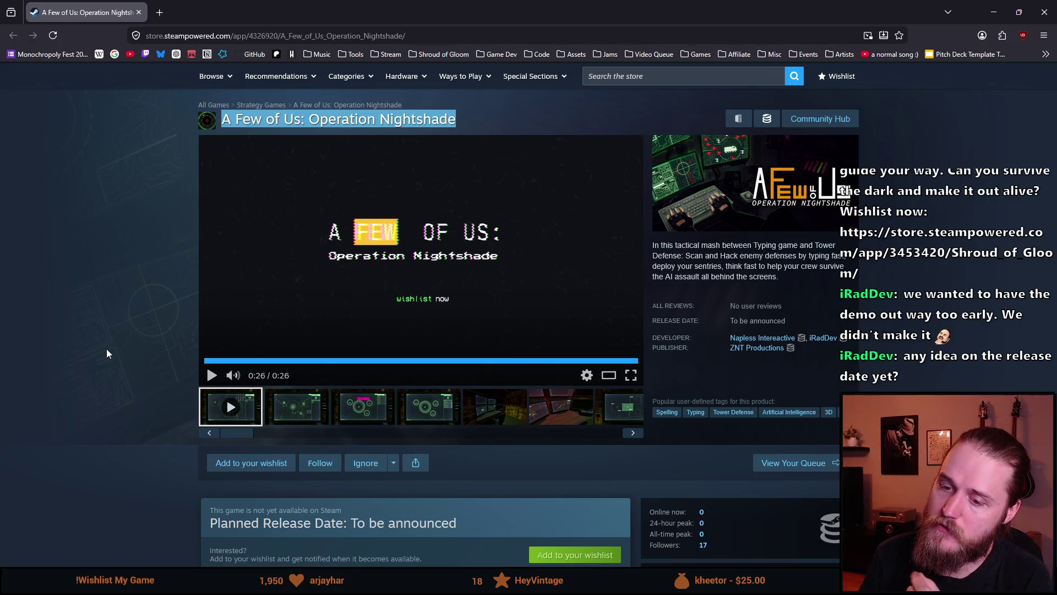
{"action": "scroll", "coordinate": [107, 348], "scroll_direction": "up", "scroll_amount": 1}
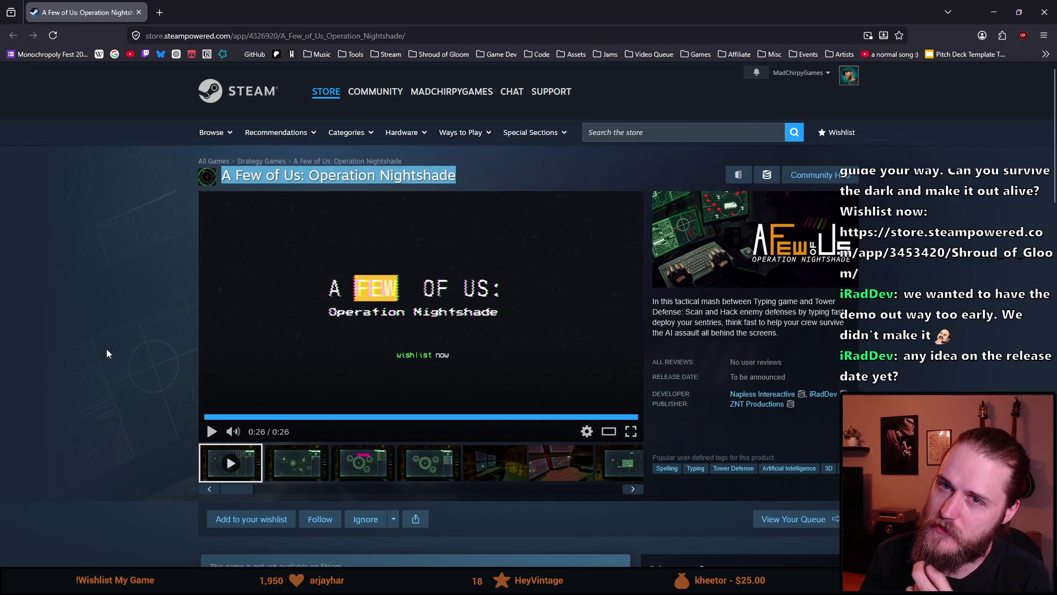
{"action": "scroll", "coordinate": [107, 348], "scroll_direction": "down", "scroll_amount": 5}
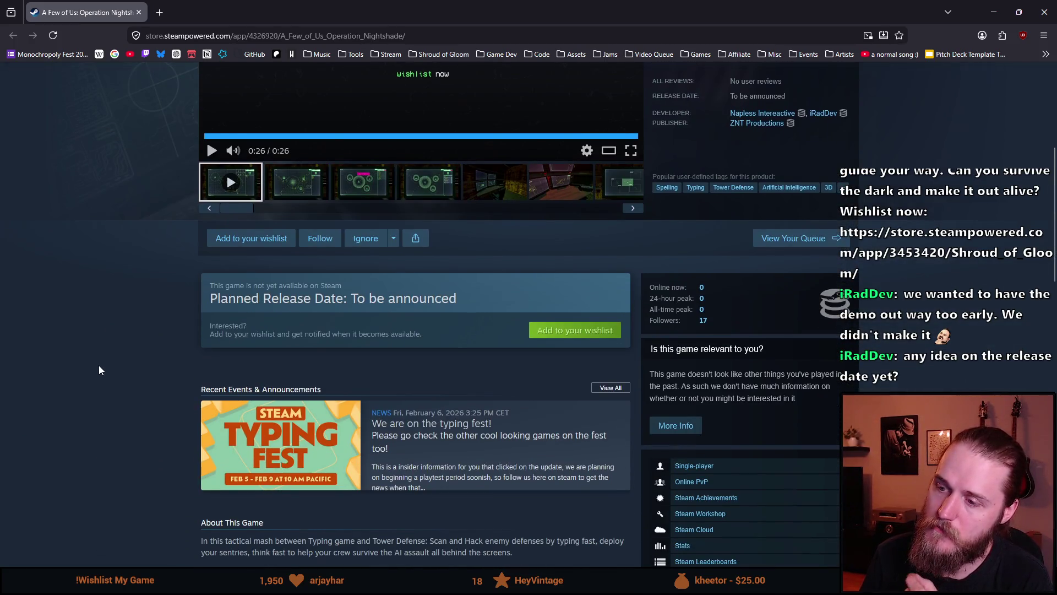
{"action": "scroll", "coordinate": [99, 367], "scroll_direction": "up", "scroll_amount": 5}
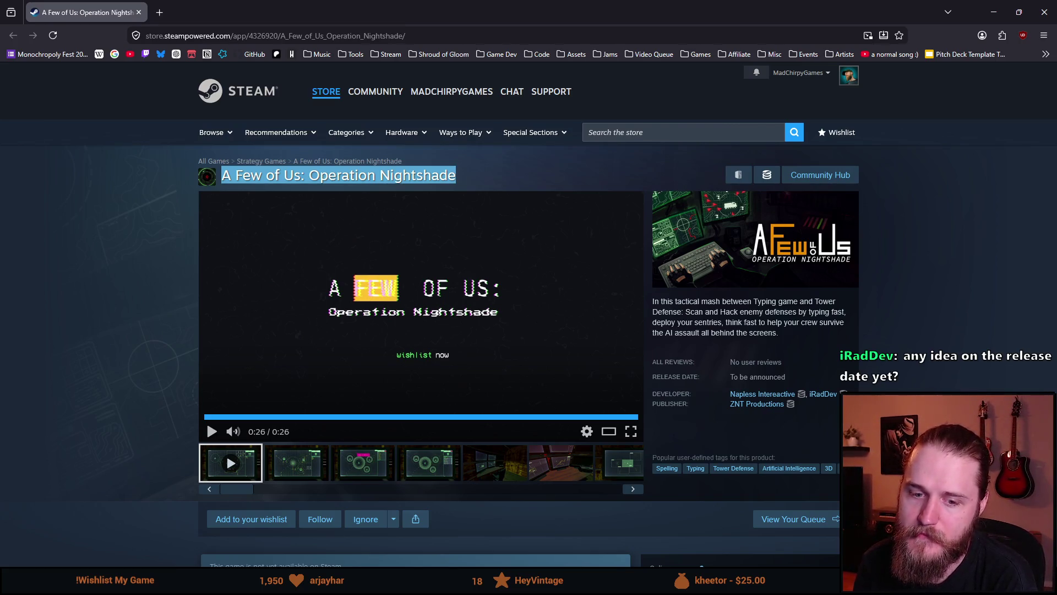
{"action": "left_click", "coordinate": [91, 203]}
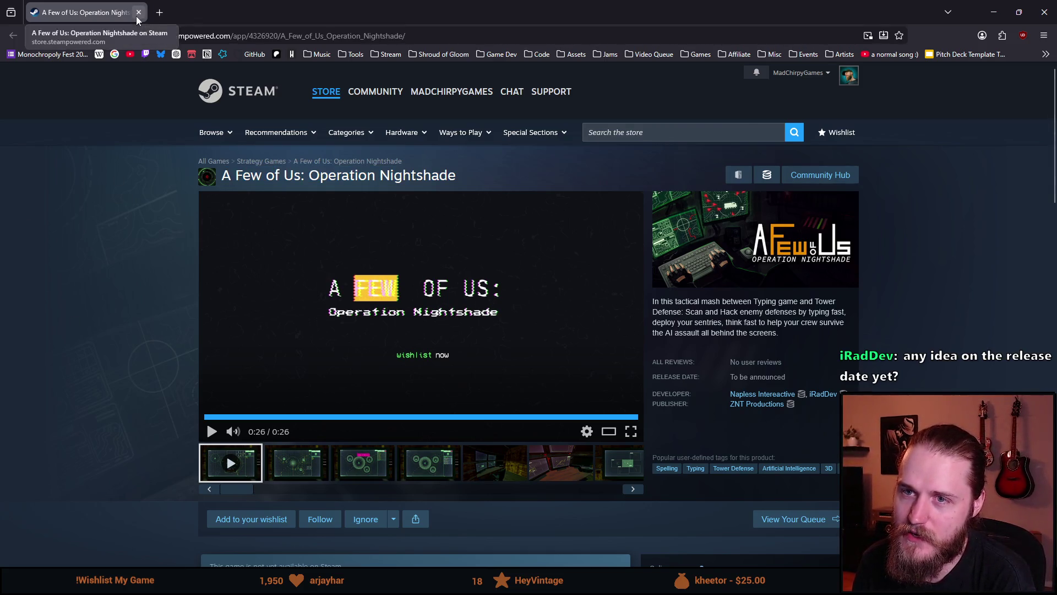
{"action": "left_click", "coordinate": [416, 54]}
Step: Open the Shroud of Gloom Demo store page from the bookmarks and scroll through it
{"action": "left_click", "coordinate": [461, 100]}
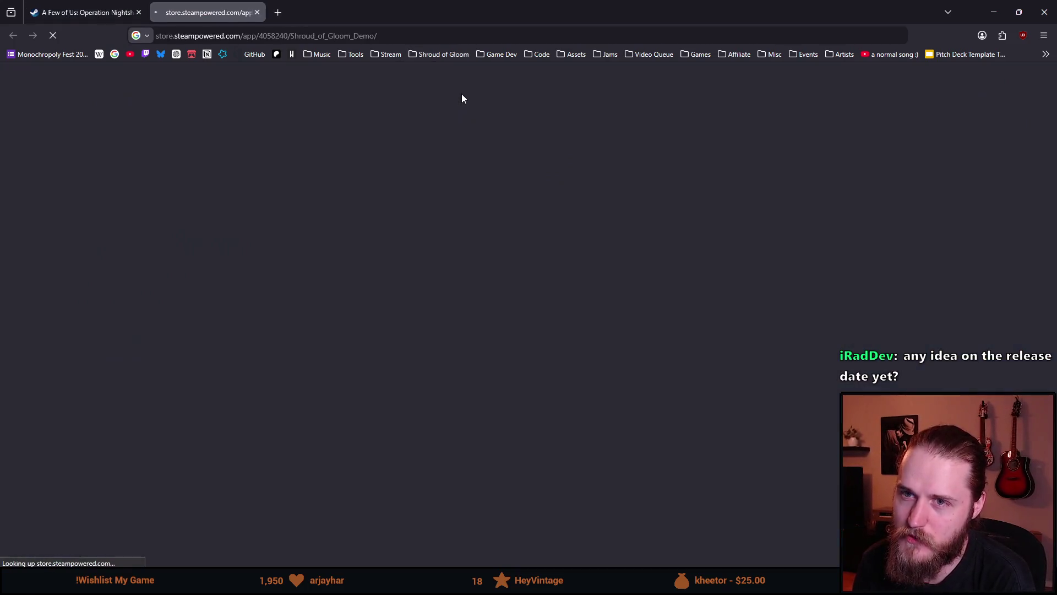
{"action": "scroll", "coordinate": [180, 353], "scroll_direction": "down", "scroll_amount": 3}
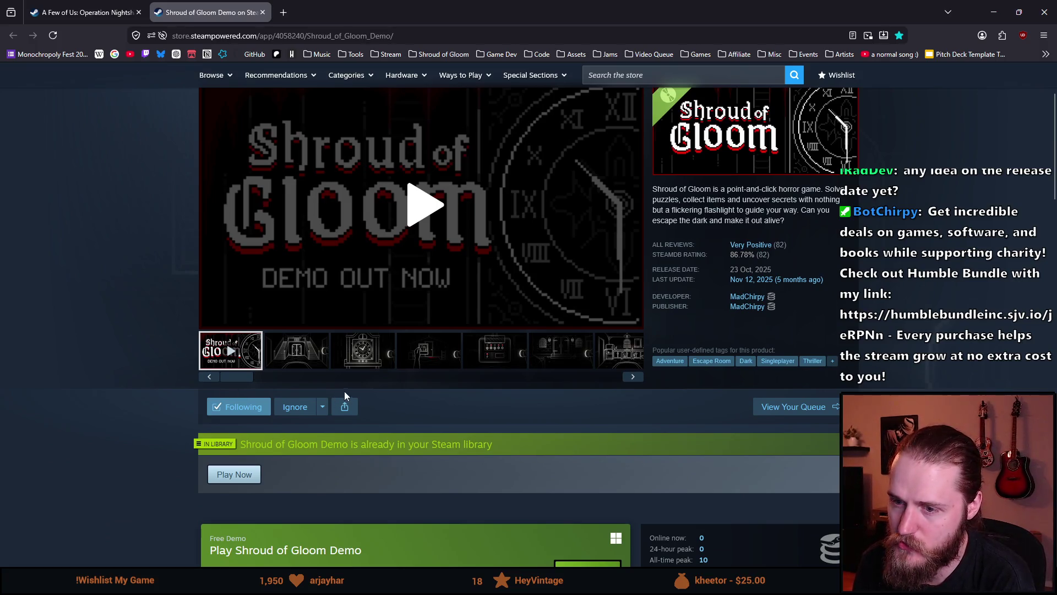
{"action": "scroll", "coordinate": [310, 363], "scroll_direction": "down", "scroll_amount": 6}
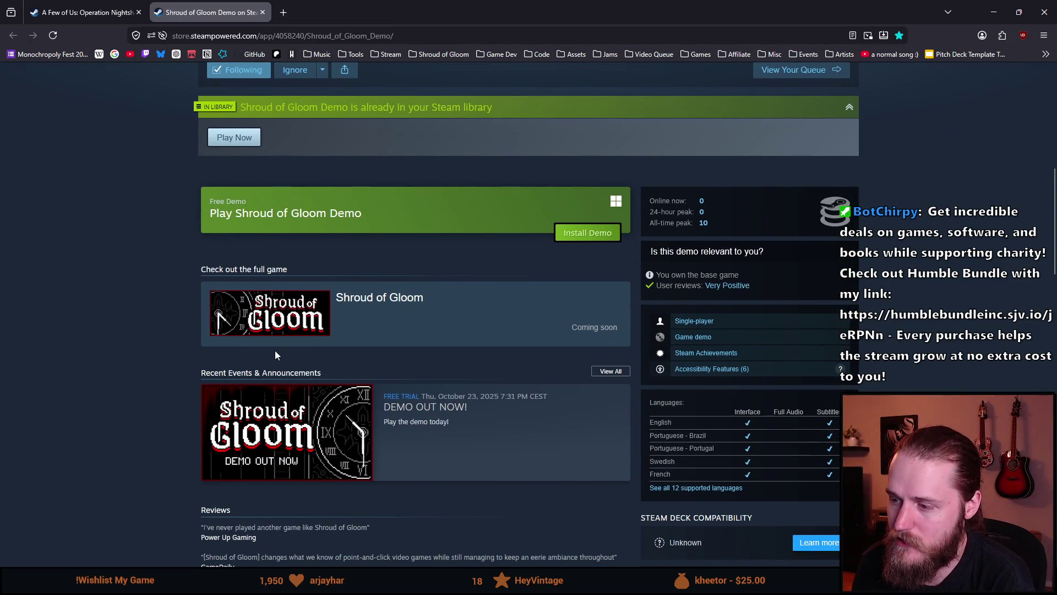
{"action": "scroll", "coordinate": [276, 352], "scroll_direction": "down", "scroll_amount": 4}
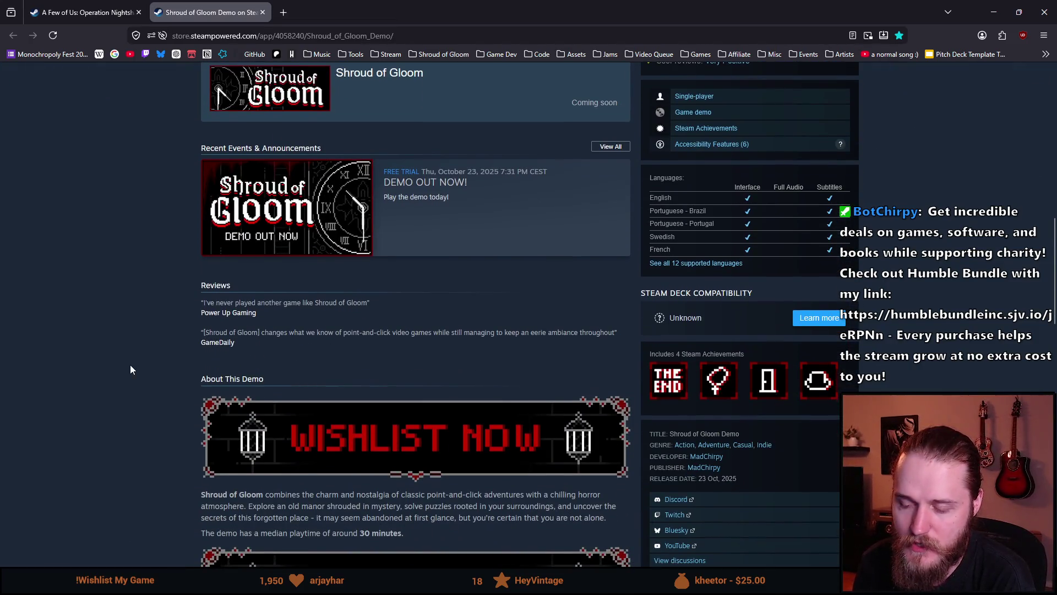
{"action": "scroll", "coordinate": [130, 368], "scroll_direction": "down", "scroll_amount": 2}
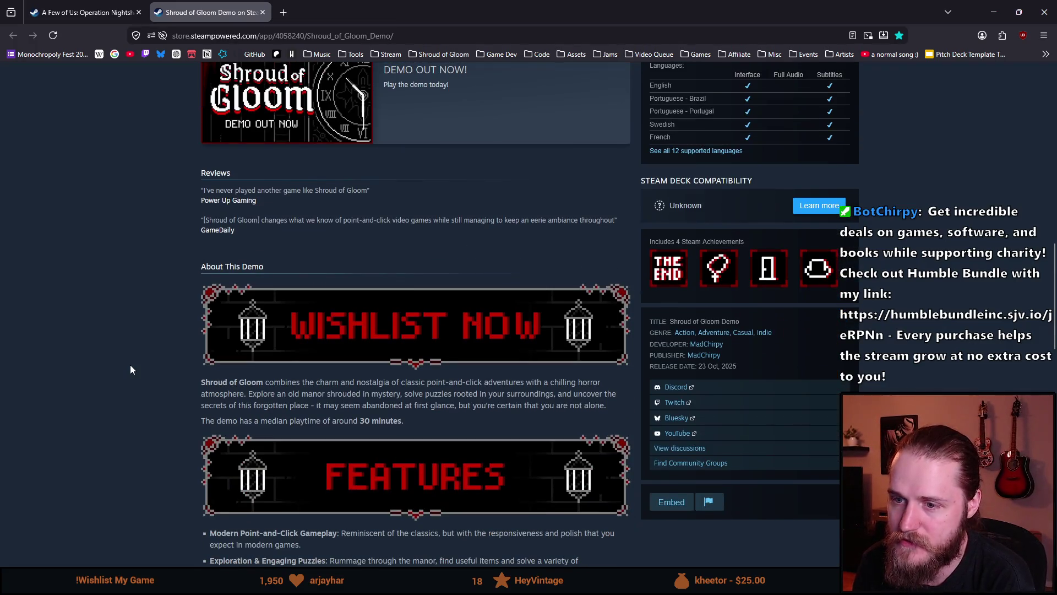
{"action": "scroll", "coordinate": [131, 366], "scroll_direction": "up", "scroll_amount": 11}
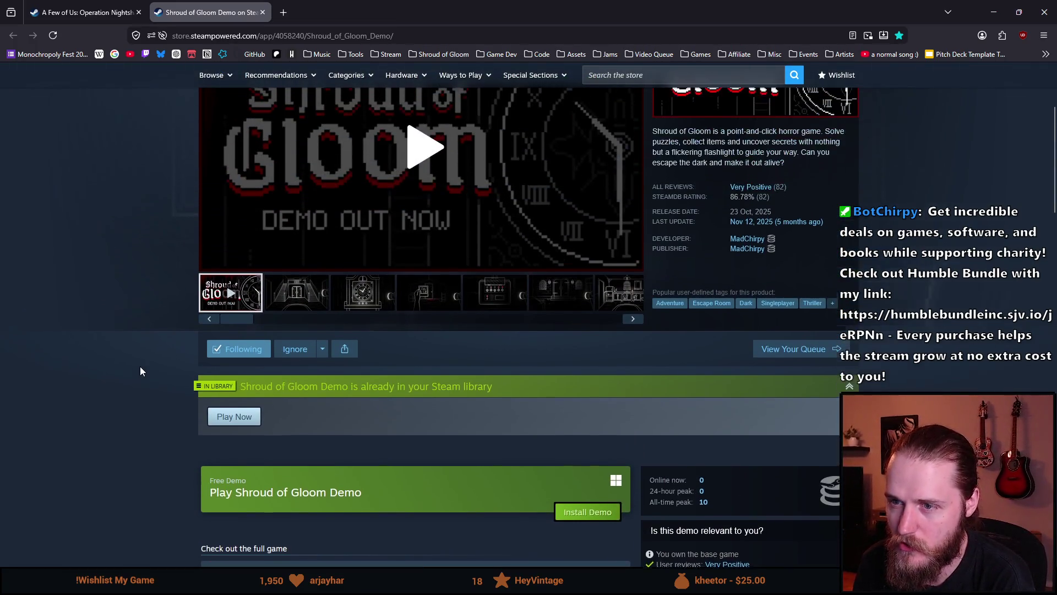
{"action": "scroll", "coordinate": [139, 371], "scroll_direction": "up", "scroll_amount": 1}
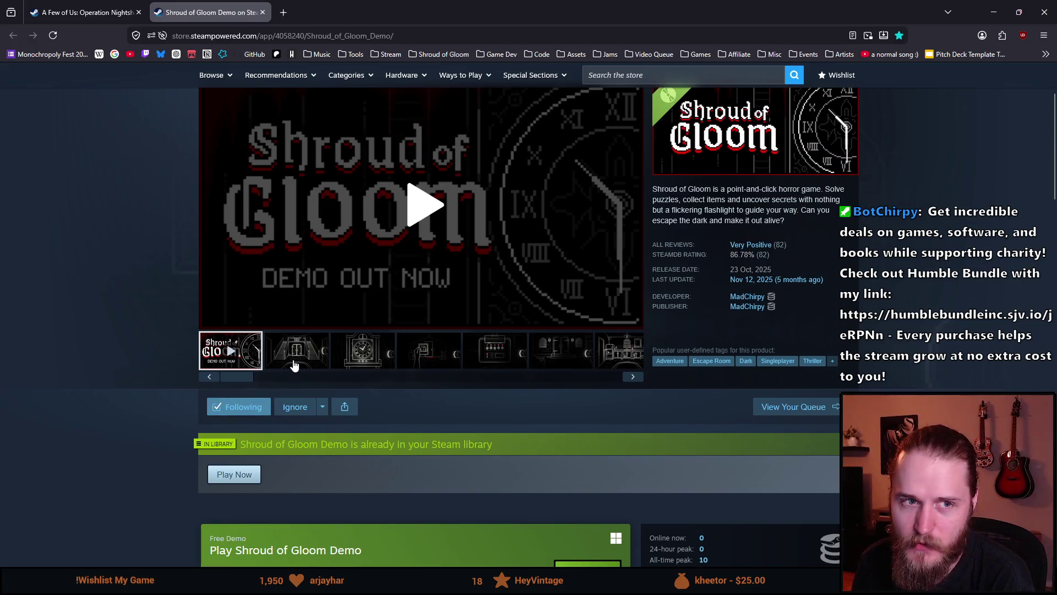
Step: Show the doors and clock screenshots in the page's media viewer
{"action": "left_click", "coordinate": [305, 355]}
{"action": "left_click", "coordinate": [366, 358]}
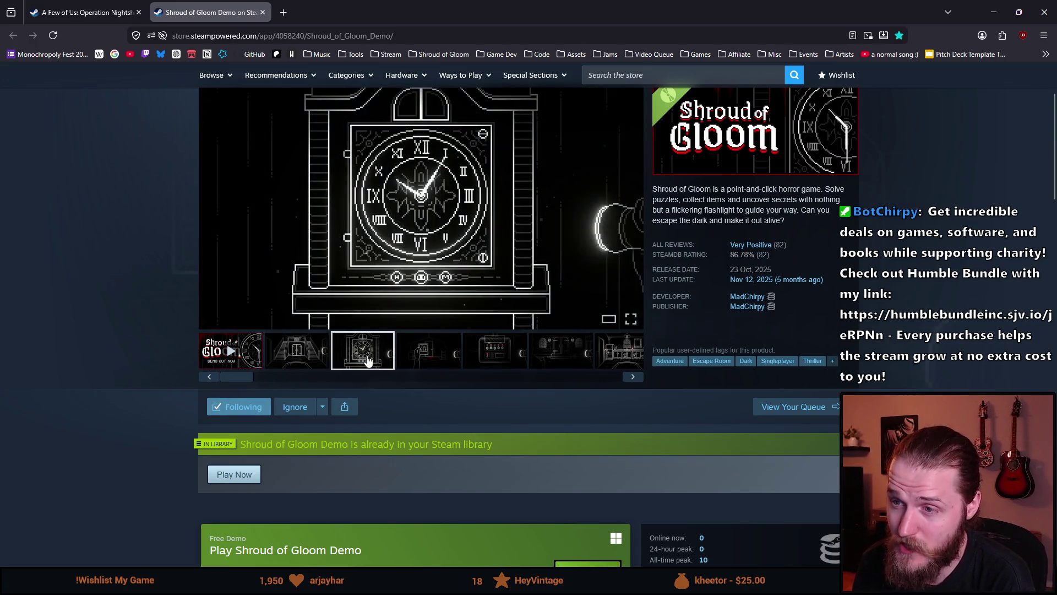
{"action": "scroll", "coordinate": [312, 388], "scroll_direction": "up", "scroll_amount": 2}
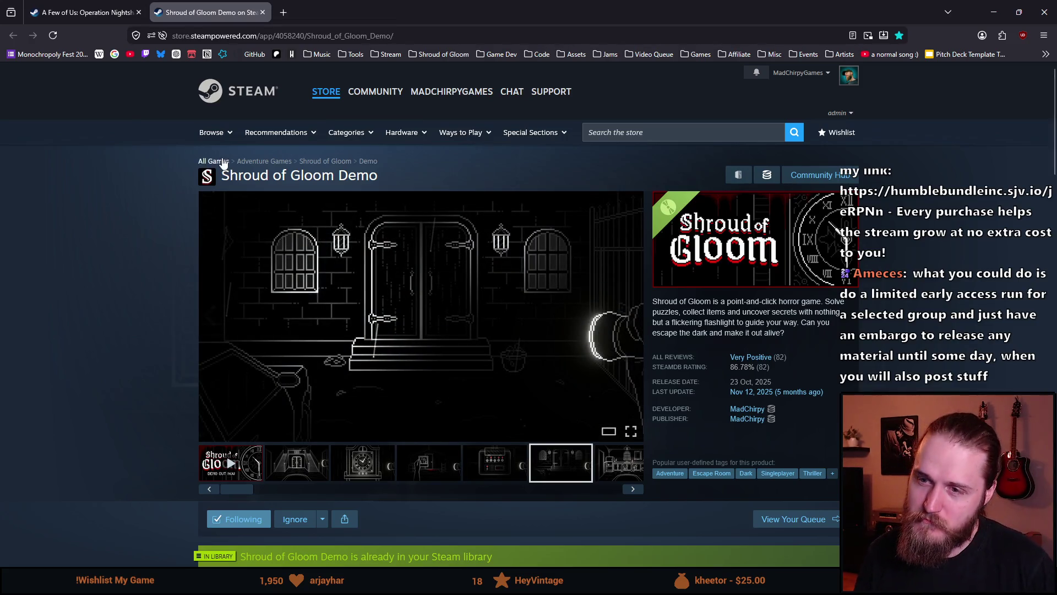
Step: Select and then deselect the Shroud of Gloom Demo title text, twice
{"action": "left_click_drag", "start_coordinate": [372, 177], "coordinate": [224, 179]}
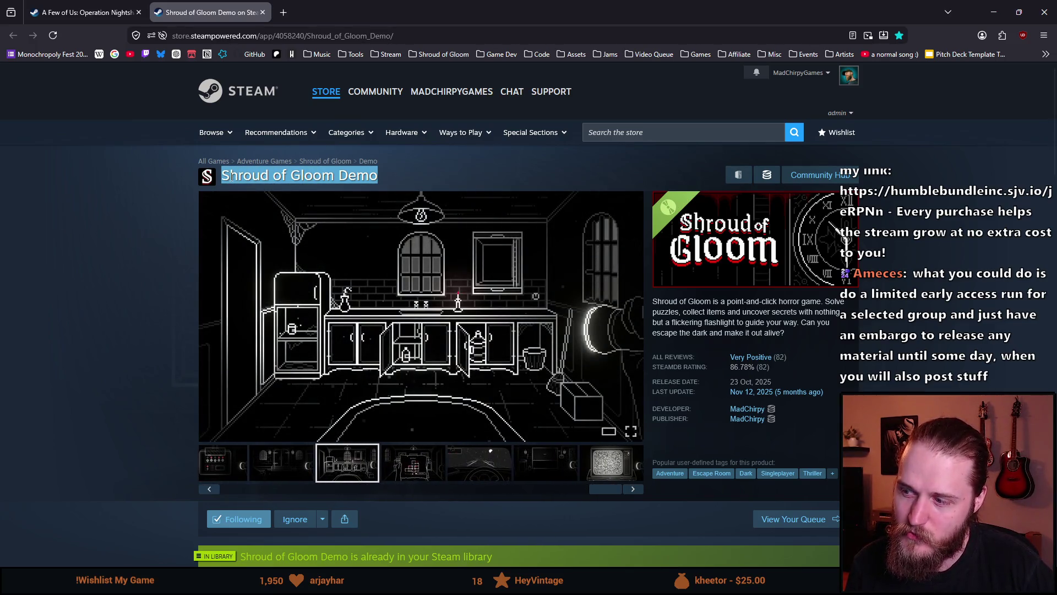
{"action": "left_click", "coordinate": [112, 208]}
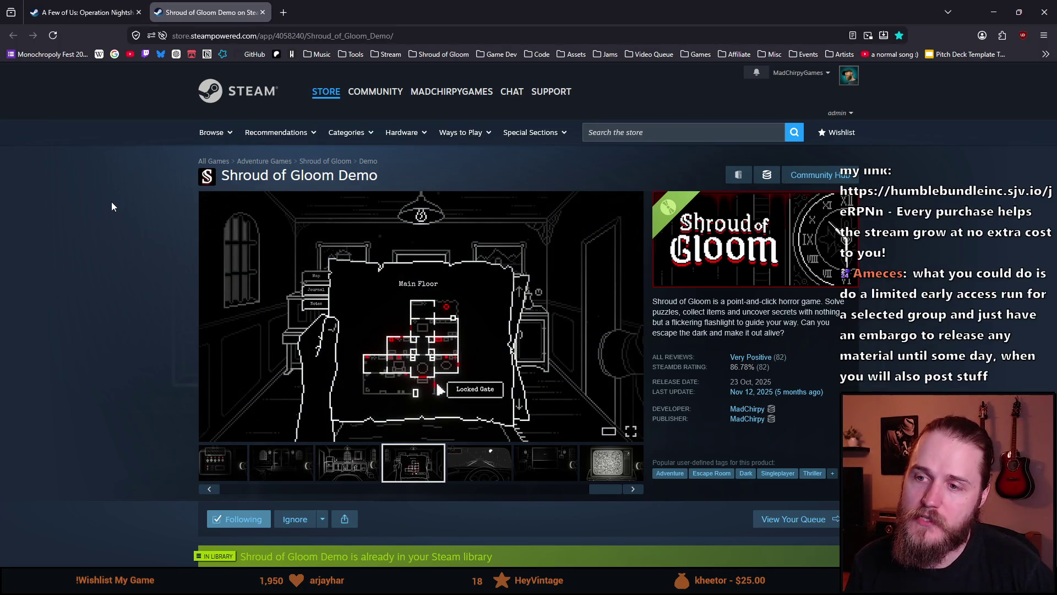
{"action": "left_click_drag", "start_coordinate": [361, 175], "coordinate": [206, 183]}
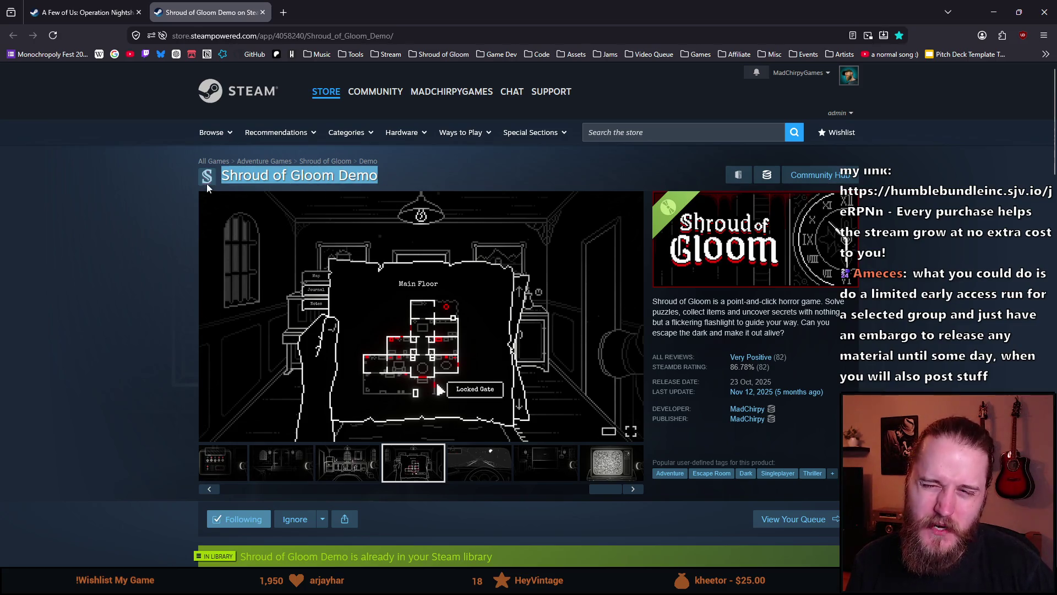
{"action": "left_click", "coordinate": [225, 177]}
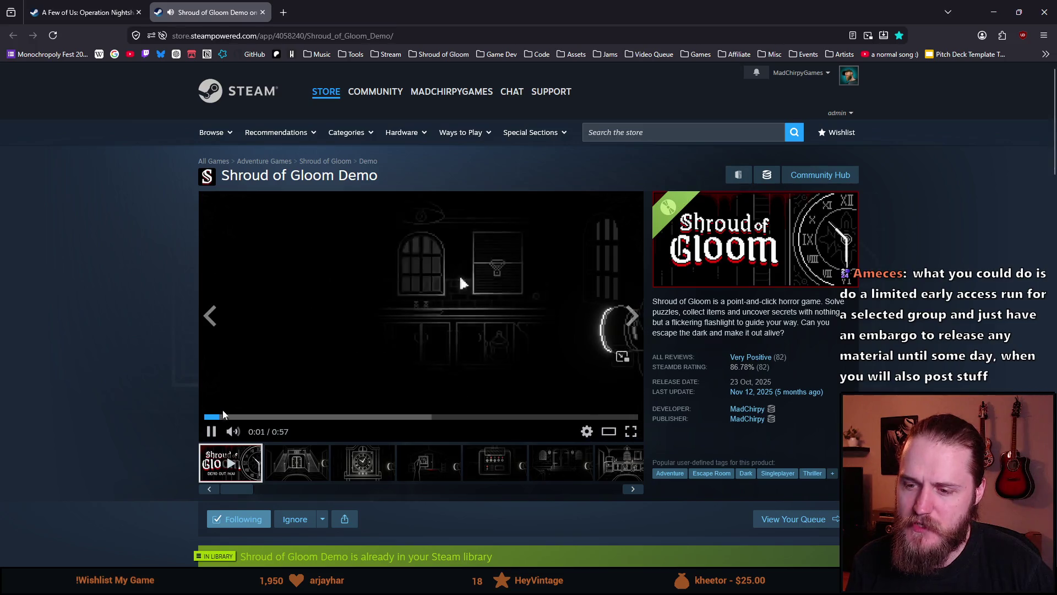
Step: Mute the trailer's sound and let it play to the end at 0:57
{"action": "left_click", "coordinate": [234, 431]}
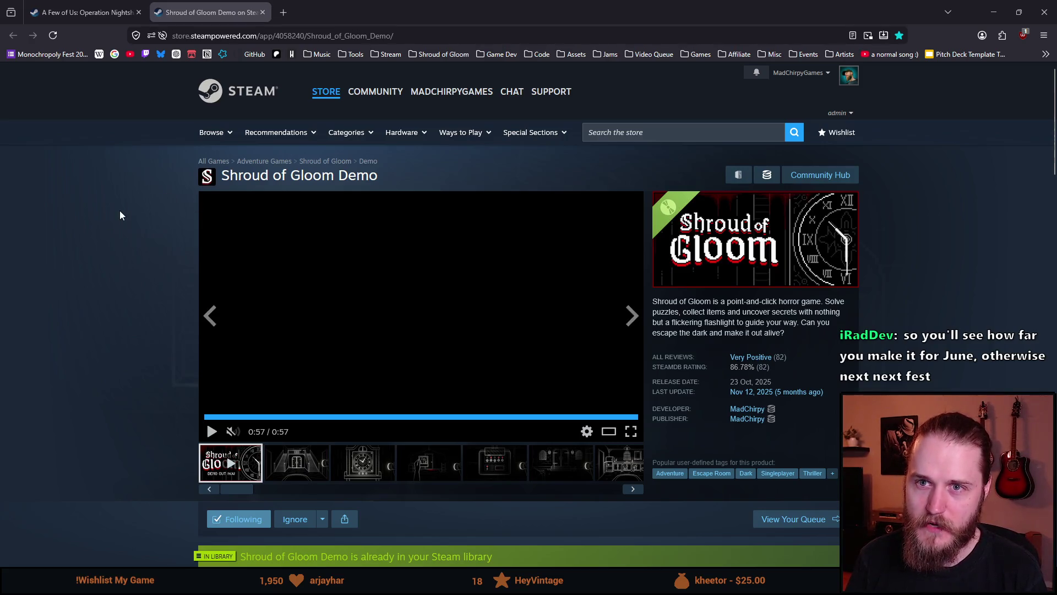
Step: Deselect the page title, then switch the viewer to the staircase and clock screenshots
{"action": "mouse_move", "coordinate": [228, 175]}
{"action": "left_mouse_down"}
{"action": "mouse_move", "coordinate": [338, 175]}
{"action": "mouse_move", "coordinate": [225, 177]}
{"action": "left_mouse_up"}
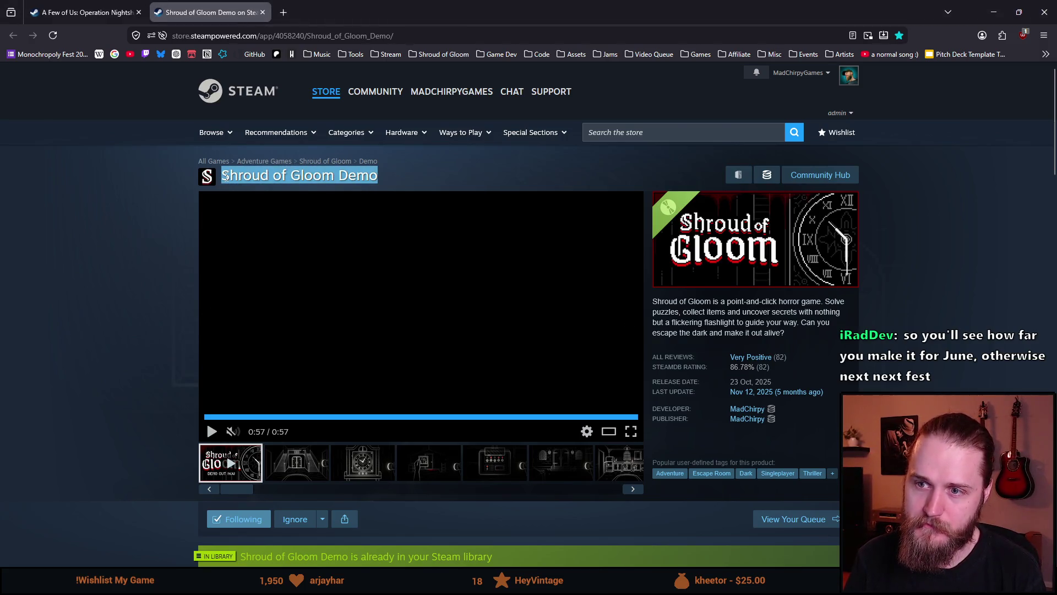
{"action": "left_click", "coordinate": [168, 207]}
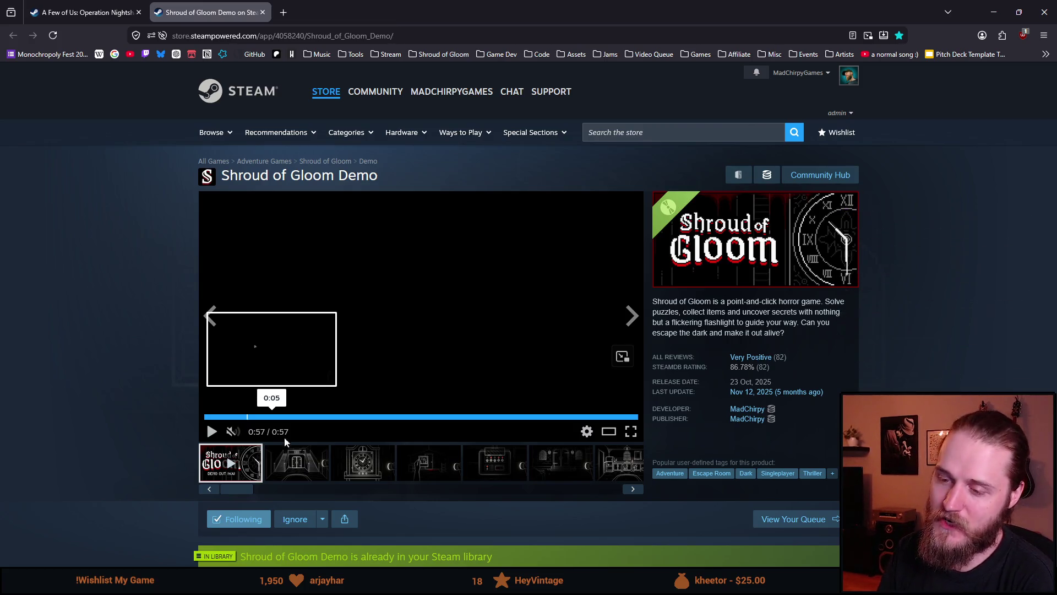
{"action": "left_click", "coordinate": [295, 474]}
{"action": "left_click", "coordinate": [369, 460]}
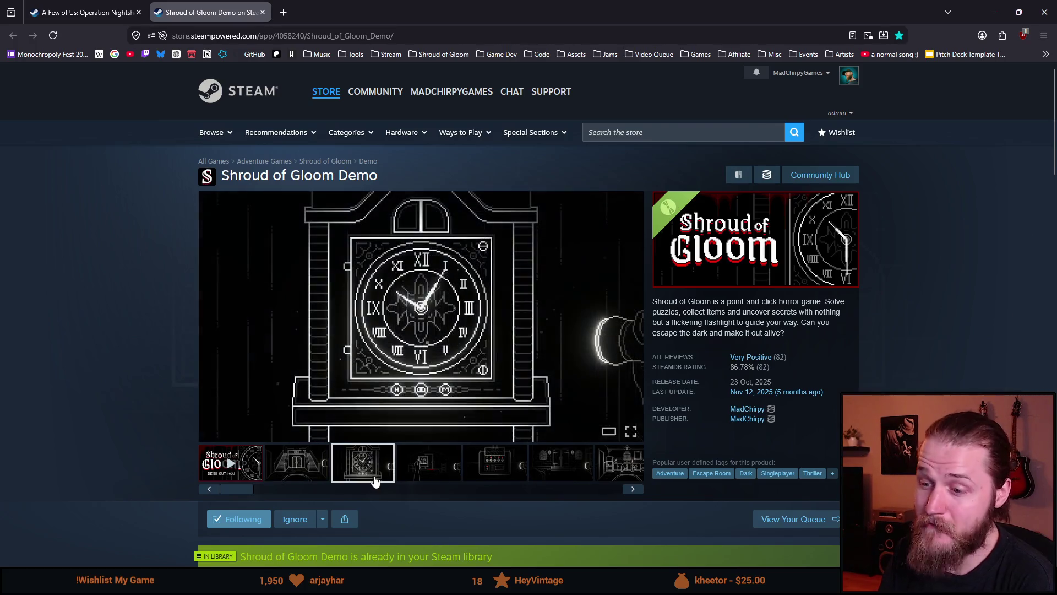
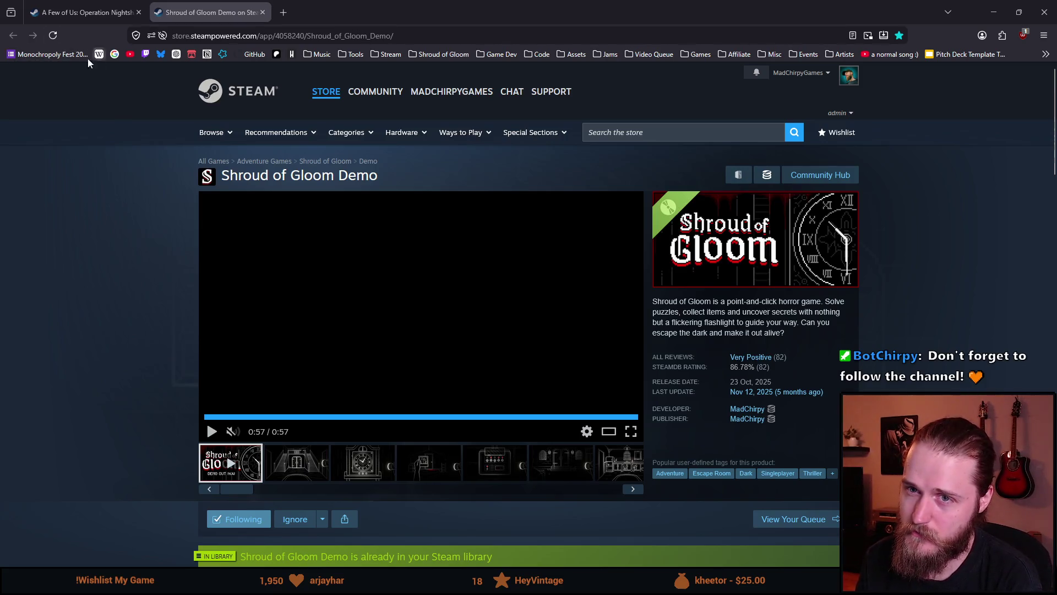
Step: Switch from the demo to the full Shroud of Gloom store page via its bookmark, then close the browser
{"action": "scroll", "coordinate": [128, 282], "scroll_direction": "down", "scroll_amount": 2}
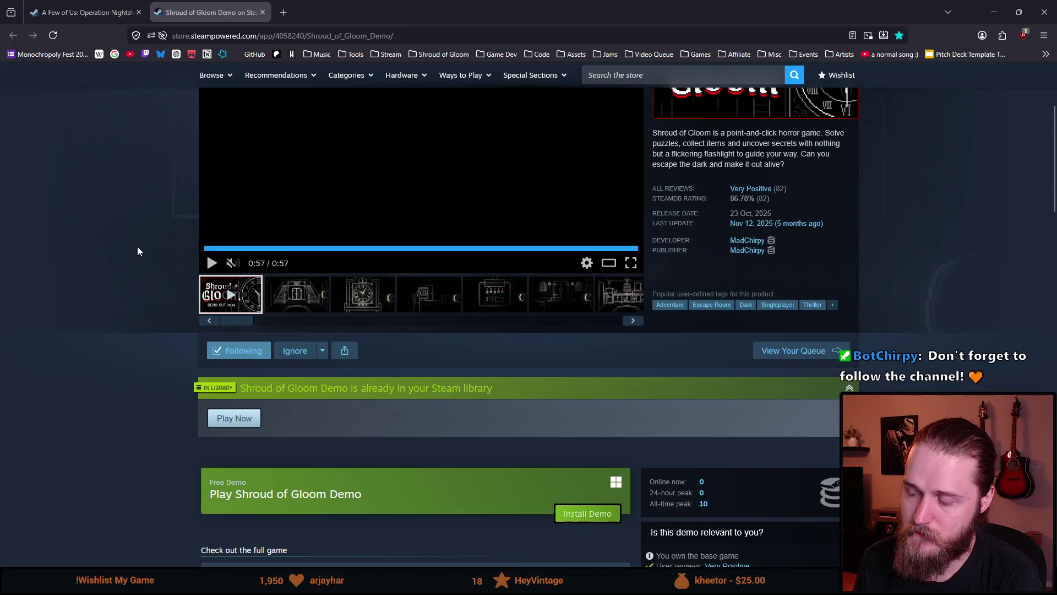
{"action": "scroll", "coordinate": [137, 248], "scroll_direction": "up", "scroll_amount": 3}
{"action": "scroll", "coordinate": [129, 244], "scroll_direction": "down", "scroll_amount": 2}
{"action": "scroll", "coordinate": [128, 248], "scroll_direction": "up", "scroll_amount": 2}
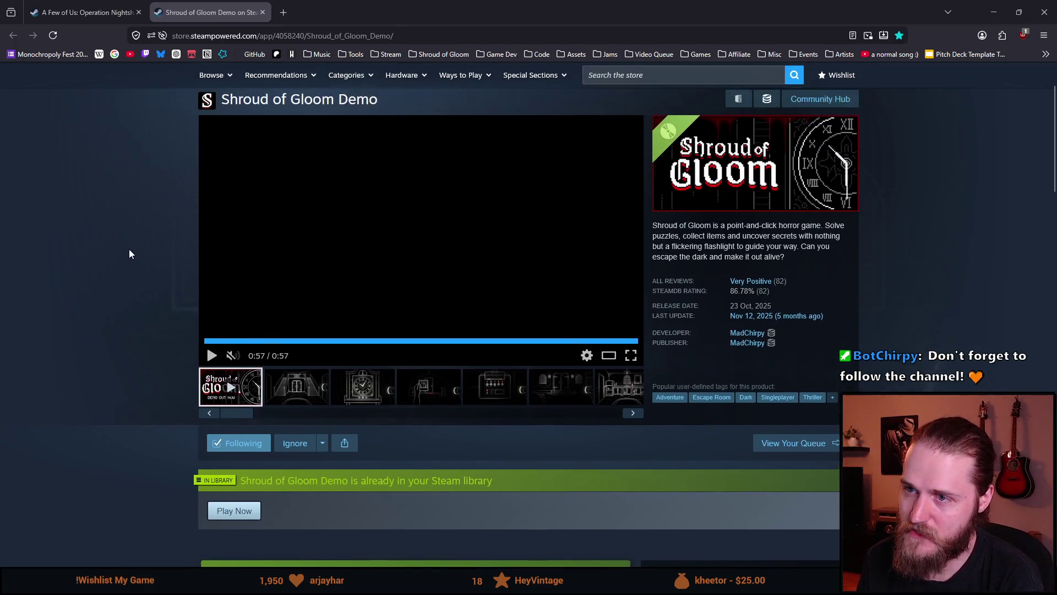
{"action": "left_click", "coordinate": [428, 55]}
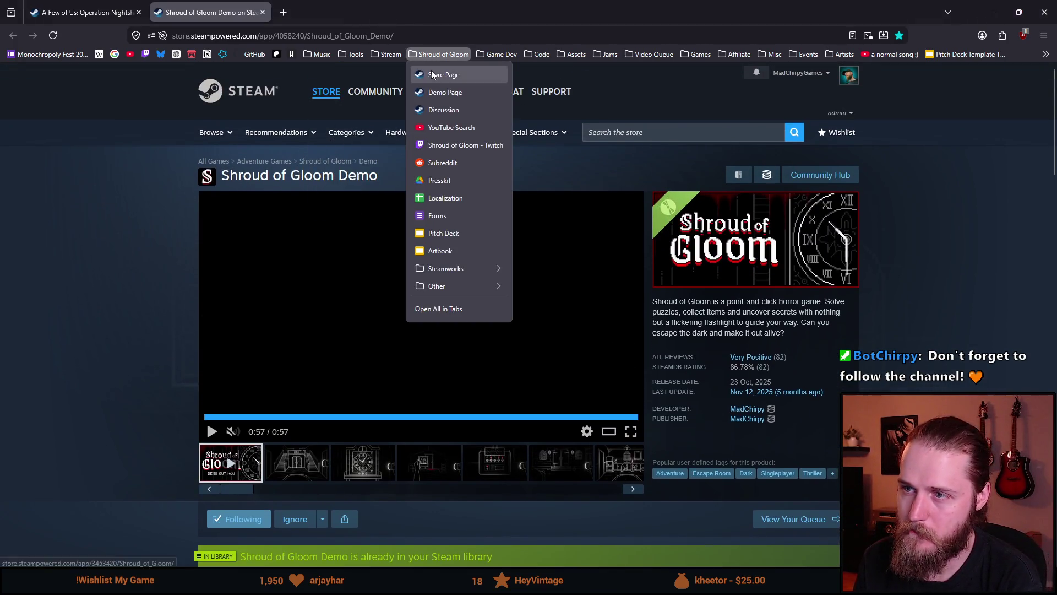
{"action": "left_click", "coordinate": [432, 73]}
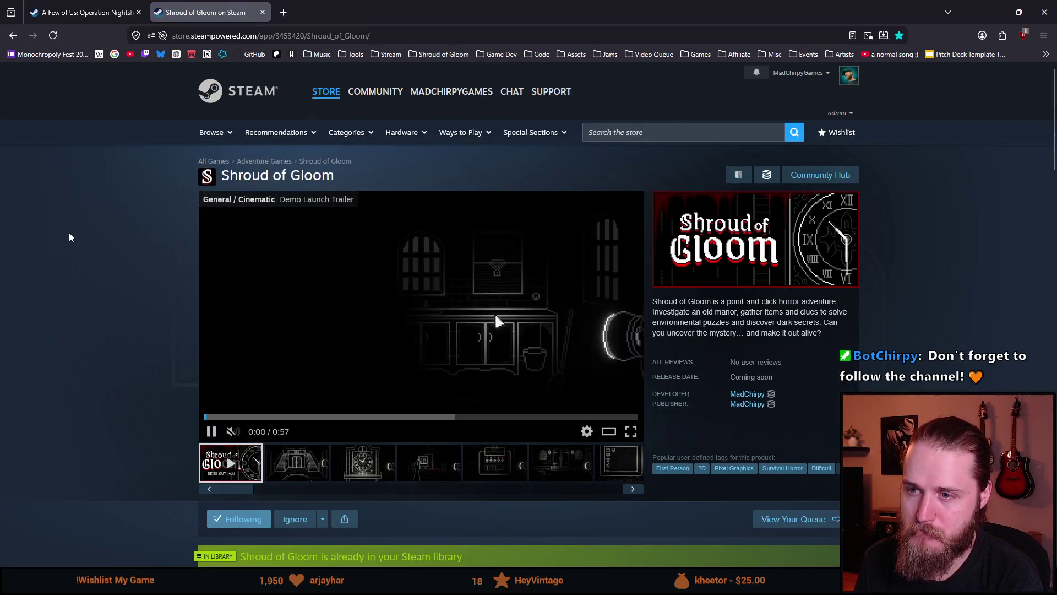
{"action": "left_click", "coordinate": [1034, 18]}
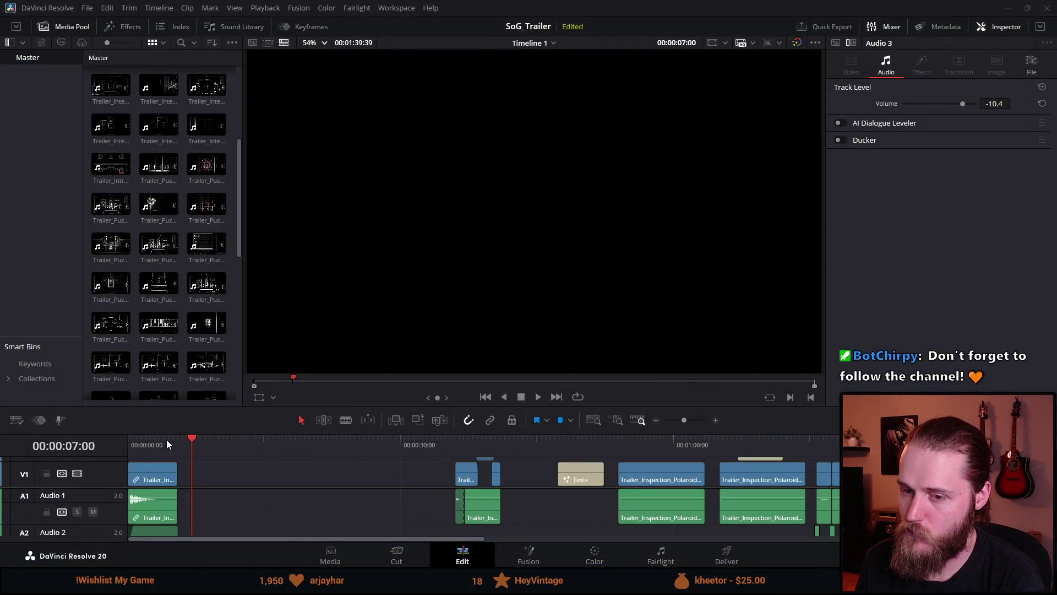
{"action": "key", "text": "Home"}
{"action": "left_click", "coordinate": [538, 397]}
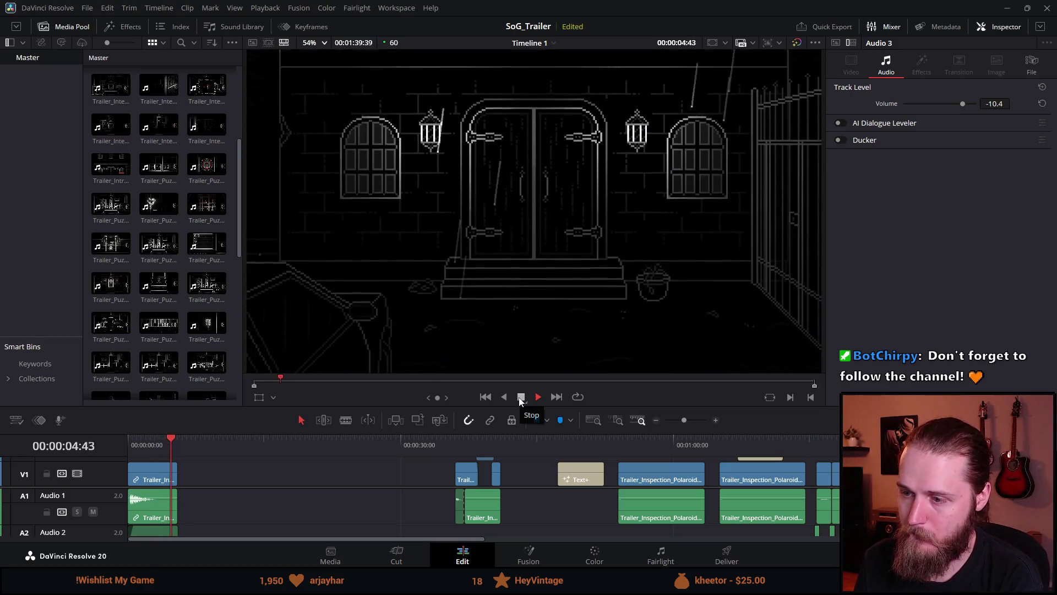
{"action": "left_click", "coordinate": [454, 439]}
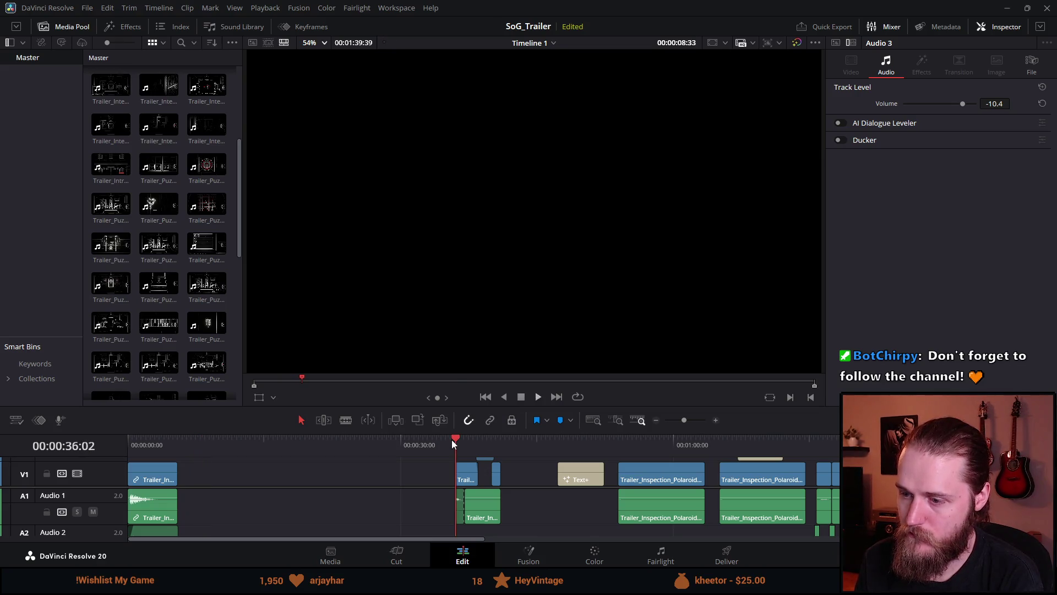
{"action": "key", "text": "space"}
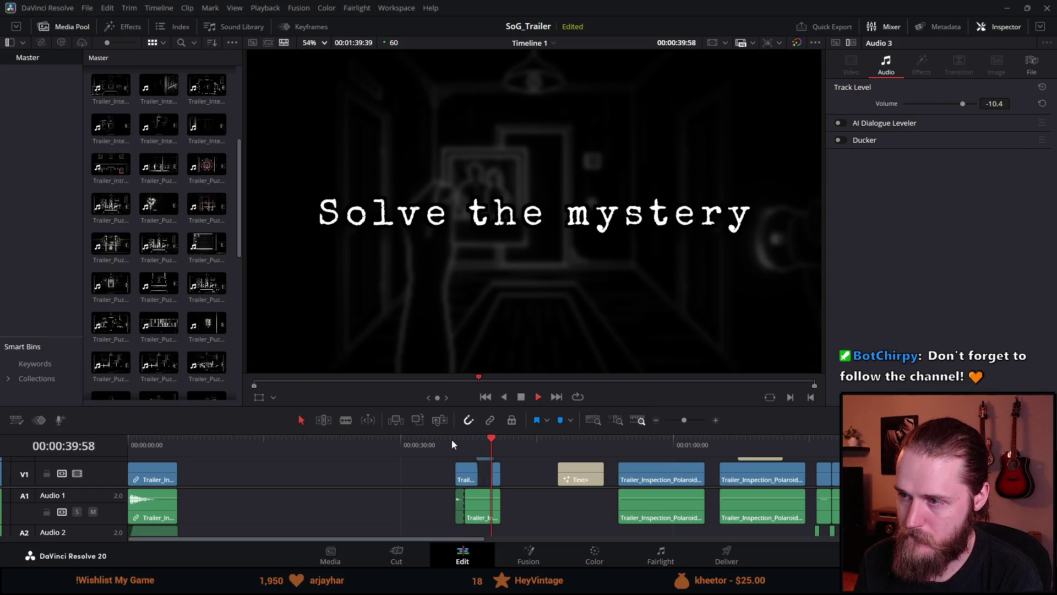
{"action": "left_click", "coordinate": [521, 397]}
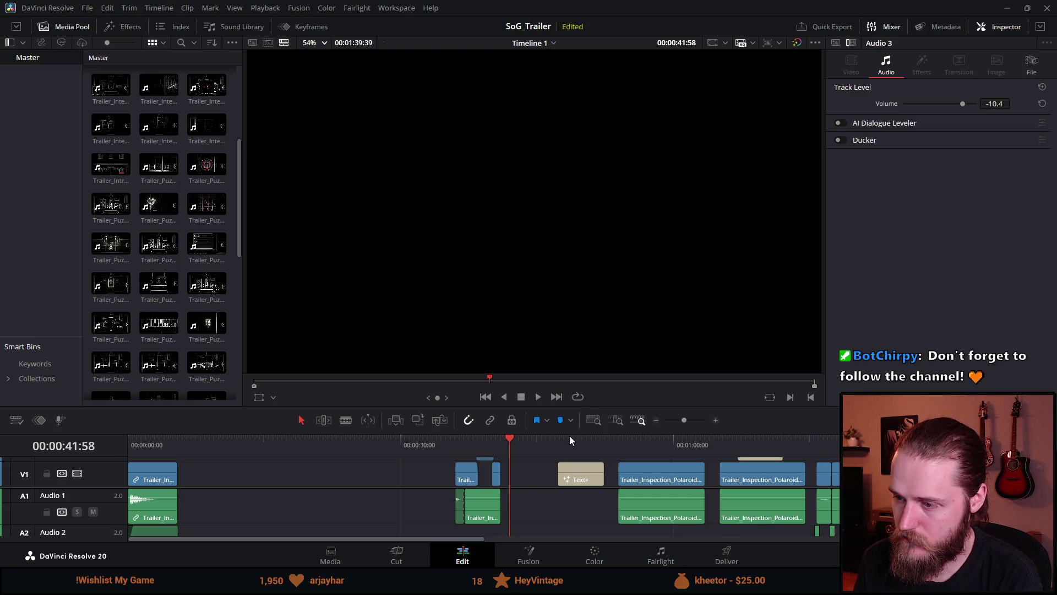
{"action": "left_click_drag", "start_coordinate": [573, 433], "coordinate": [573, 271]}
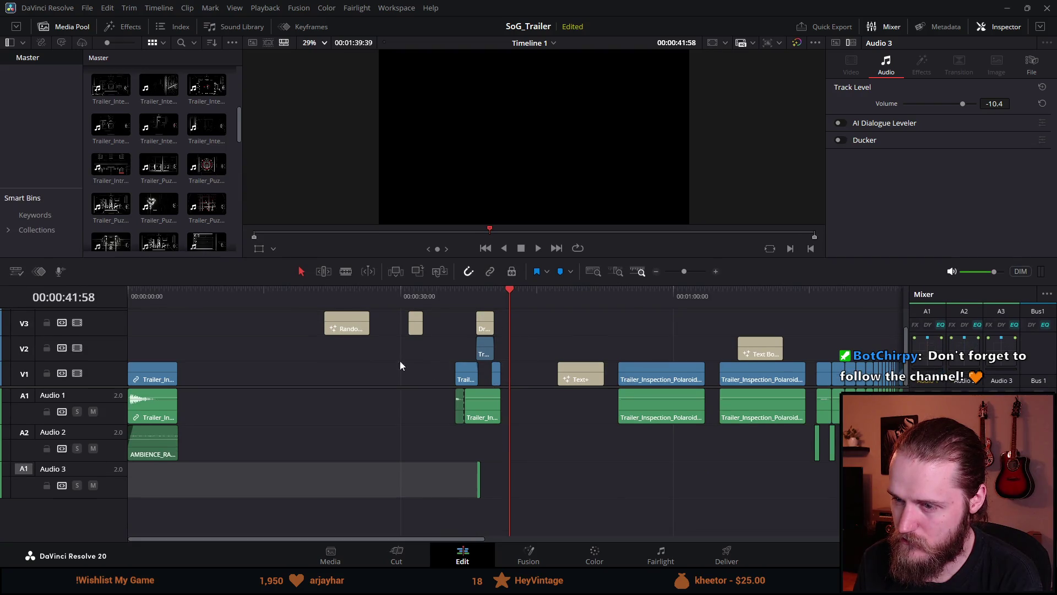
Step: Delete the two early title clips from track V3
{"action": "left_click_drag", "start_coordinate": [315, 345], "coordinate": [425, 318]}
{"action": "key", "text": "Delete"}
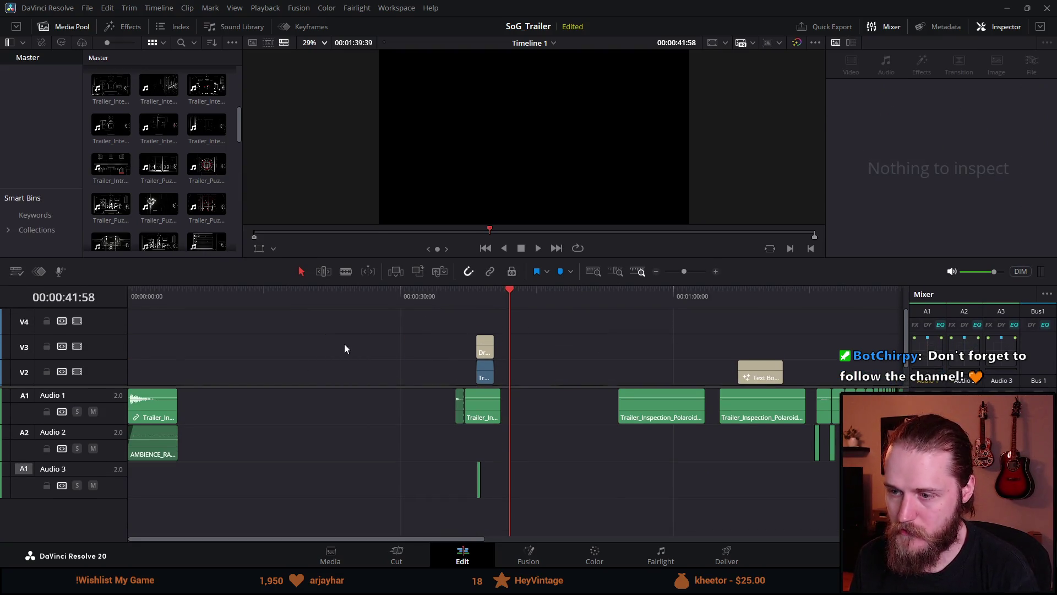
{"action": "left_click_drag", "start_coordinate": [433, 257], "coordinate": [434, 173]}
Step: Resize the panels to show V3 and preview Trailer_Interaction_Map.mp4 from the media pool
{"action": "mouse_move", "coordinate": [407, 328]}
{"action": "left_mouse_down"}
{"action": "mouse_move", "coordinate": [404, 392]}
{"action": "mouse_move", "coordinate": [406, 304]}
{"action": "left_mouse_up"}
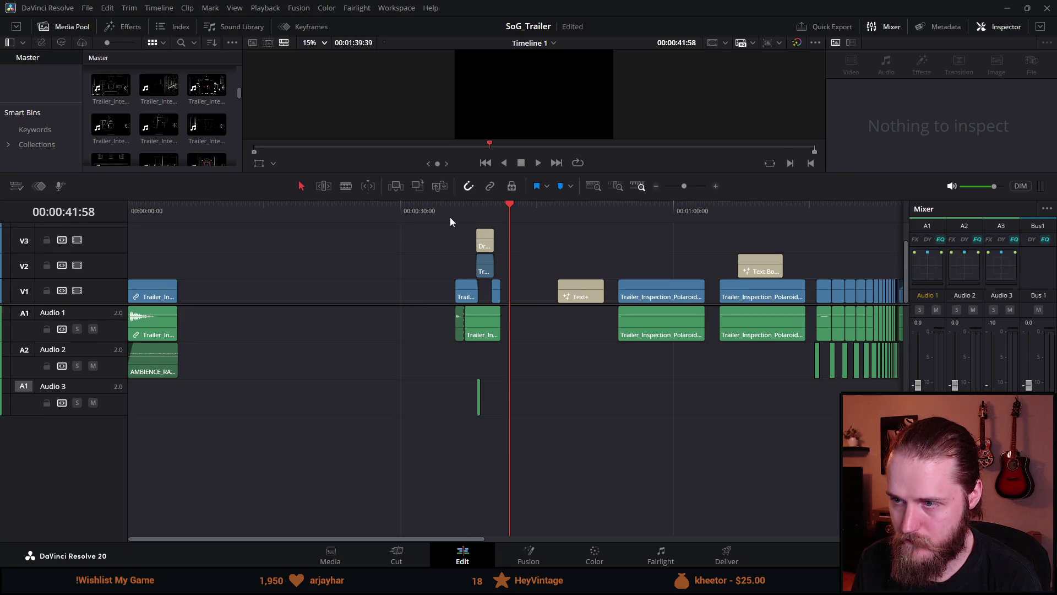
{"action": "left_click_drag", "start_coordinate": [453, 201], "coordinate": [441, 298]}
{"action": "mouse_move", "coordinate": [416, 376]}
{"action": "left_mouse_down"}
{"action": "mouse_move", "coordinate": [415, 427]}
{"action": "mouse_move", "coordinate": [416, 410]}
{"action": "left_mouse_up"}
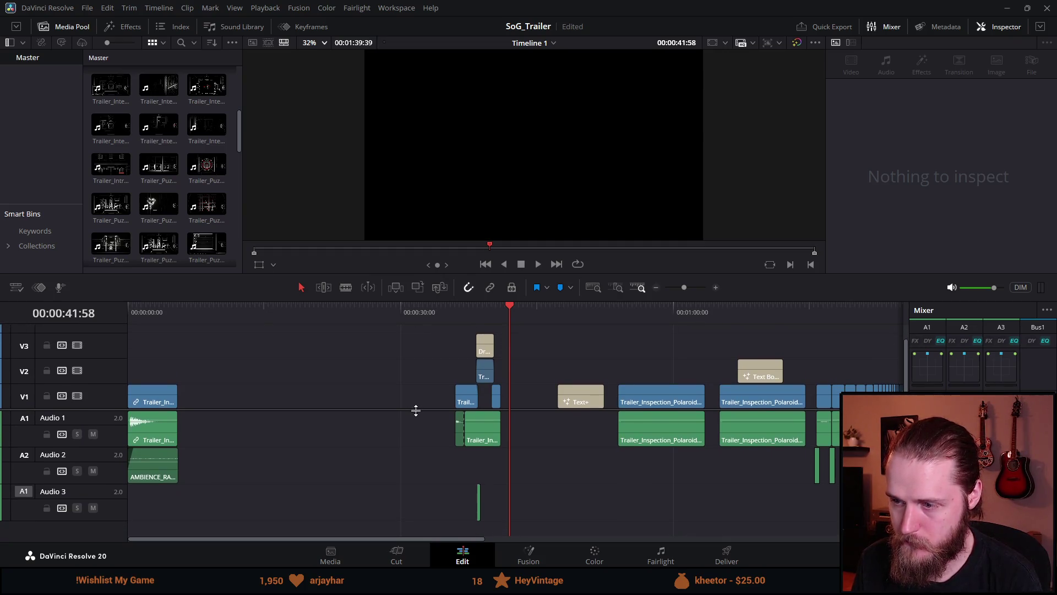
{"action": "left_click", "coordinate": [170, 132]}
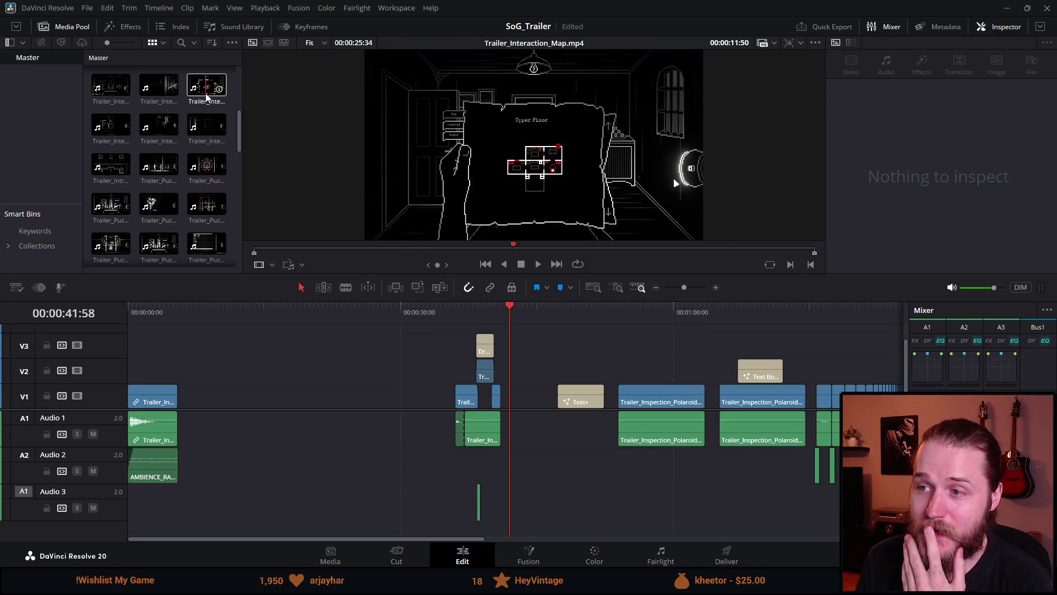
{"action": "left_click_drag", "start_coordinate": [239, 128], "coordinate": [237, 232]}
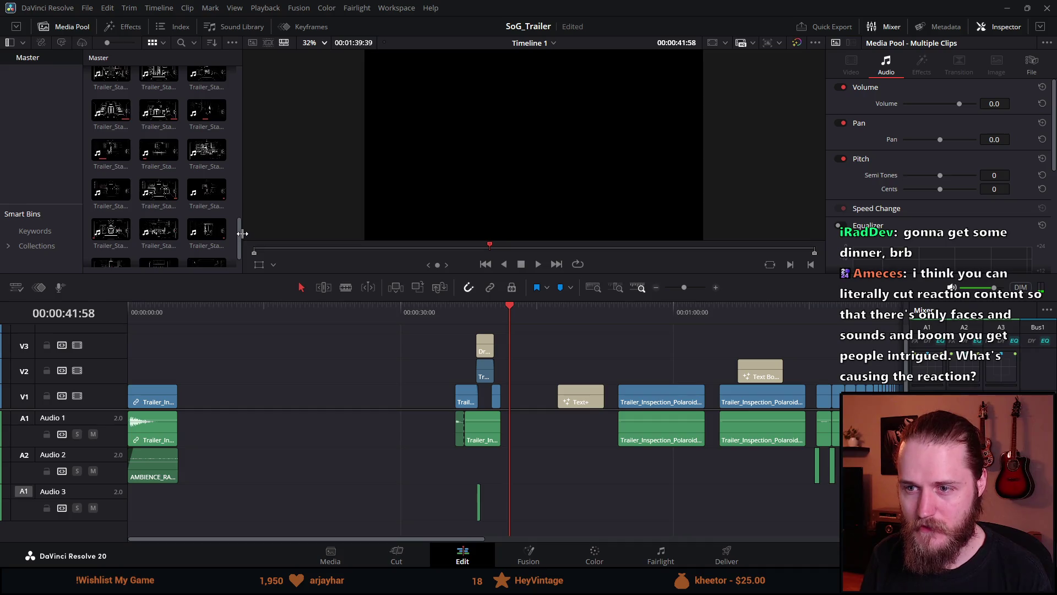
{"action": "mouse_move", "coordinate": [239, 242]}
{"action": "left_mouse_down"}
{"action": "mouse_move", "coordinate": [231, 103]}
{"action": "mouse_move", "coordinate": [226, 249]}
{"action": "left_mouse_up"}
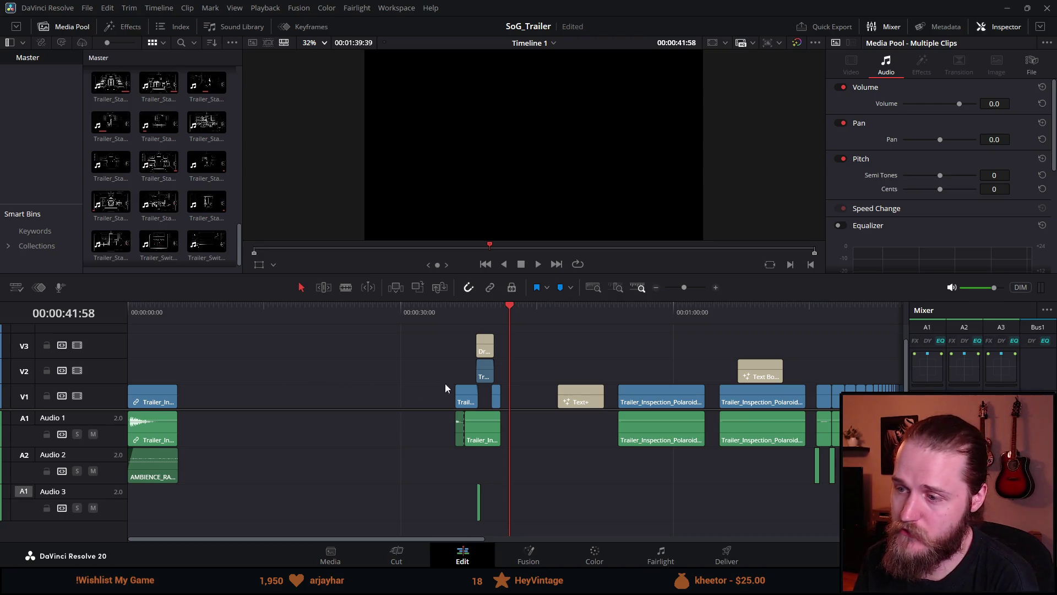
{"action": "left_click_drag", "start_coordinate": [438, 540], "coordinate": [647, 539]}
{"action": "left_click", "coordinate": [484, 306]}
{"action": "left_click", "coordinate": [456, 312]}
{"action": "left_click", "coordinate": [475, 309]}
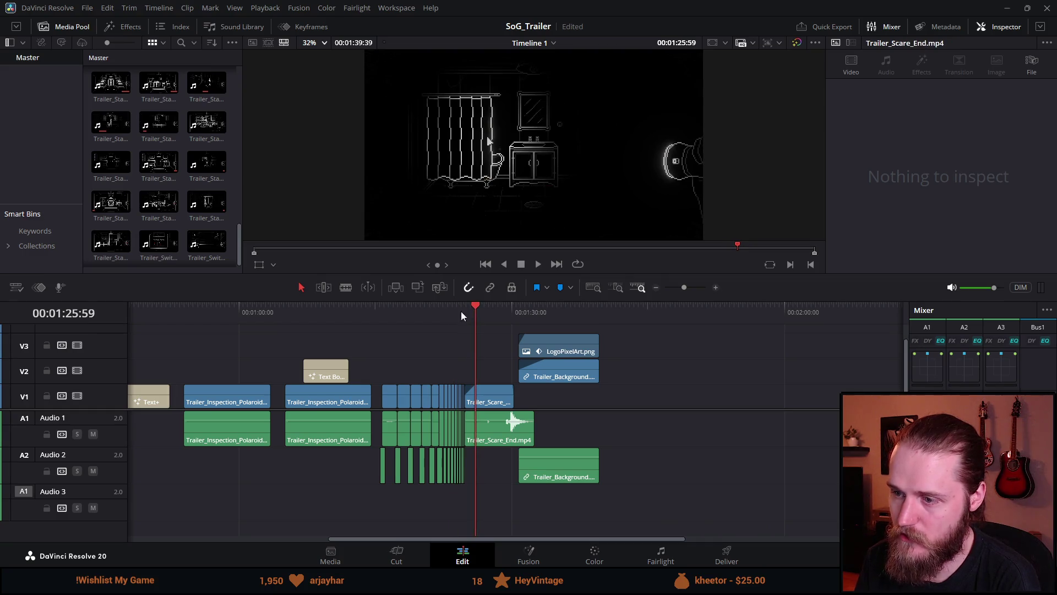
{"action": "left_click", "coordinate": [435, 310]}
{"action": "left_click", "coordinate": [538, 264]}
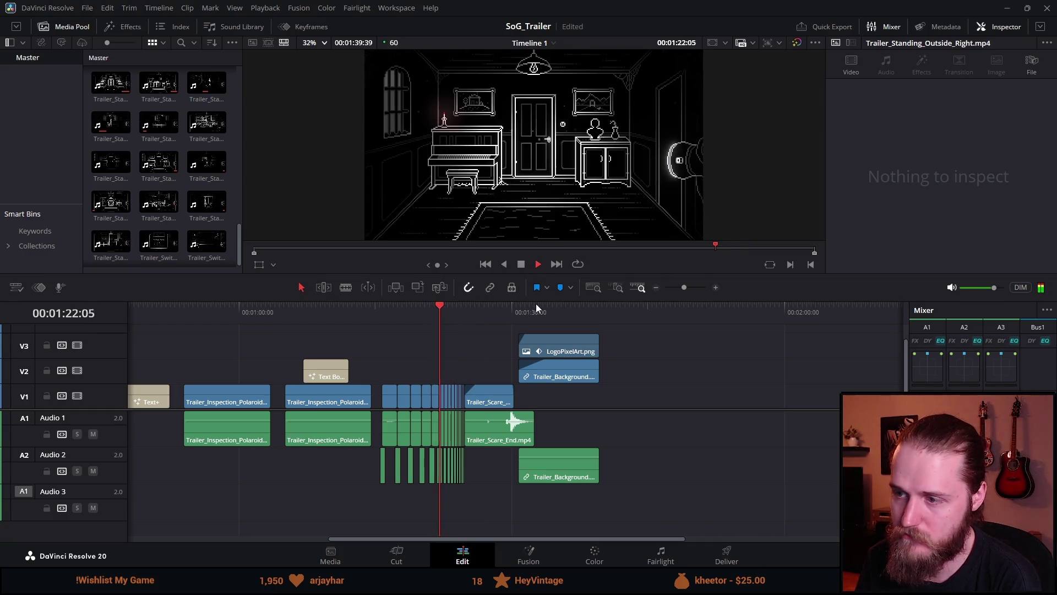
{"action": "left_click_drag", "start_coordinate": [537, 300], "coordinate": [510, 382]}
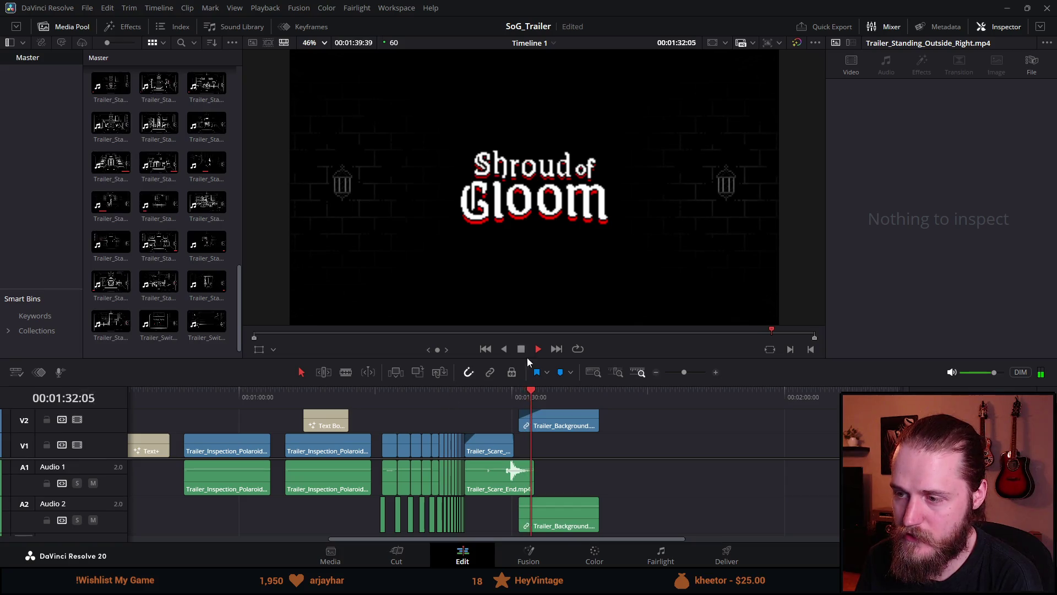
{"action": "key", "text": "space"}
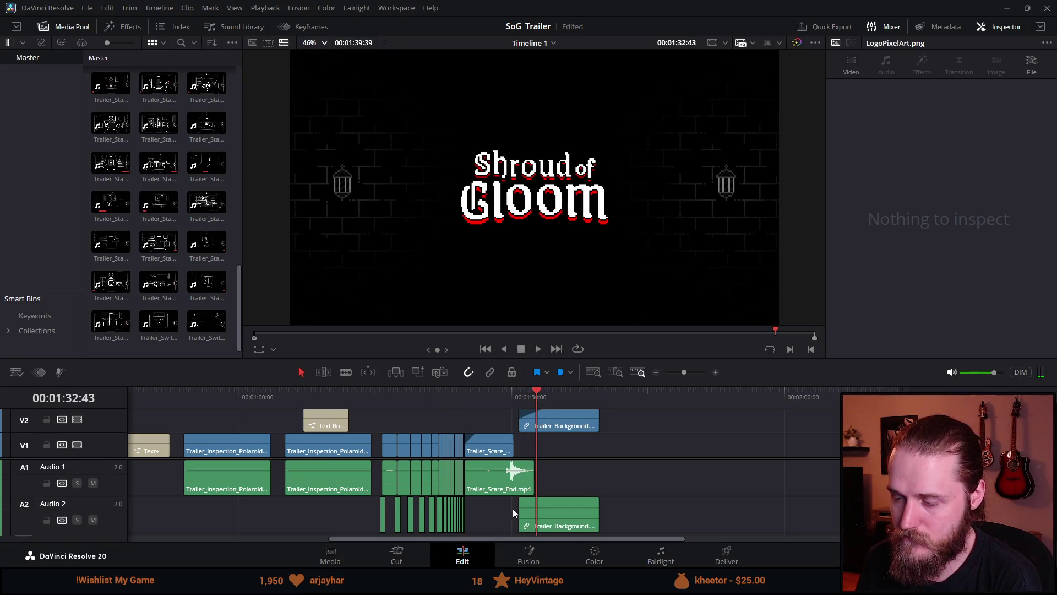
{"action": "mouse_move", "coordinate": [485, 386]}
{"action": "left_mouse_down"}
{"action": "mouse_move", "coordinate": [498, 300]}
{"action": "mouse_move", "coordinate": [517, 268]}
{"action": "left_mouse_up"}
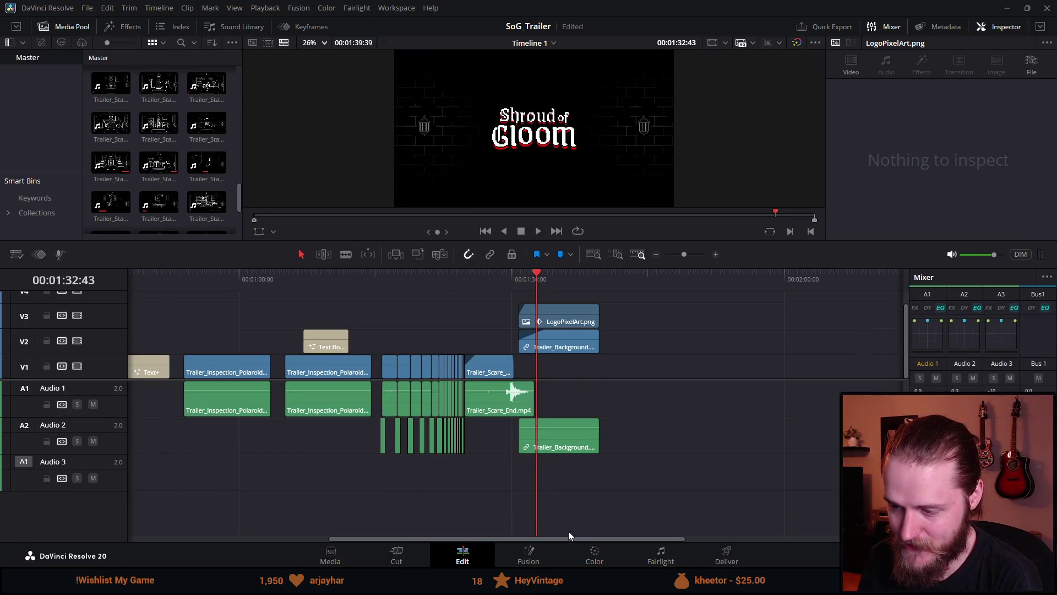
{"action": "mouse_move", "coordinate": [569, 540]}
{"action": "left_mouse_down"}
{"action": "mouse_move", "coordinate": [477, 540]}
{"action": "mouse_move", "coordinate": [618, 530]}
{"action": "mouse_move", "coordinate": [531, 532]}
{"action": "mouse_move", "coordinate": [396, 563]}
{"action": "mouse_move", "coordinate": [404, 550]}
{"action": "mouse_move", "coordinate": [257, 556]}
{"action": "left_mouse_up"}
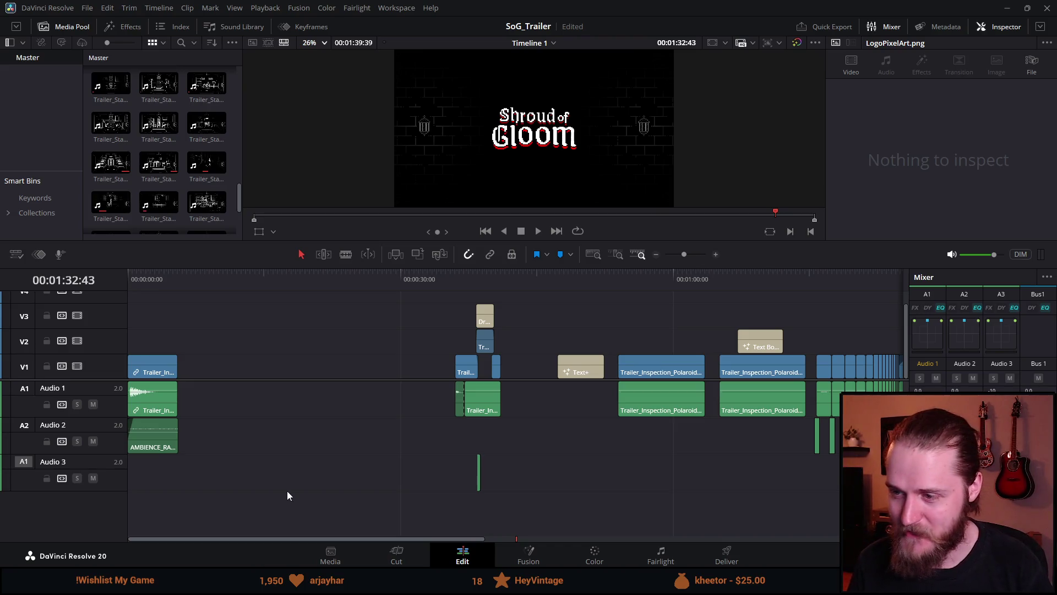
Step: Play back the trailer from 00:00:36:02 to review that section
{"action": "left_click", "coordinate": [455, 276]}
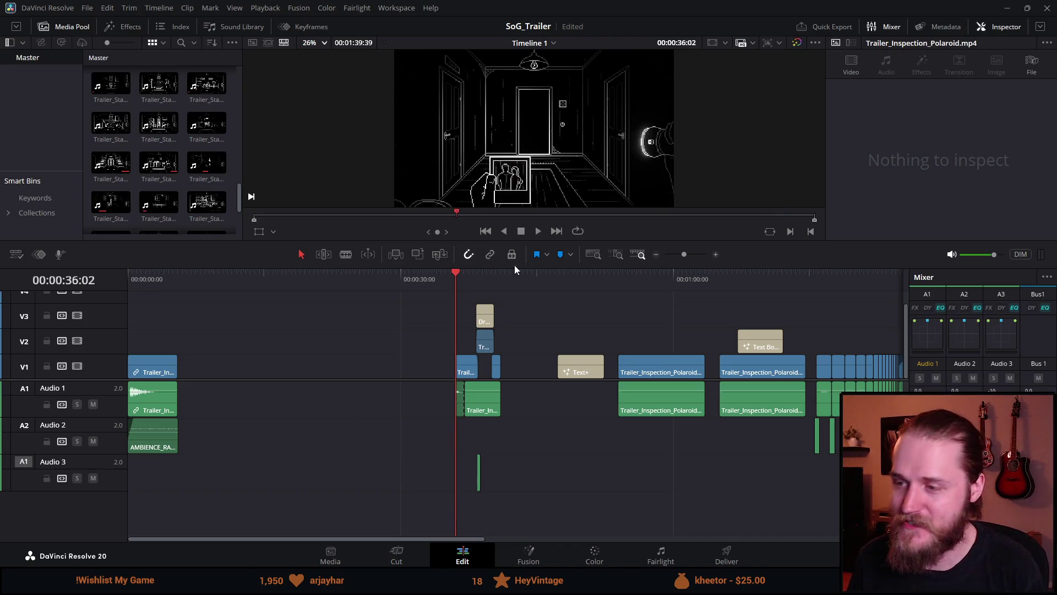
{"action": "left_click_drag", "start_coordinate": [522, 267], "coordinate": [520, 343]}
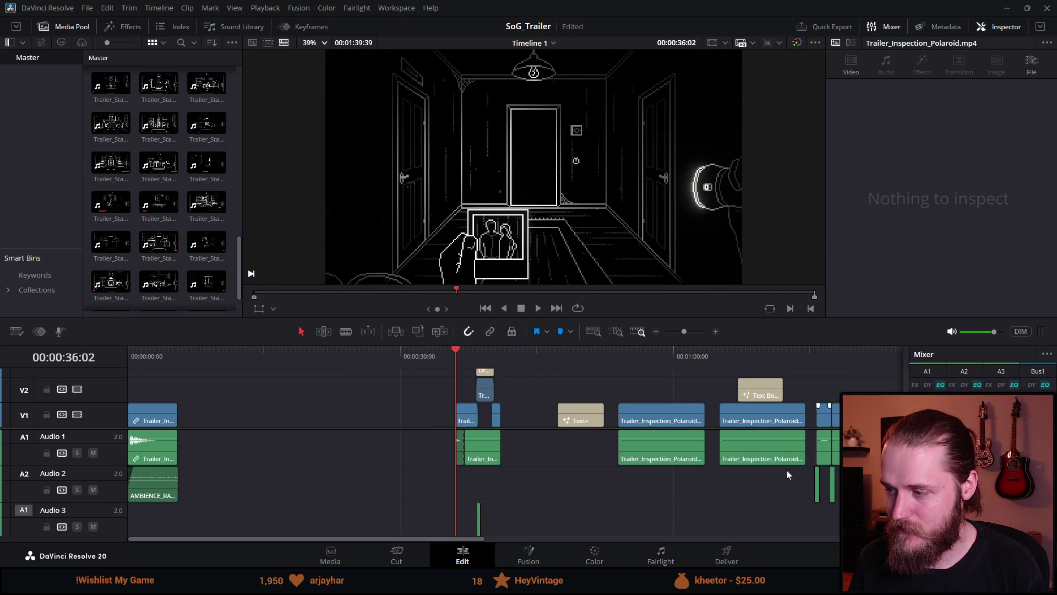
{"action": "left_click_drag", "start_coordinate": [537, 428], "coordinate": [537, 457]}
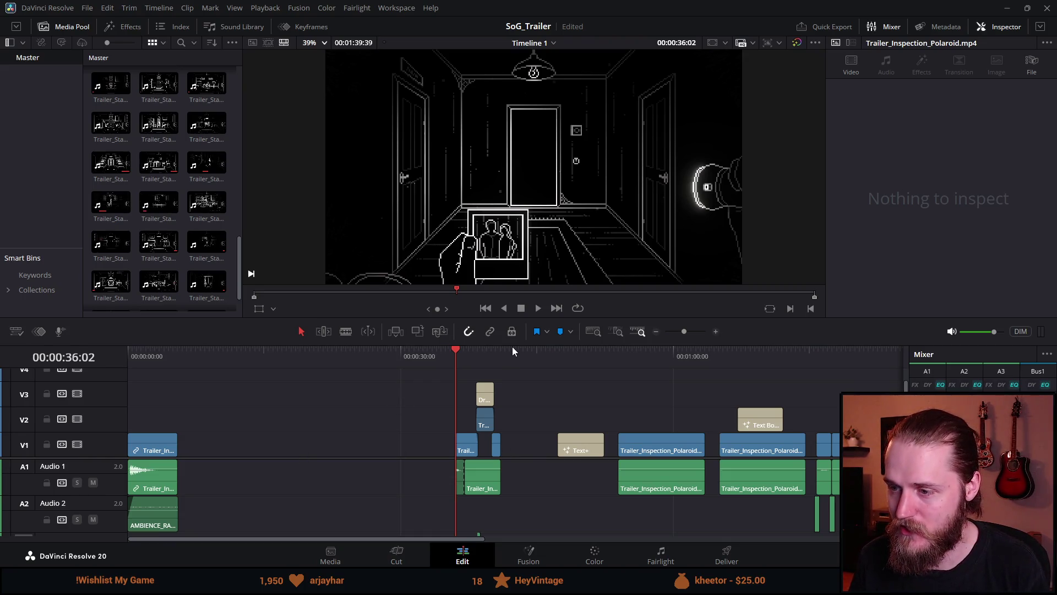
{"action": "key", "text": "space"}
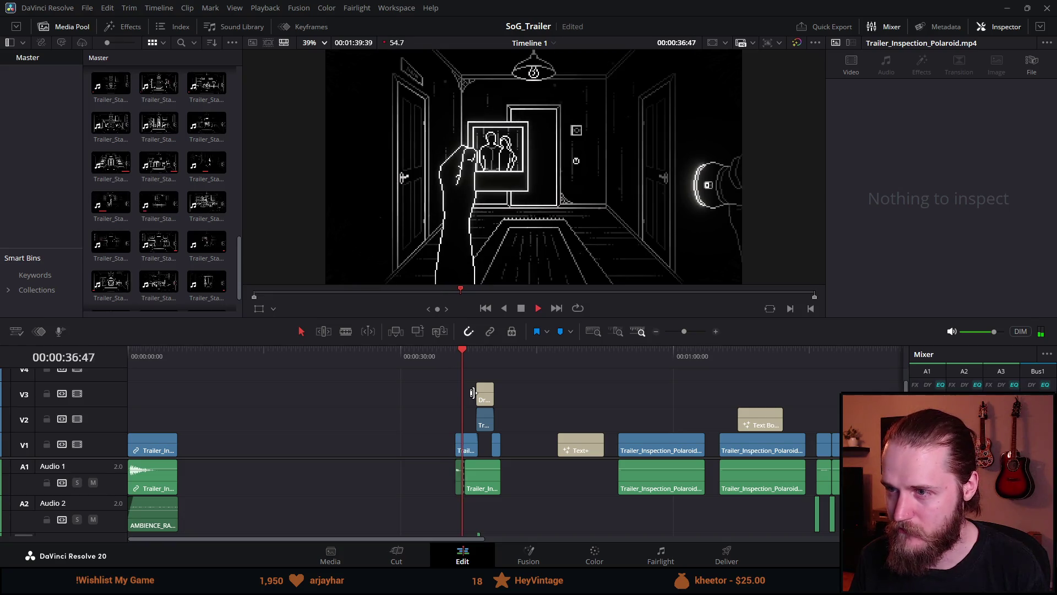
{"action": "left_click", "coordinate": [526, 312]}
Step: Move the clips around the 35-second mark earlier, then preview Trailer_Scare_Kitchen
{"action": "key", "text": "ctrl+minus"}
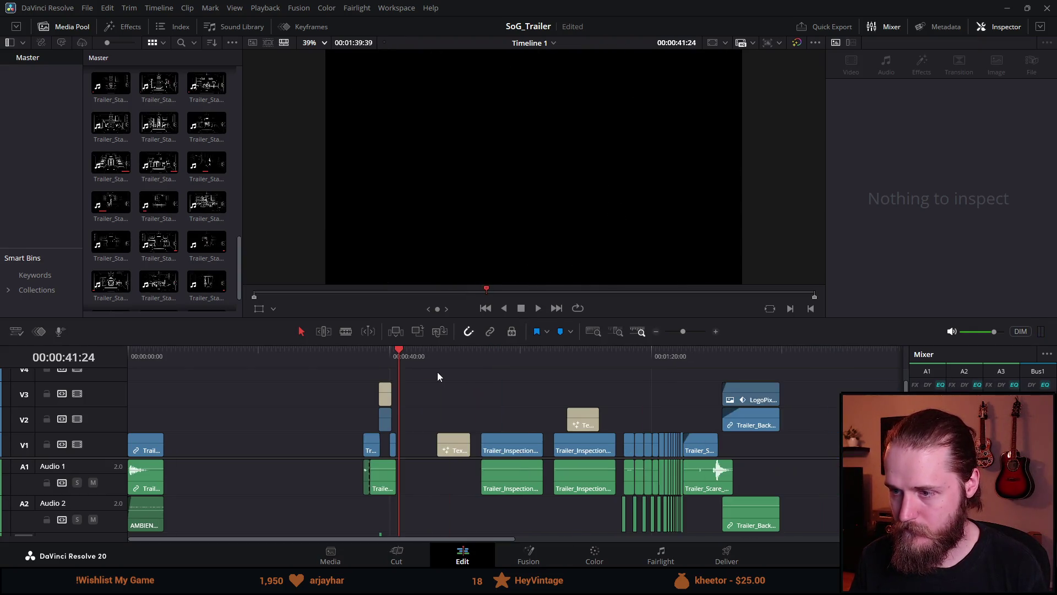
{"action": "left_click_drag", "start_coordinate": [439, 343], "coordinate": [439, 245]}
{"action": "left_click_drag", "start_coordinate": [276, 309], "coordinate": [400, 542]}
{"action": "mouse_move", "coordinate": [386, 426]}
{"action": "left_mouse_down"}
{"action": "mouse_move", "coordinate": [267, 425]}
{"action": "mouse_move", "coordinate": [282, 427]}
{"action": "left_mouse_up"}
{"action": "left_click", "coordinate": [267, 299]}
{"action": "left_click_drag", "start_coordinate": [240, 175], "coordinate": [239, 153]}
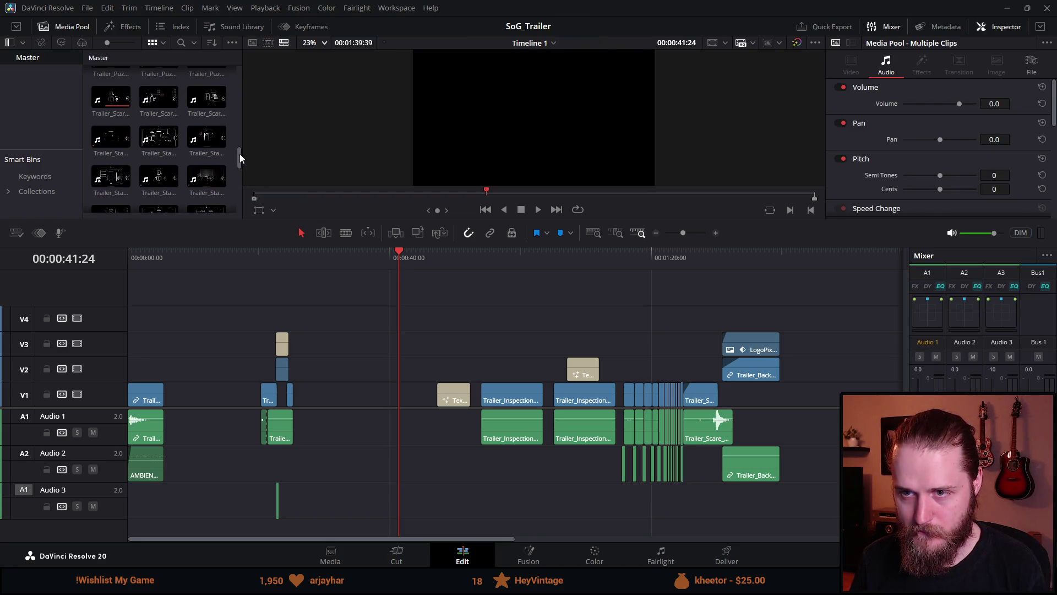
{"action": "left_click", "coordinate": [168, 110]}
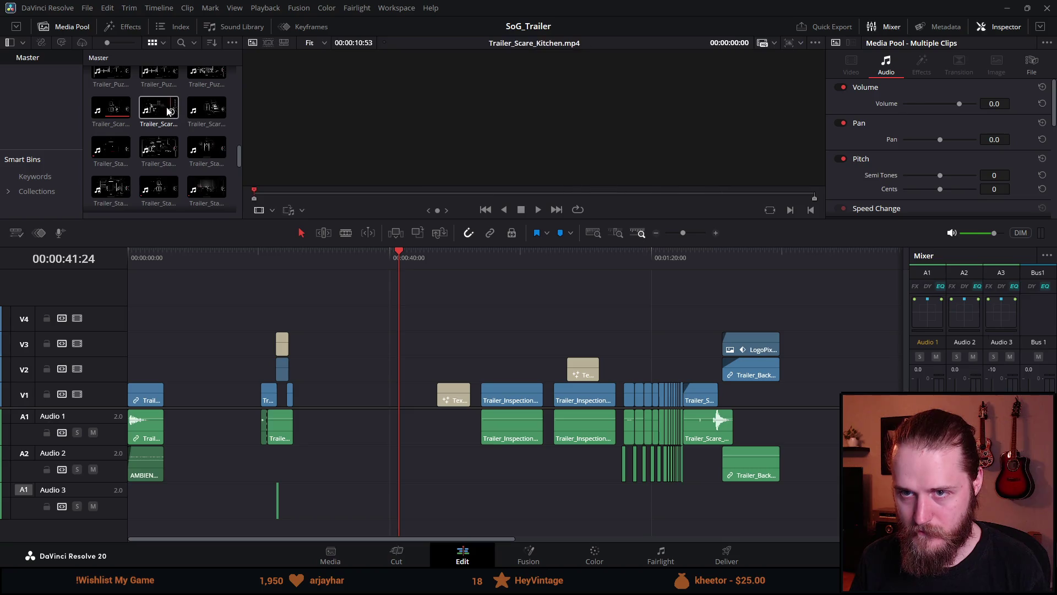
Step: Try Trailer_Scare_Kitchen after the opening clip, play it in context, then remove it
{"action": "mouse_move", "coordinate": [168, 110]}
{"action": "left_mouse_down"}
{"action": "mouse_move", "coordinate": [196, 405]}
{"action": "mouse_move", "coordinate": [196, 372]}
{"action": "mouse_move", "coordinate": [176, 391]}
{"action": "left_mouse_up"}
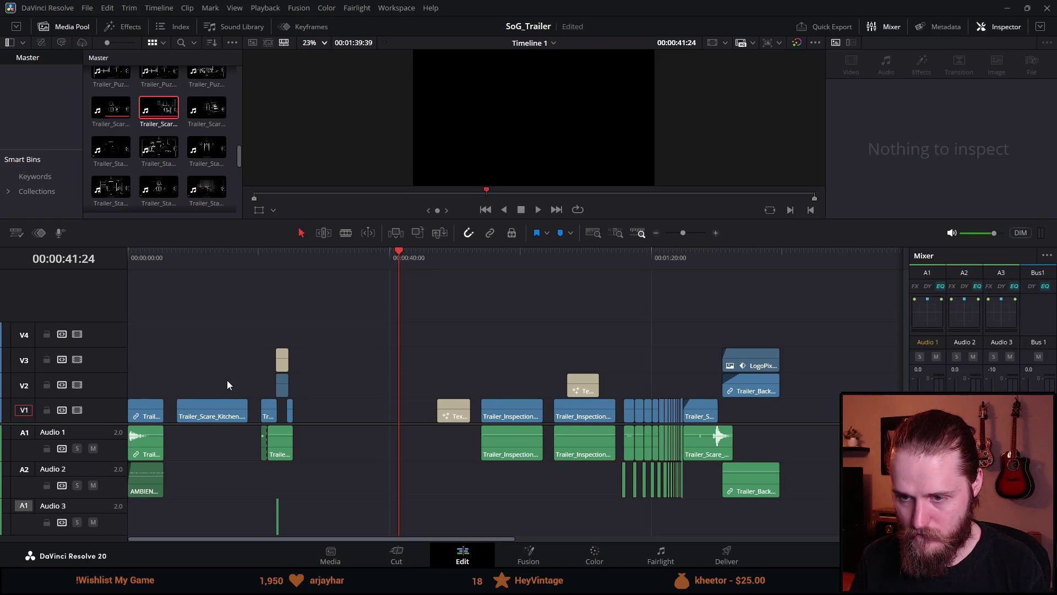
{"action": "scroll", "coordinate": [227, 381], "scroll_direction": "down", "scroll_amount": 2}
{"action": "scroll", "coordinate": [227, 381], "scroll_direction": "up", "scroll_amount": 1}
{"action": "left_click_drag", "start_coordinate": [176, 257], "coordinate": [200, 258]}
{"action": "key", "text": "space"}
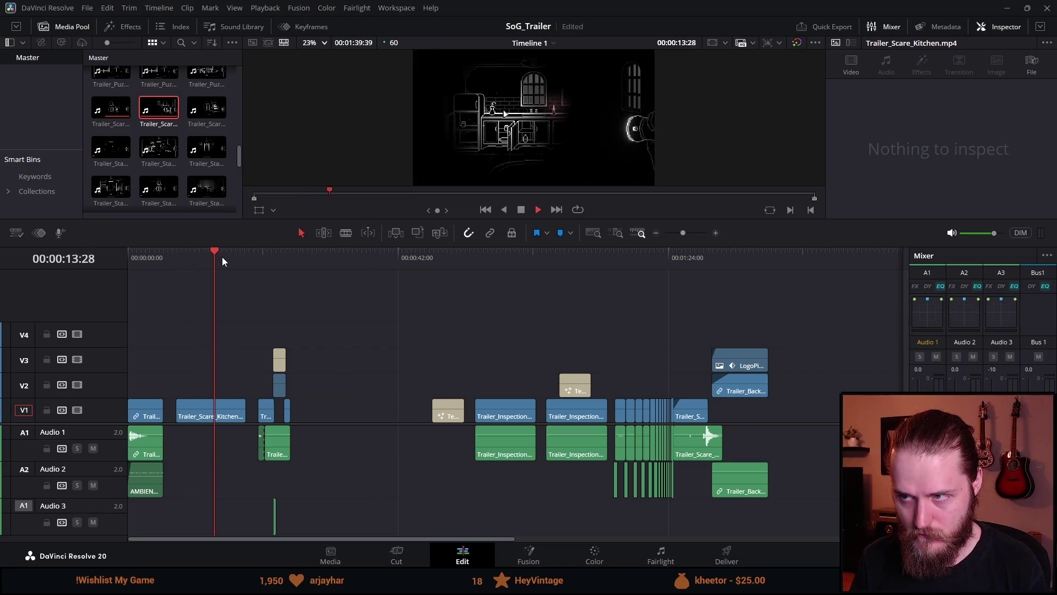
{"action": "left_click", "coordinate": [208, 420]}
{"action": "key", "text": "BackSpace"}
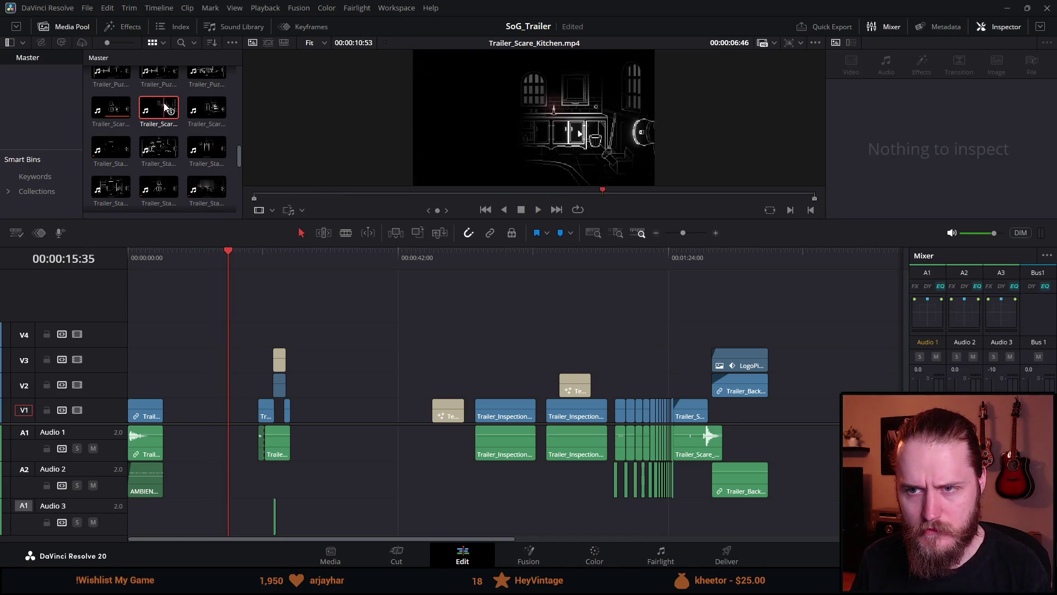
Step: Test-drop Trailer_Scare clips, including Trailer_Scare_End, into the V1 gap and undo each one
{"action": "mouse_move", "coordinate": [159, 110]}
{"action": "left_mouse_down"}
{"action": "mouse_move", "coordinate": [208, 420]}
{"action": "mouse_move", "coordinate": [191, 423]}
{"action": "mouse_move", "coordinate": [184, 333]}
{"action": "left_mouse_up"}
{"action": "key", "text": "ctrl+z"}
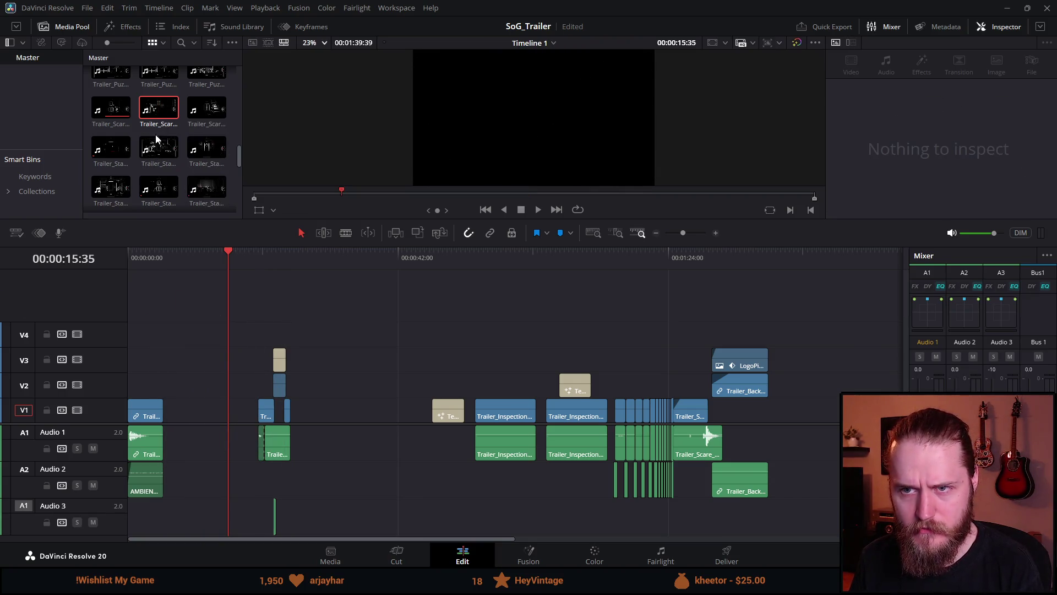
{"action": "right_click", "coordinate": [163, 116]}
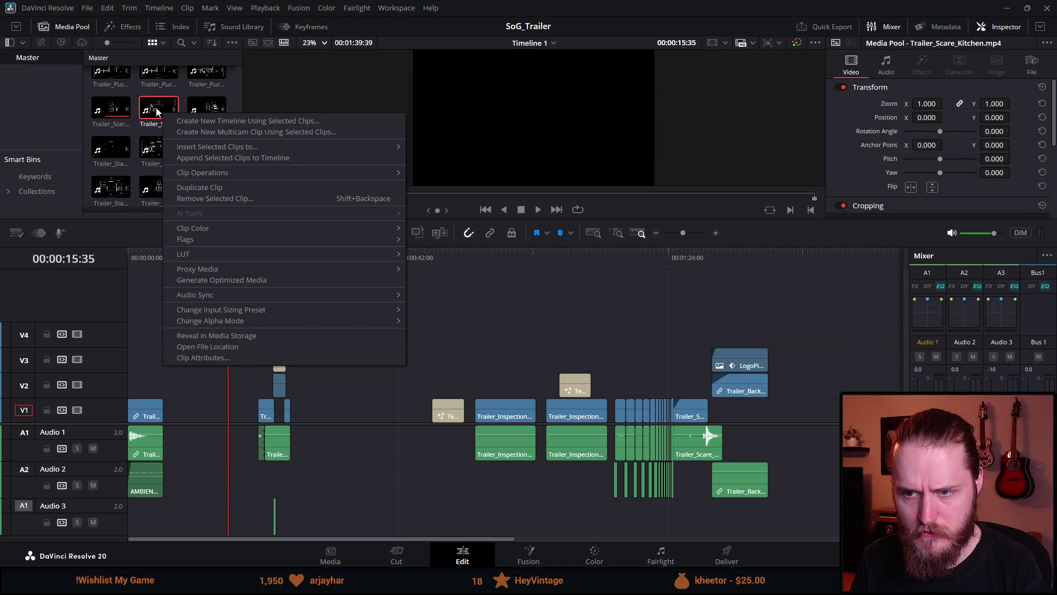
{"action": "key", "text": "Escape"}
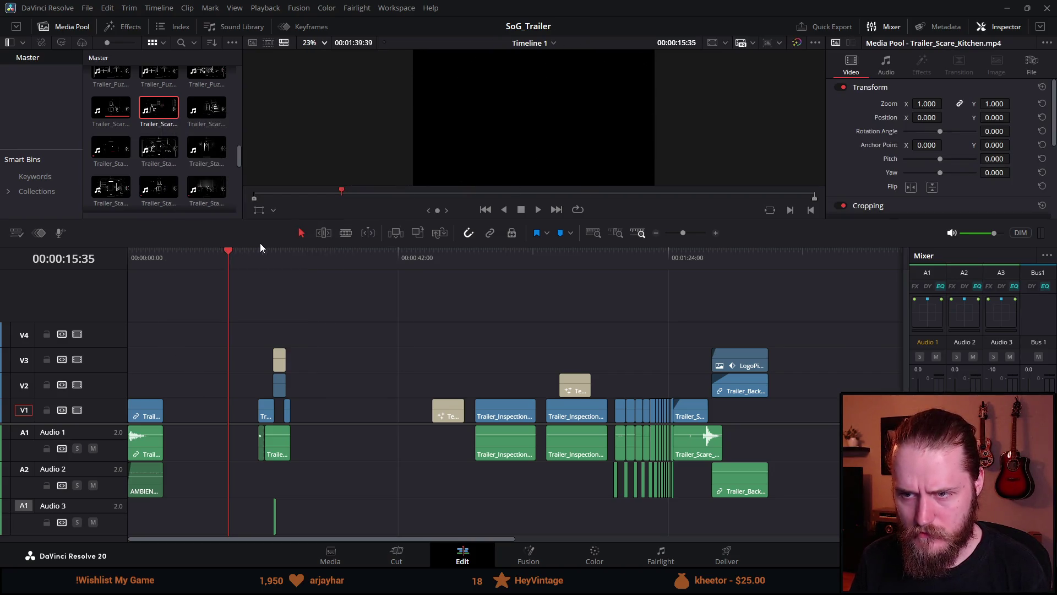
{"action": "left_click_drag", "start_coordinate": [259, 245], "coordinate": [259, 192]}
{"action": "mouse_move", "coordinate": [101, 115]}
{"action": "left_mouse_down"}
{"action": "mouse_move", "coordinate": [385, 385]}
{"action": "mouse_move", "coordinate": [343, 385]}
{"action": "mouse_move", "coordinate": [345, 395]}
{"action": "left_mouse_up"}
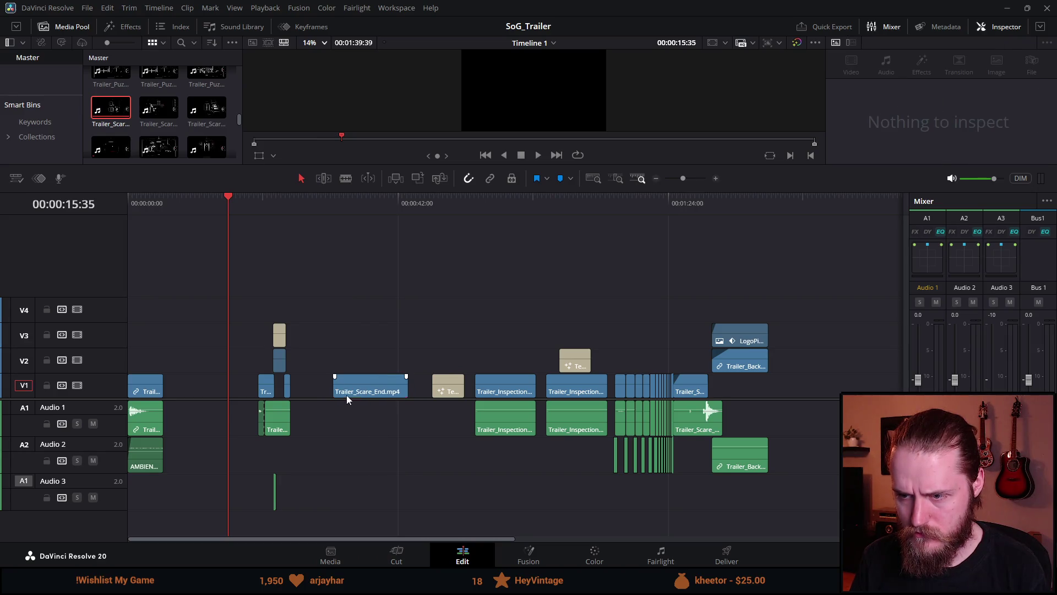
{"action": "key", "text": "ctrl+z"}
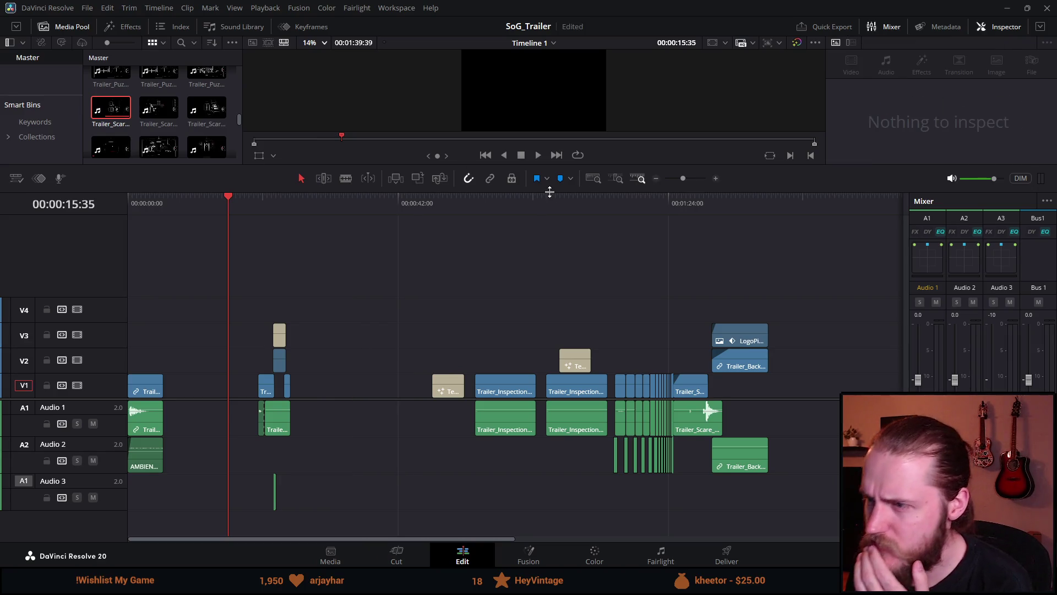
Step: Save the project, test a Trailer_Puzzle clip on V1, undo it, and enlarge the viewer
{"action": "key", "text": "ctrl+s"}
{"action": "scroll", "coordinate": [182, 94], "scroll_direction": "up", "scroll_amount": 1}
{"action": "mouse_move", "coordinate": [210, 111]}
{"action": "left_mouse_down"}
{"action": "mouse_move", "coordinate": [345, 411]}
{"action": "mouse_move", "coordinate": [330, 339]}
{"action": "mouse_move", "coordinate": [335, 389]}
{"action": "mouse_move", "coordinate": [355, 384]}
{"action": "left_mouse_up"}
{"action": "key", "text": "ctrl+z"}
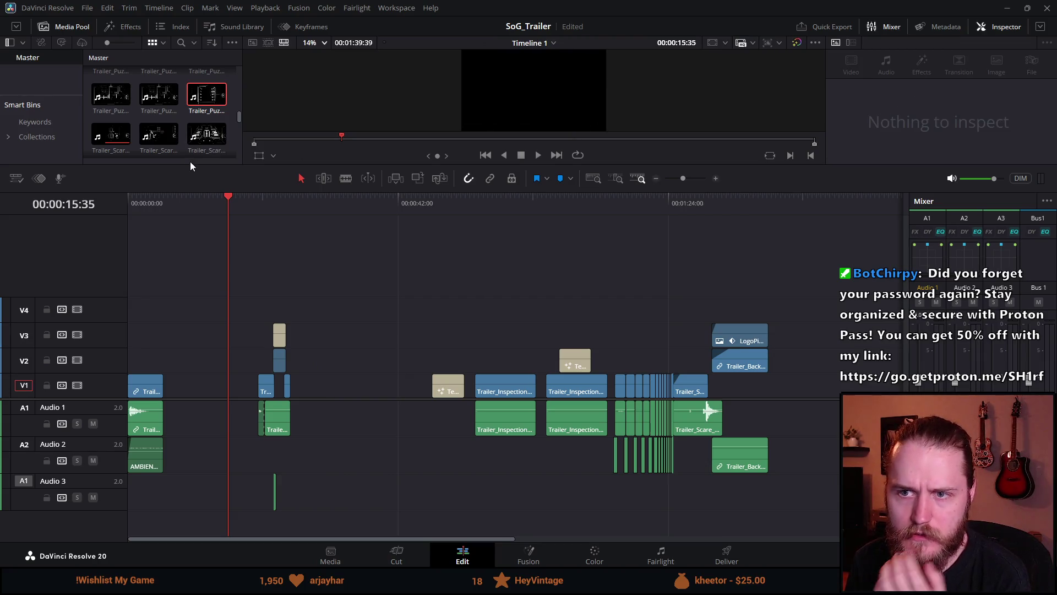
{"action": "mouse_move", "coordinate": [168, 163]}
{"action": "left_mouse_down"}
{"action": "mouse_move", "coordinate": [171, 286]}
{"action": "mouse_move", "coordinate": [171, 248]}
{"action": "left_mouse_up"}
Step: Preview Trailer_Puzzle_Valves_2 and Trailer_Scare_Kitchen, then drop the kitchen clip into the V1 gap and delete it
{"action": "left_click", "coordinate": [158, 102]}
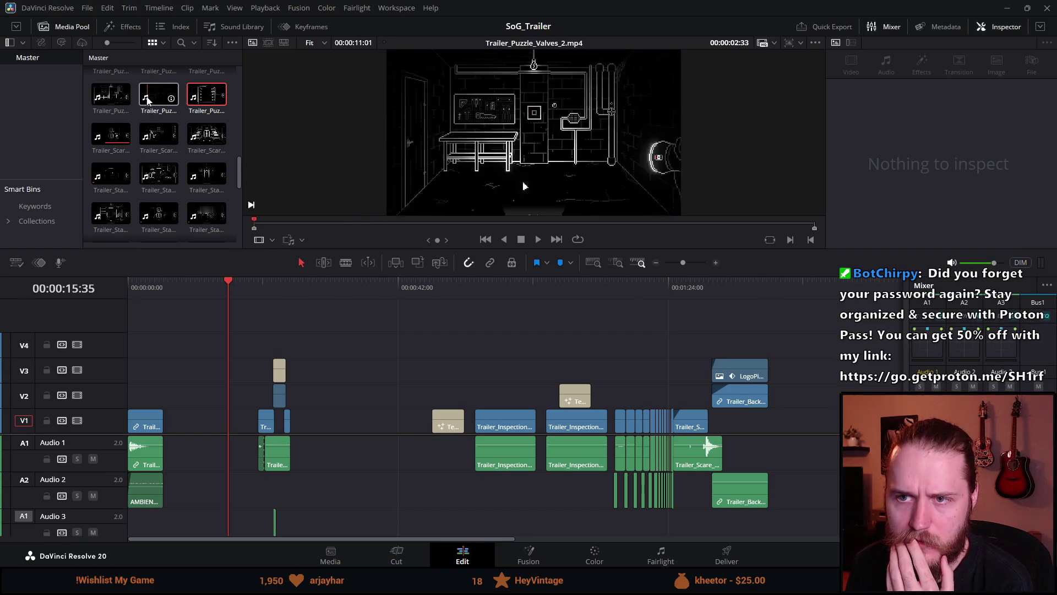
{"action": "left_click", "coordinate": [149, 140]}
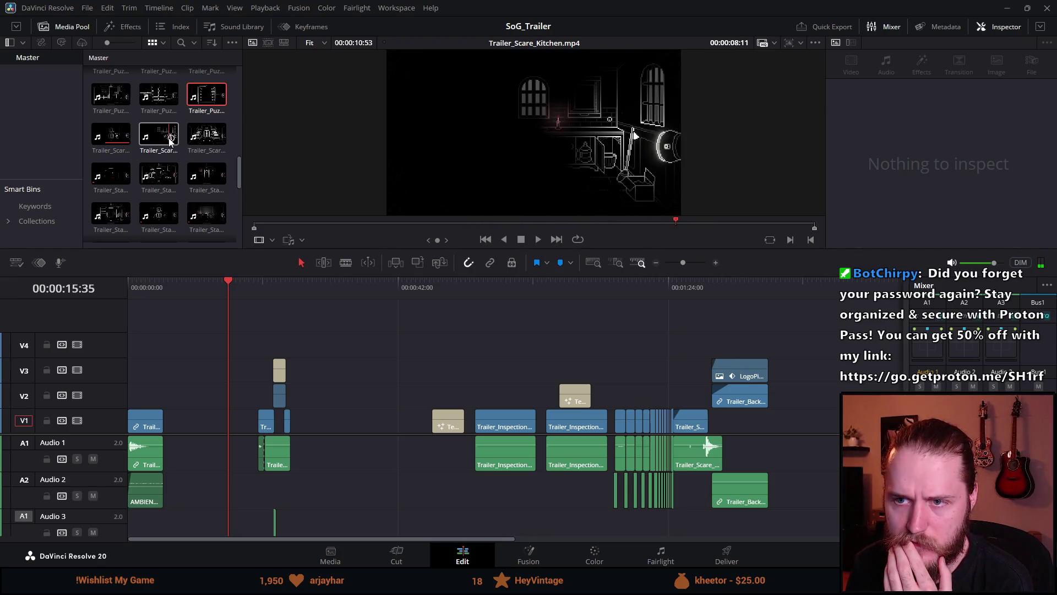
{"action": "mouse_move", "coordinate": [161, 144]}
{"action": "left_mouse_down"}
{"action": "mouse_move", "coordinate": [240, 316]}
{"action": "mouse_move", "coordinate": [187, 422]}
{"action": "mouse_move", "coordinate": [181, 394]}
{"action": "mouse_move", "coordinate": [187, 419]}
{"action": "left_mouse_up"}
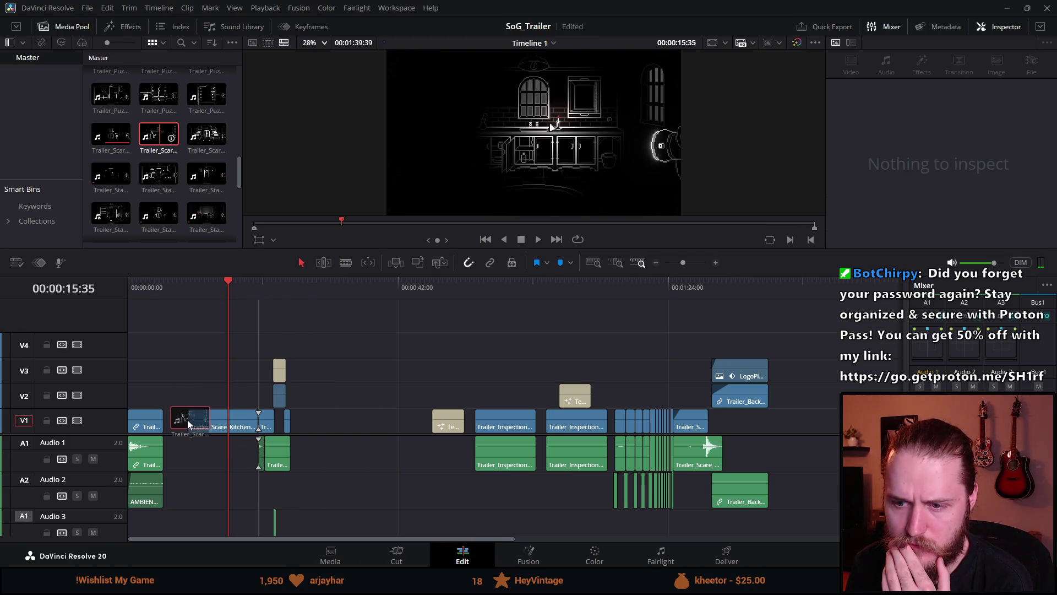
{"action": "left_click", "coordinate": [206, 421]}
{"action": "key", "text": "BackSpace"}
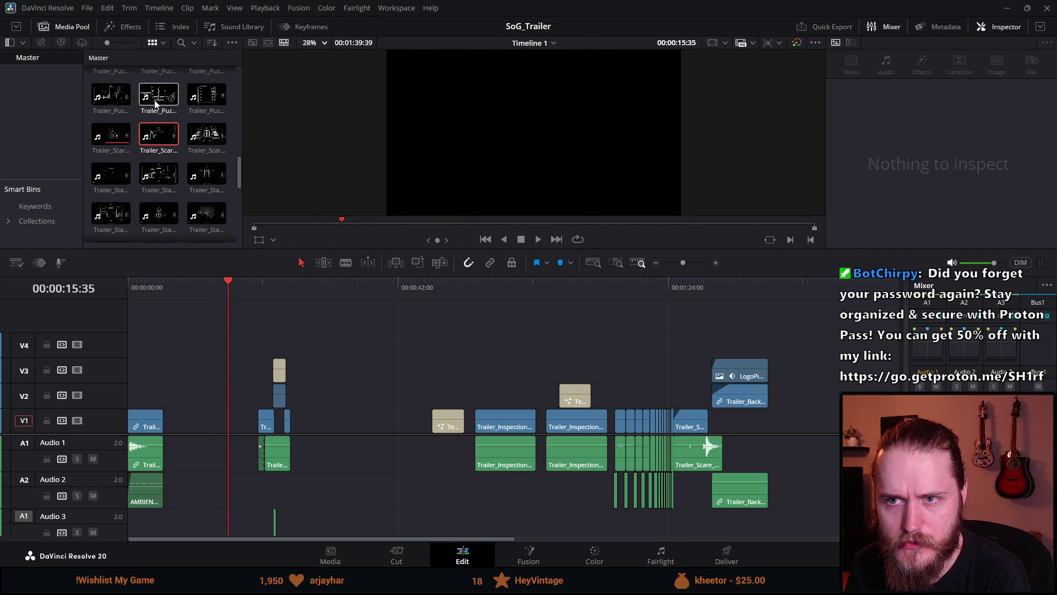
Step: Try a Trailer_Puzzle_Valves clip in the V1 gap at 00:00:38:13 and remove it again
{"action": "mouse_move", "coordinate": [161, 102]}
{"action": "left_mouse_down"}
{"action": "mouse_move", "coordinate": [296, 374]}
{"action": "mouse_move", "coordinate": [335, 424]}
{"action": "left_mouse_up"}
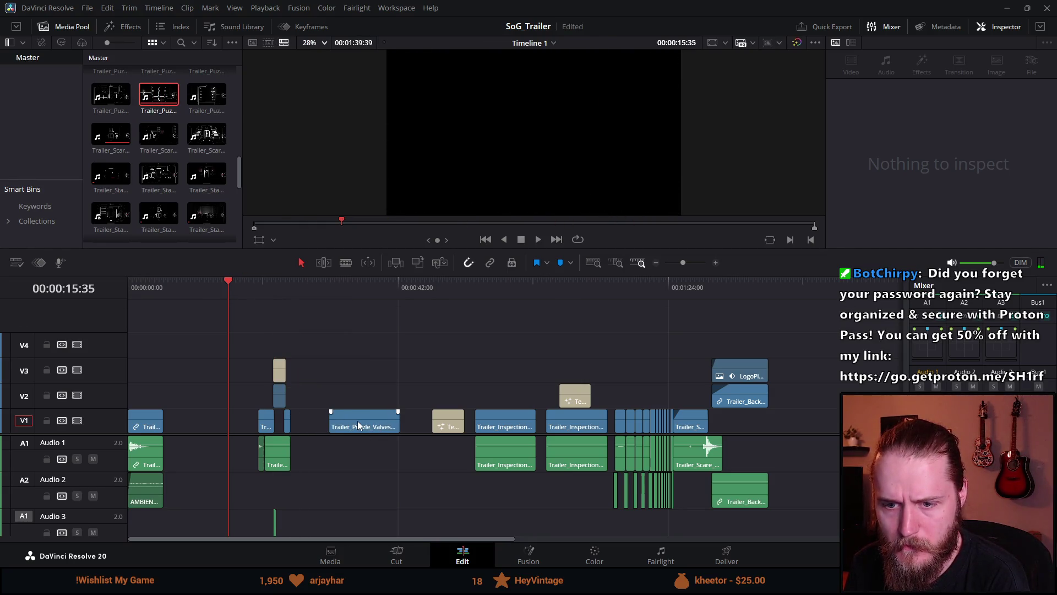
{"action": "left_click", "coordinate": [334, 289]}
{"action": "key", "text": "Delete"}
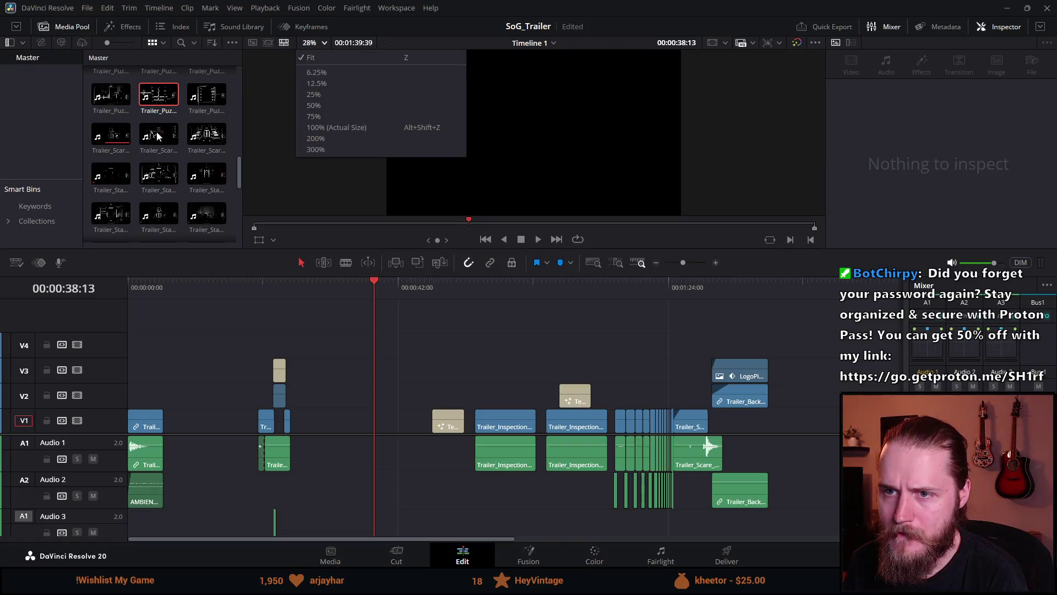
{"action": "mouse_move", "coordinate": [240, 173]}
{"action": "left_mouse_down"}
{"action": "mouse_move", "coordinate": [241, 83]}
{"action": "mouse_move", "coordinate": [227, 156]}
{"action": "left_mouse_up"}
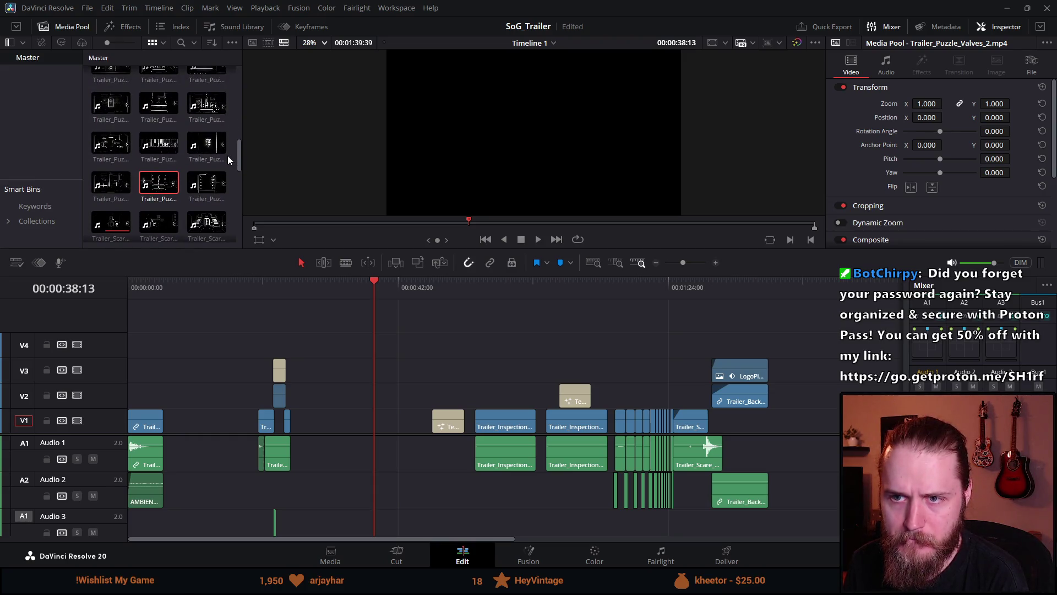
Step: Check Trailer_Puzzle_Valves_2's clip options and the gap's paste options, dismissing both unchanged
{"action": "left_click", "coordinate": [160, 182]}
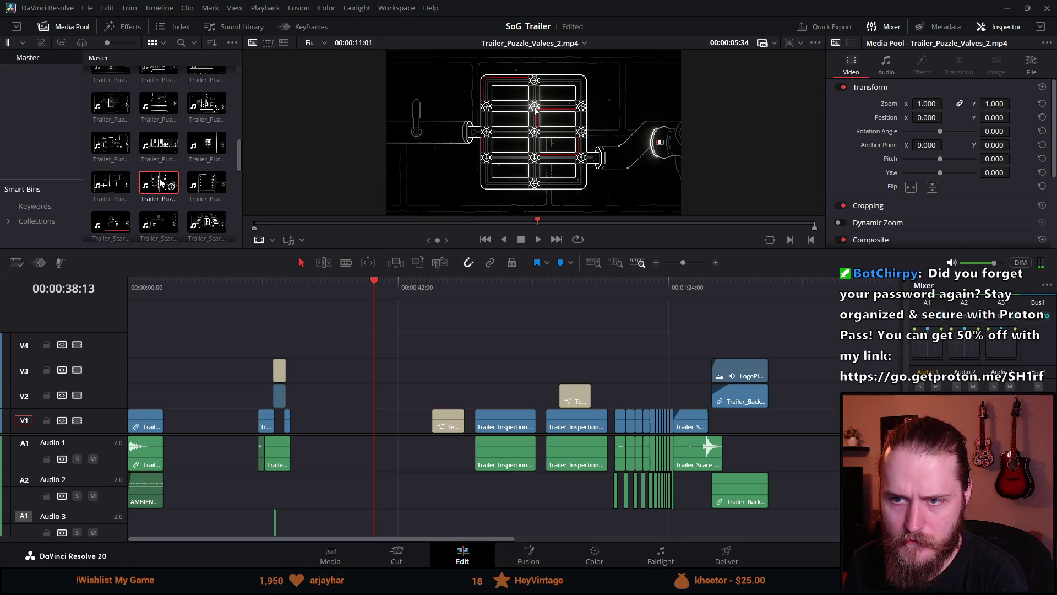
{"action": "right_click", "coordinate": [159, 182]}
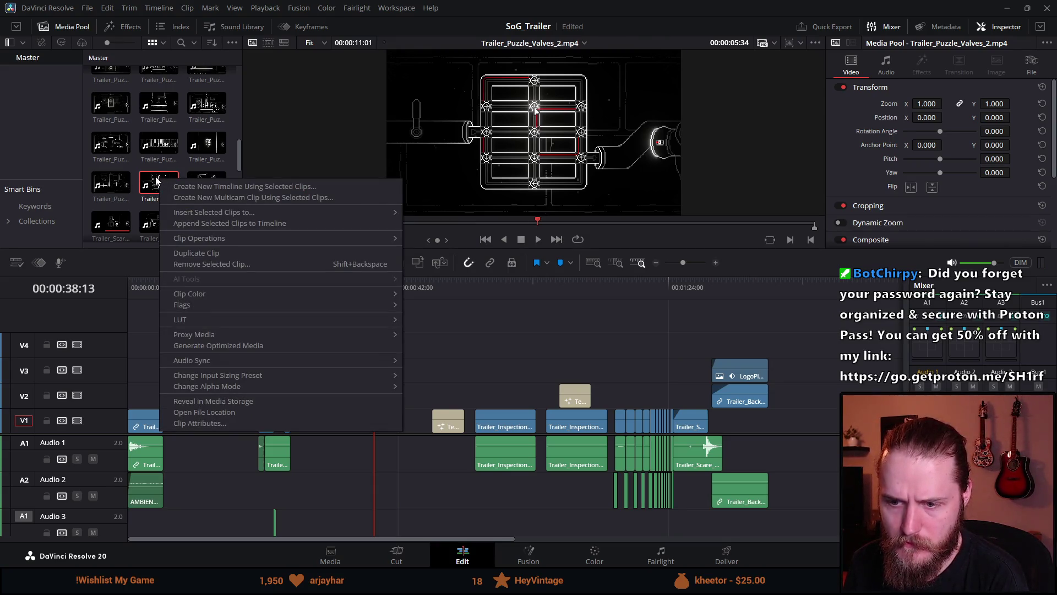
{"action": "right_click", "coordinate": [340, 415]}
{"action": "right_click", "coordinate": [342, 385]}
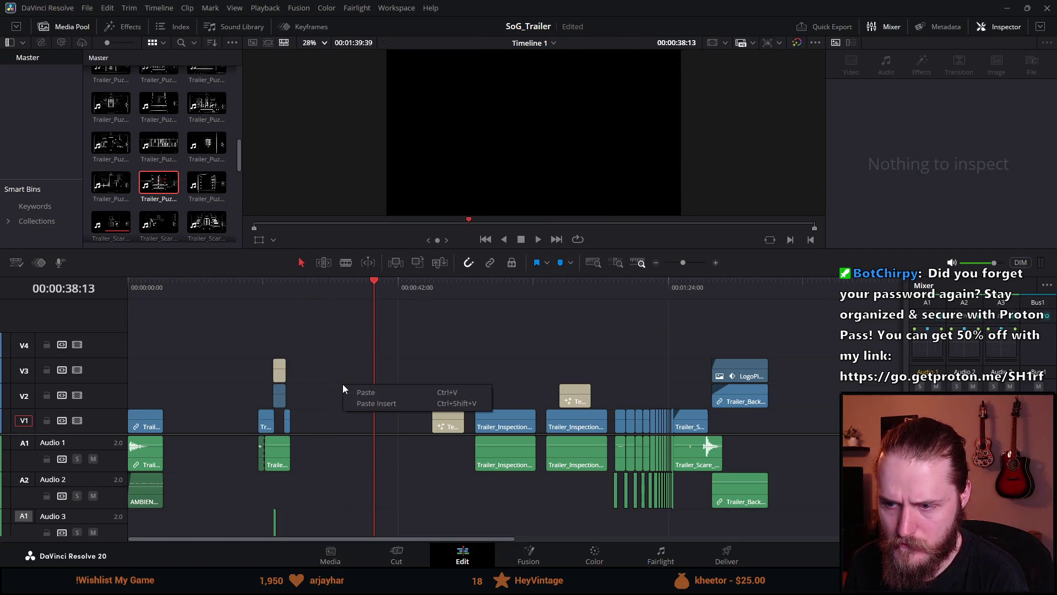
{"action": "left_click", "coordinate": [201, 191]}
{"action": "scroll", "coordinate": [160, 186], "scroll_direction": "down", "scroll_amount": 2}
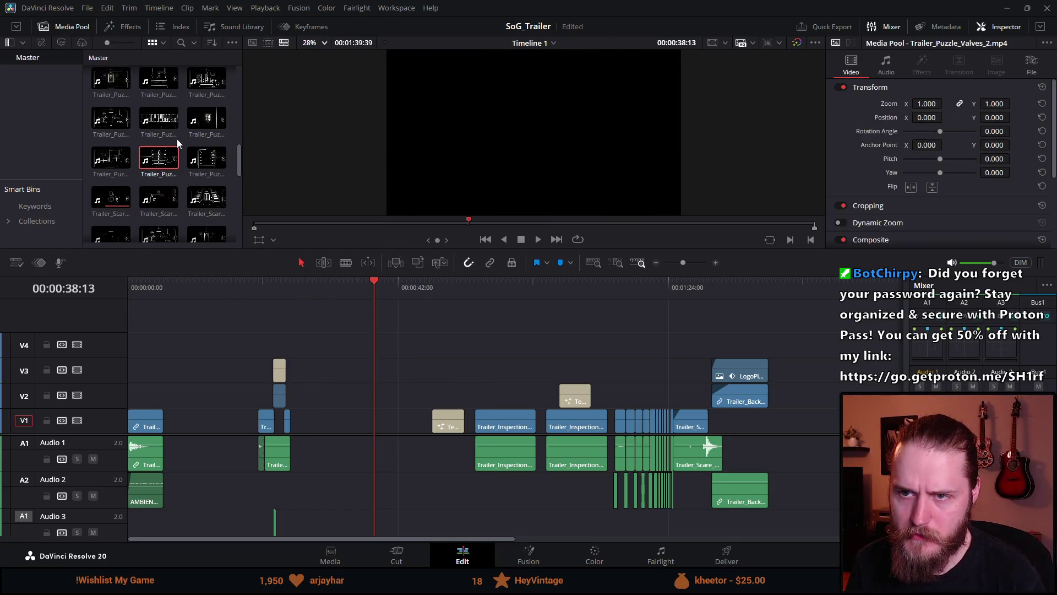
Step: Select the empty V1 and V3 gaps and scrub the playhead from about 33 back to 13 seconds
{"action": "left_click", "coordinate": [160, 186]}
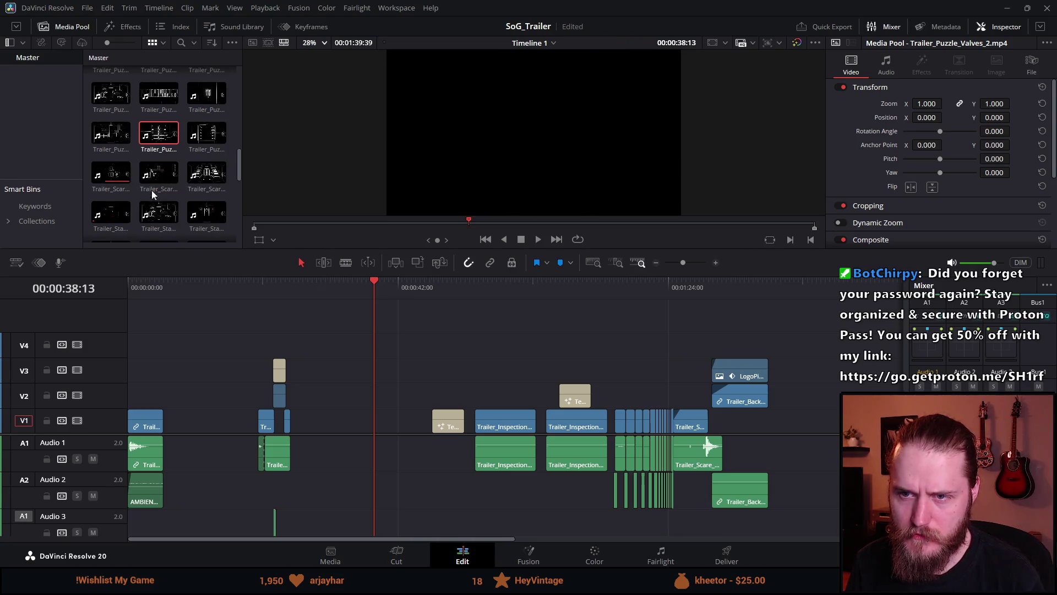
{"action": "left_click", "coordinate": [324, 420]}
{"action": "left_click", "coordinate": [322, 294]}
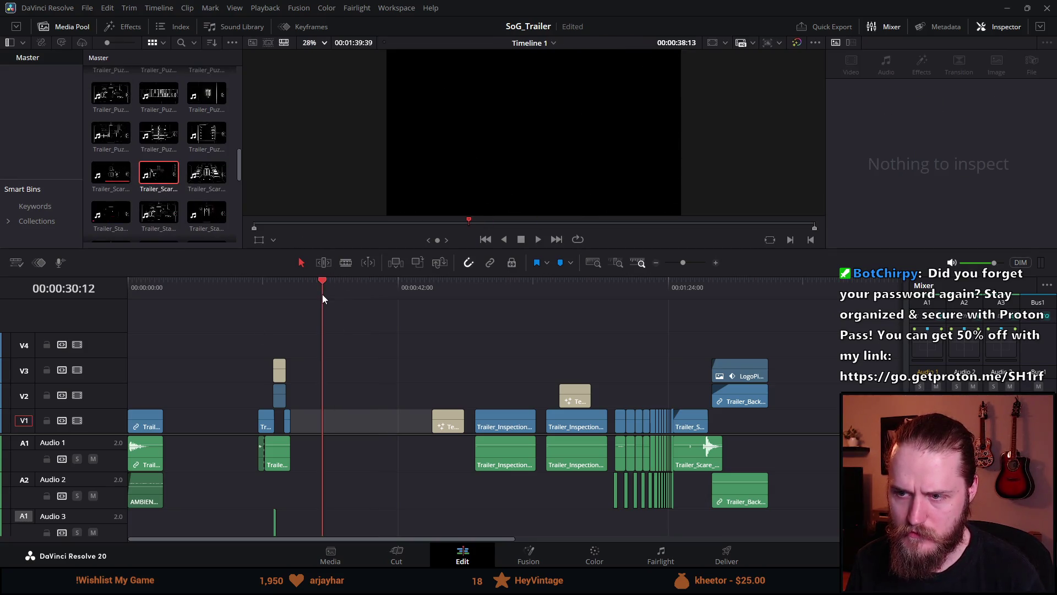
{"action": "left_click", "coordinate": [338, 365]}
{"action": "right_click", "coordinate": [160, 164]}
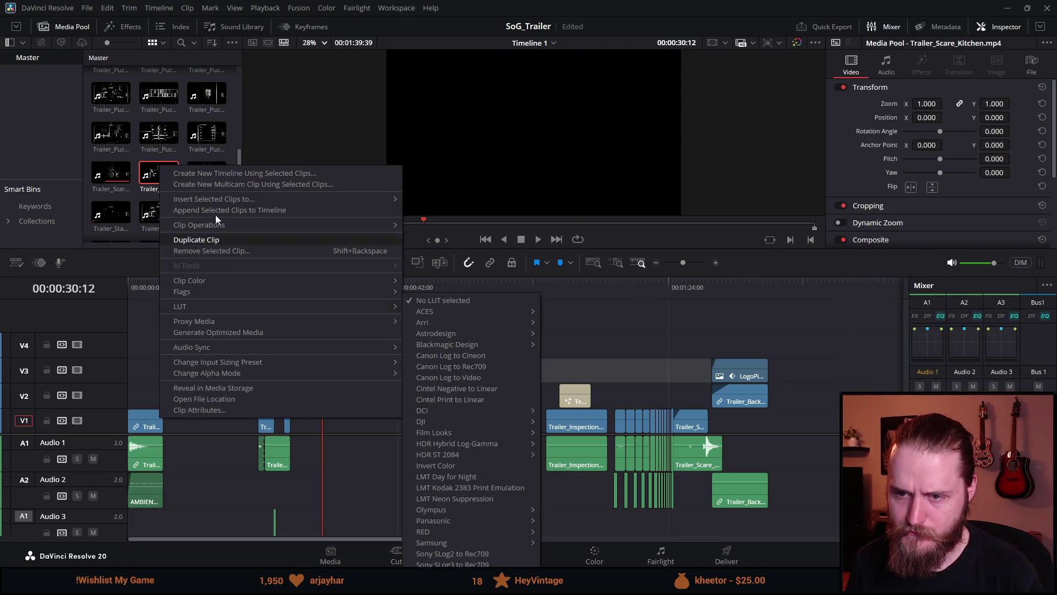
{"action": "left_click", "coordinate": [148, 176]}
{"action": "left_click", "coordinate": [309, 332]}
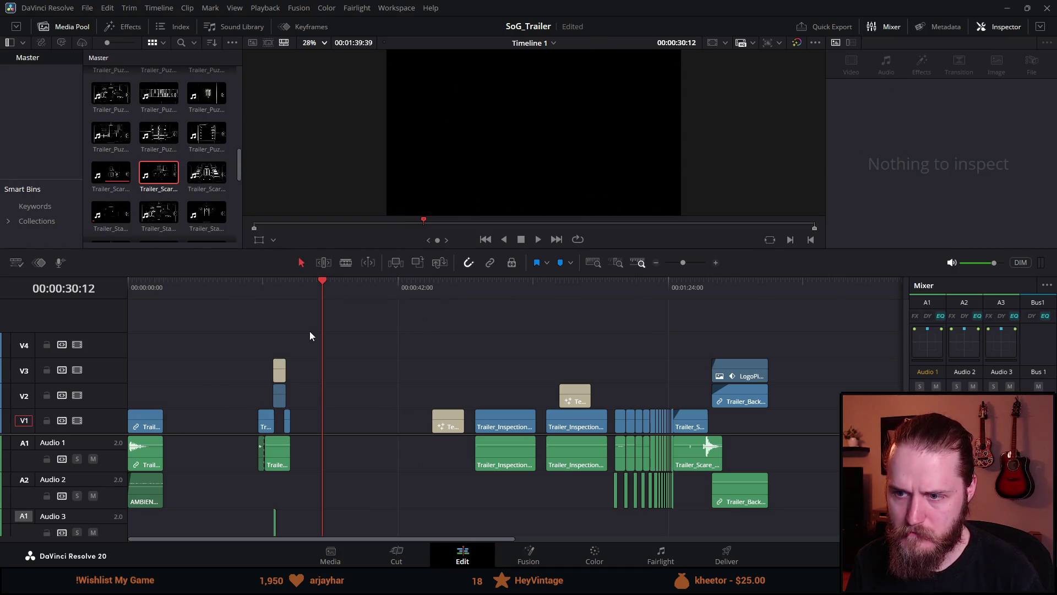
{"action": "left_click_drag", "start_coordinate": [333, 286], "coordinate": [344, 283]}
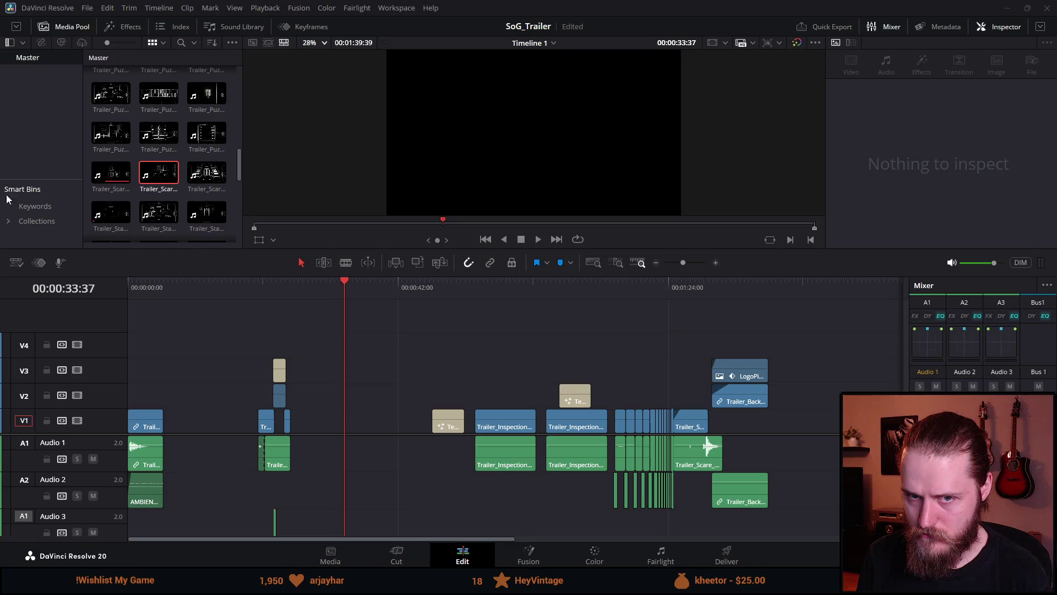
{"action": "left_click", "coordinate": [210, 281]}
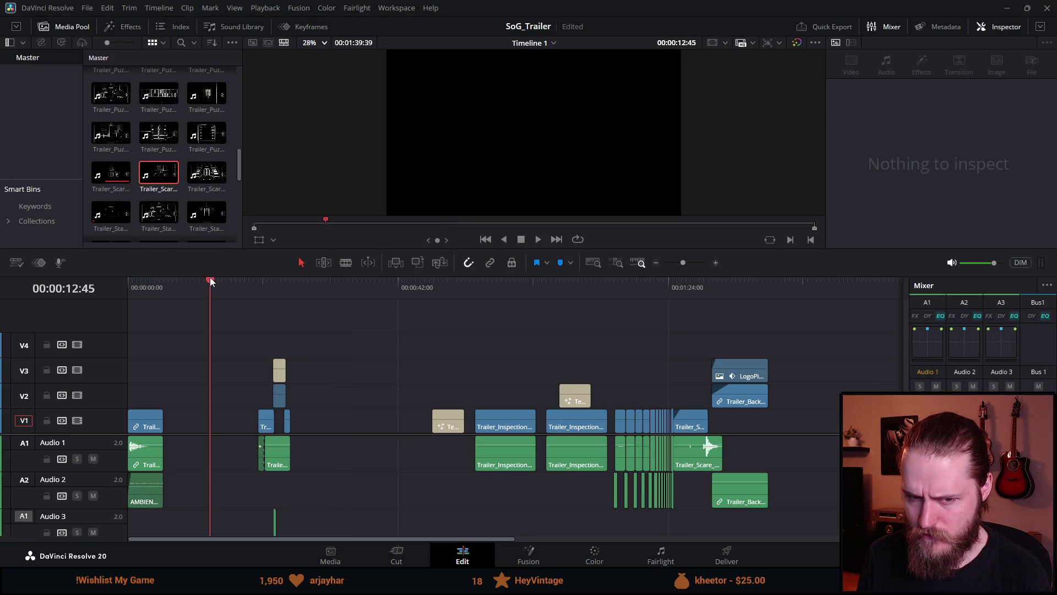
Step: Enlarge the timeline and route incoming audio to the Audio 1 track from the Timeline menu
{"action": "left_click_drag", "start_coordinate": [208, 275], "coordinate": [209, 218]}
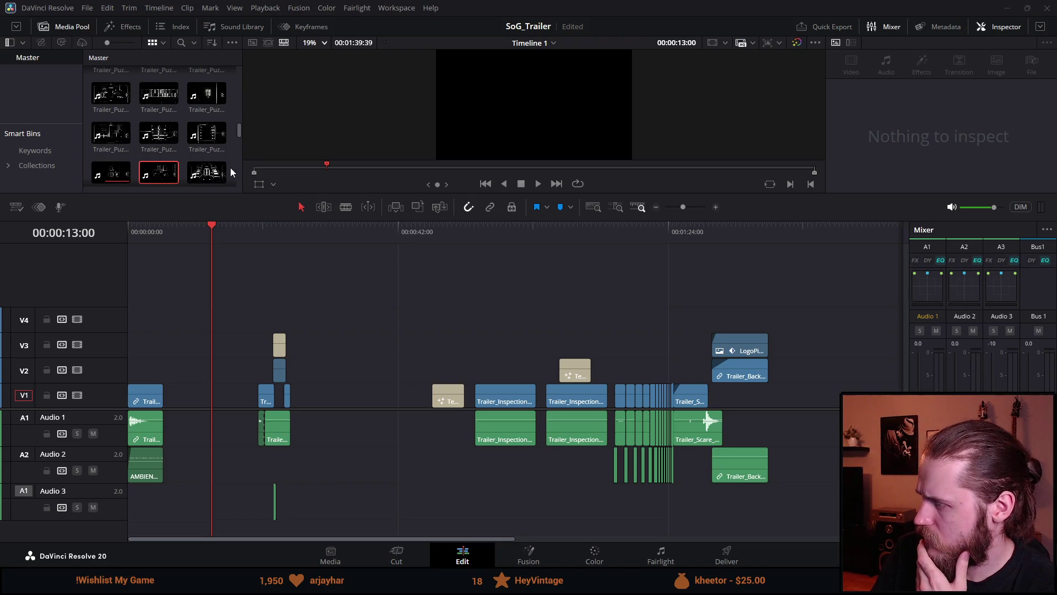
{"action": "left_click", "coordinate": [158, 8]}
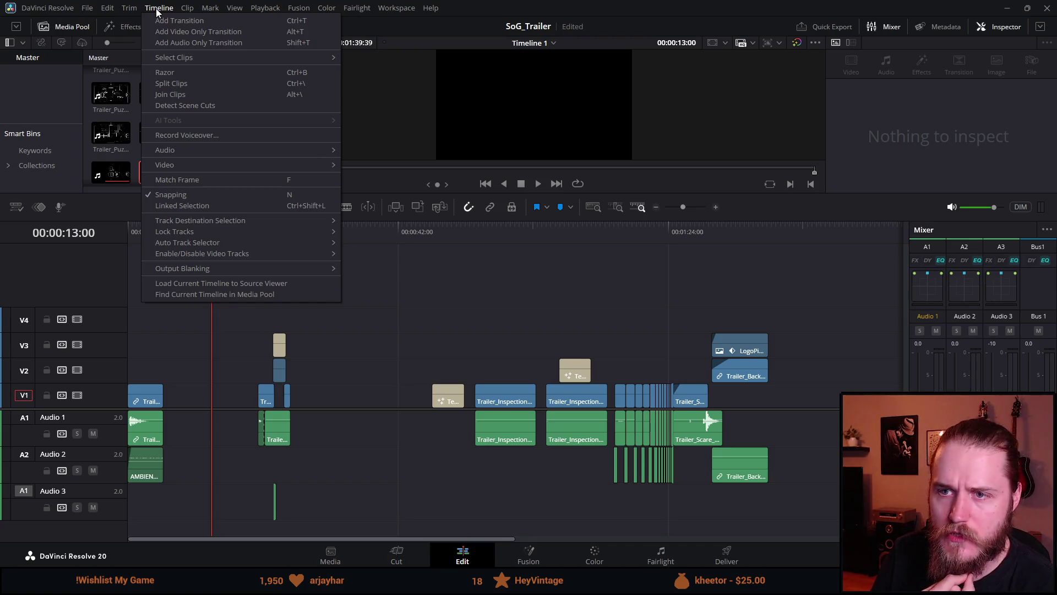
{"action": "mouse_move", "coordinate": [289, 221]}
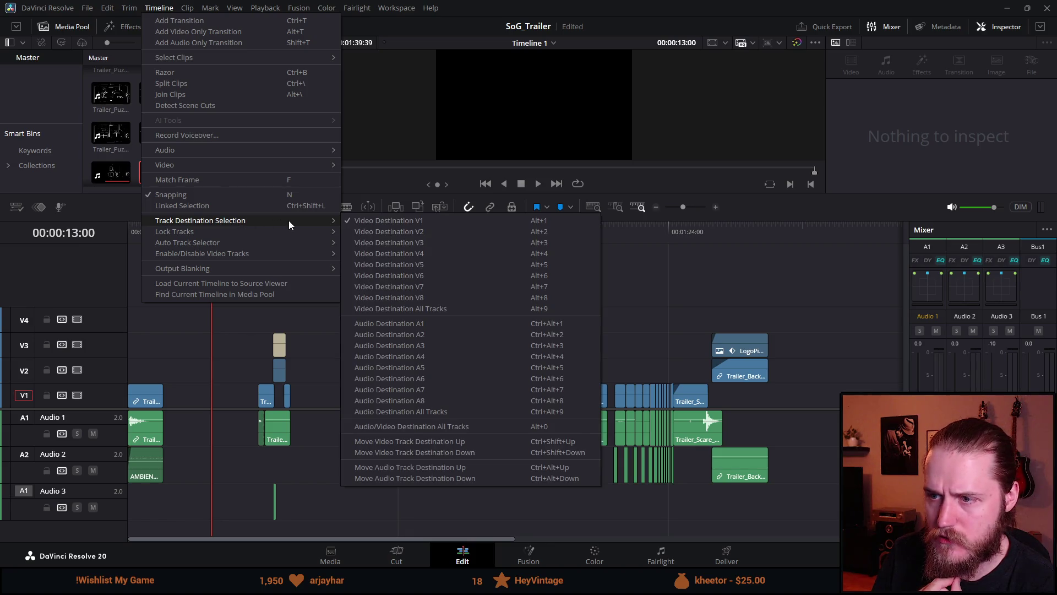
{"action": "left_click", "coordinate": [436, 323]}
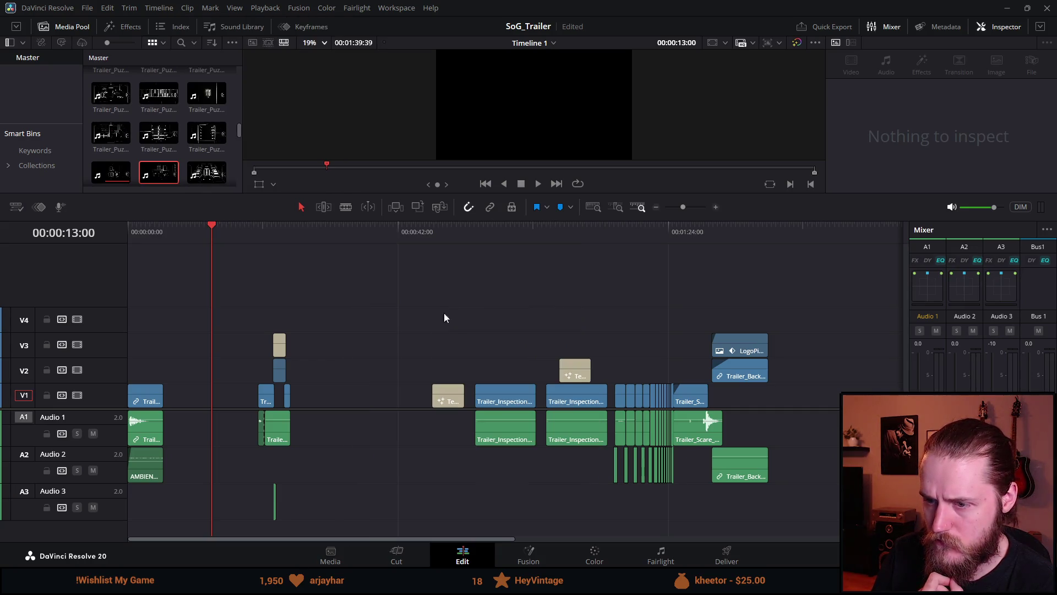
Step: Drop Trailer_Scare_Kitchen into the V1 gap and delete it again
{"action": "left_click_drag", "start_coordinate": [159, 176], "coordinate": [351, 405]}
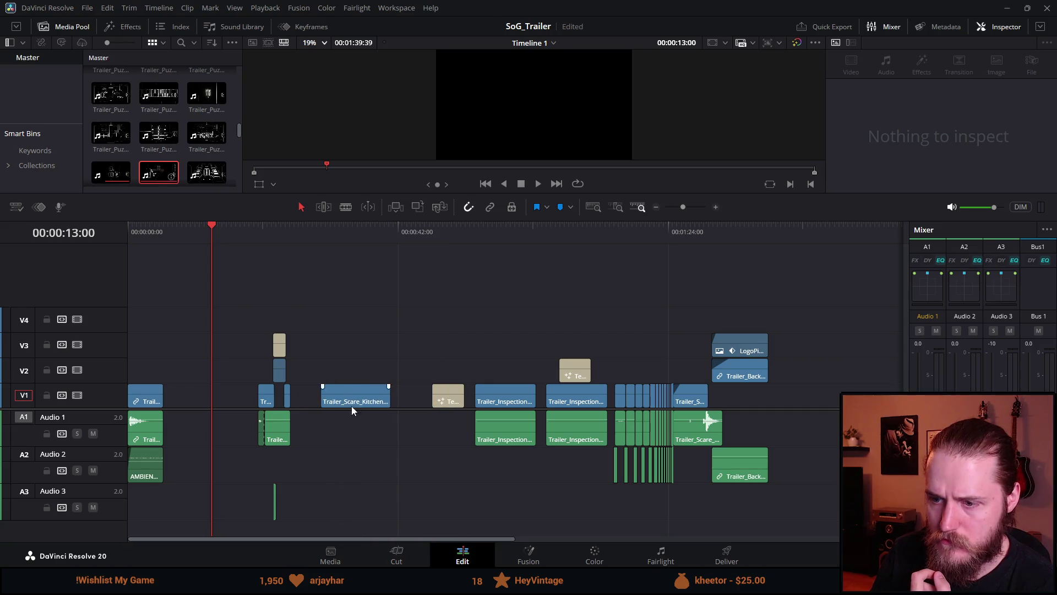
{"action": "left_click", "coordinate": [362, 395]}
{"action": "key", "text": "Delete"}
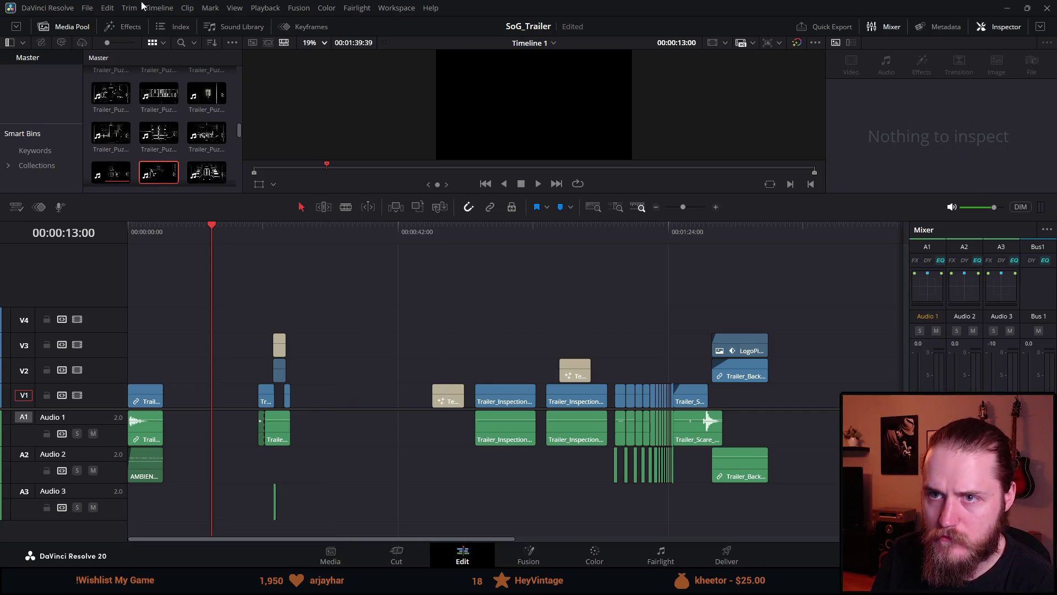
Step: Browse the Timeline menu without changes, then load Trailer_Puzzle_Valves_2 into the source viewer
{"action": "left_click", "coordinate": [159, 7]}
{"action": "mouse_move", "coordinate": [229, 230]}
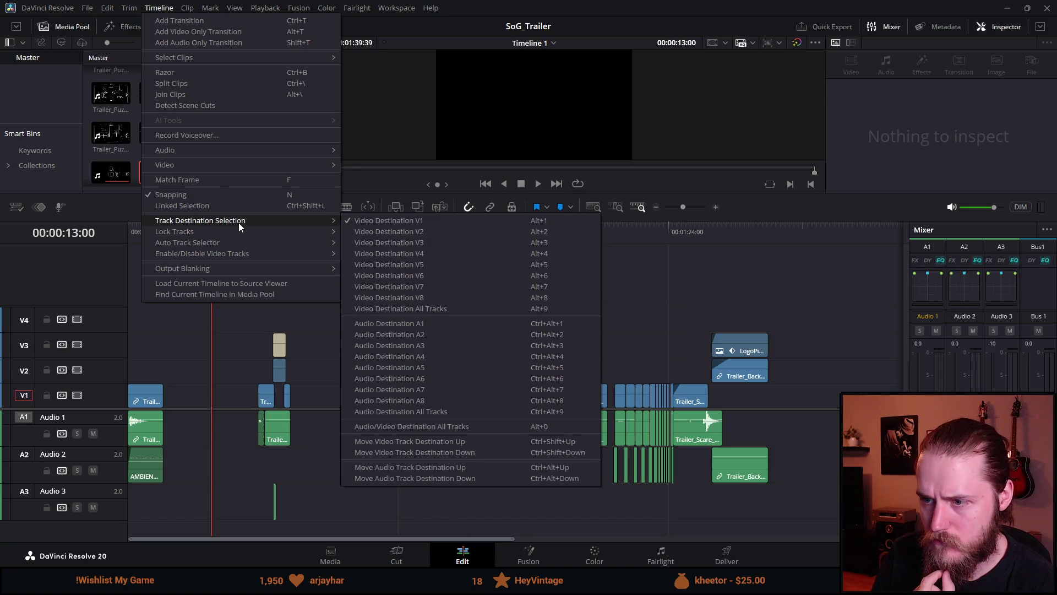
{"action": "left_click", "coordinate": [426, 322]}
{"action": "left_click", "coordinate": [145, 9]}
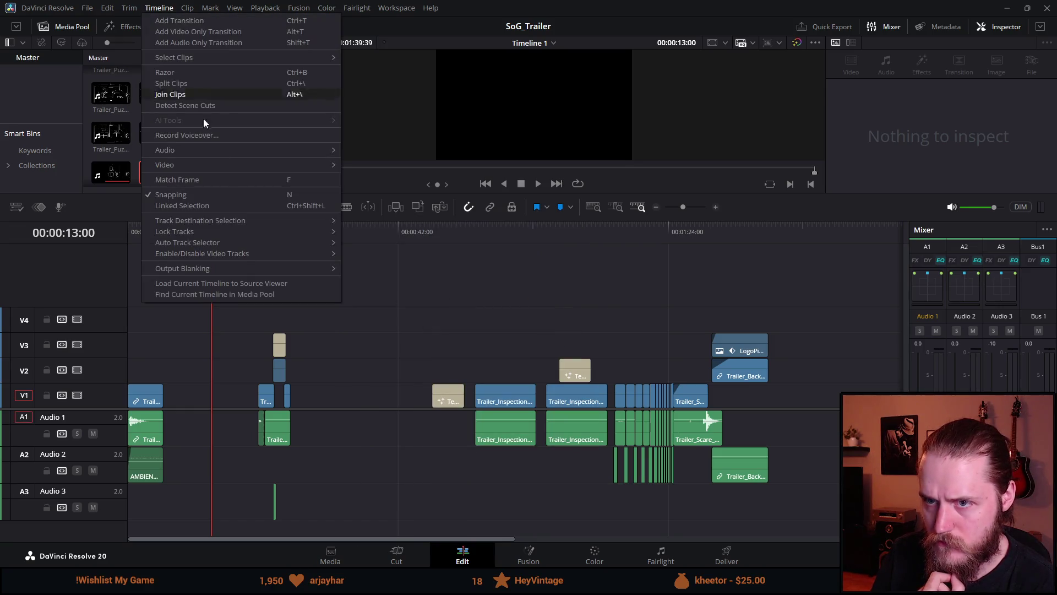
{"action": "mouse_move", "coordinate": [225, 224]}
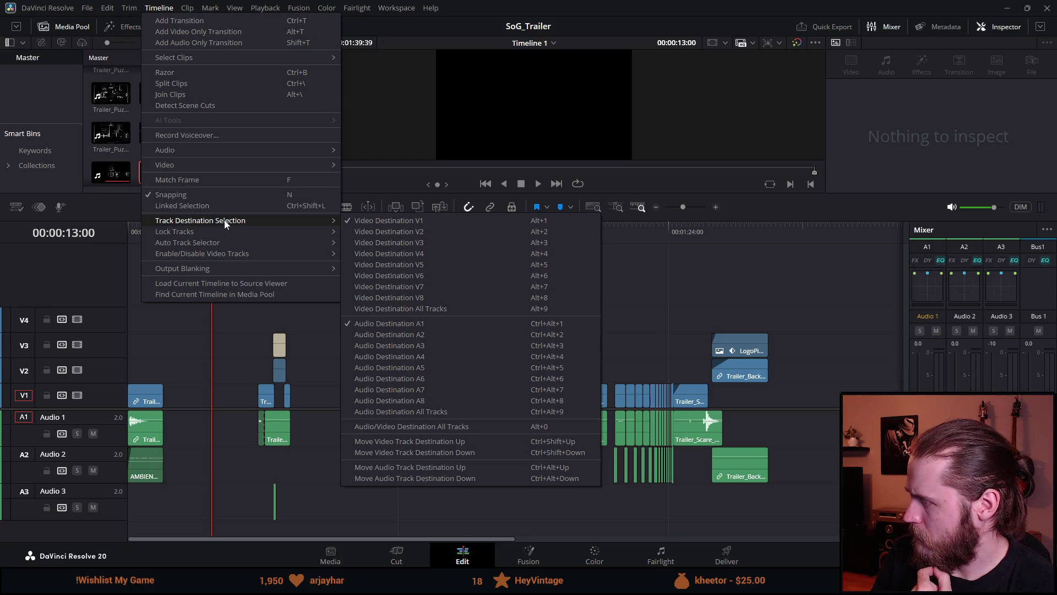
{"action": "left_click", "coordinate": [112, 142]}
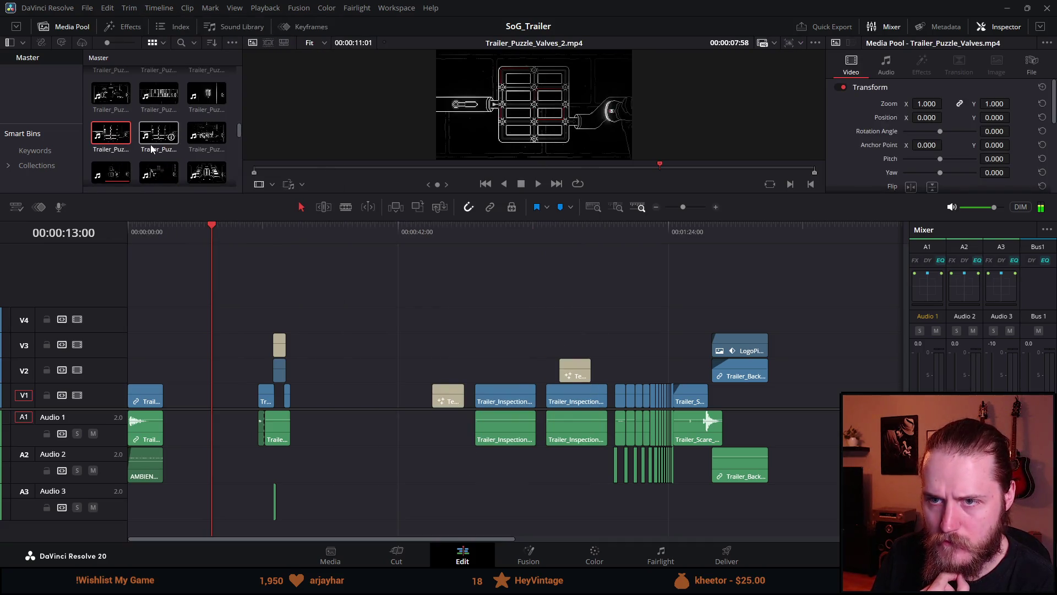
Step: Place Trailer_Puzzle_Valves_2 on V1/A1 and slide it right after Trailer_Intro
{"action": "scroll", "coordinate": [153, 149], "scroll_direction": "down", "scroll_amount": 1}
{"action": "key", "text": "q"}
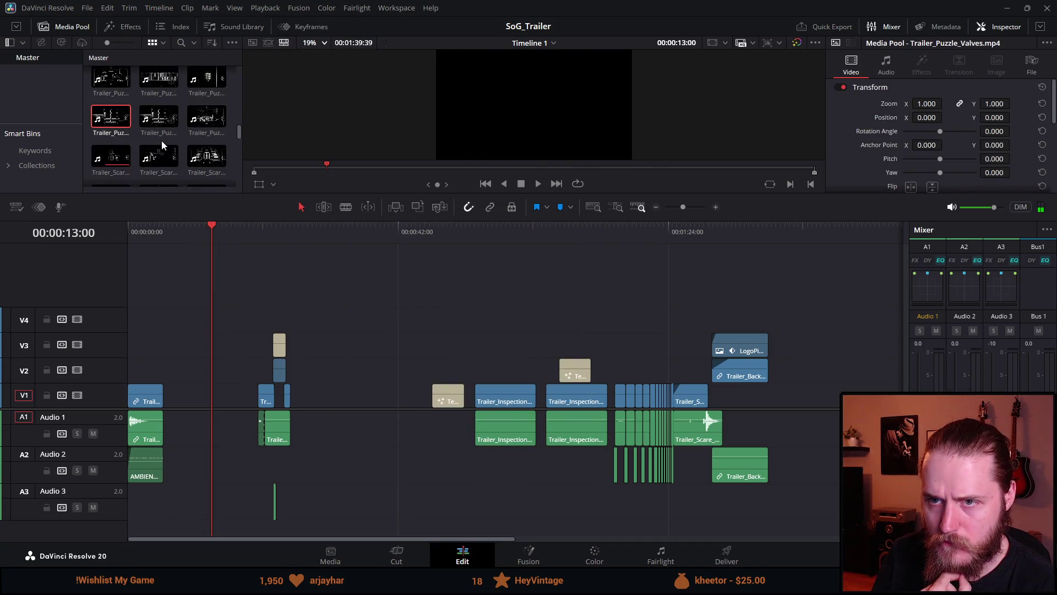
{"action": "scroll", "coordinate": [160, 172], "scroll_direction": "down", "scroll_amount": 2}
{"action": "mouse_move", "coordinate": [158, 84]}
{"action": "left_mouse_down"}
{"action": "mouse_move", "coordinate": [335, 400]}
{"action": "mouse_move", "coordinate": [200, 397]}
{"action": "mouse_move", "coordinate": [354, 401]}
{"action": "left_mouse_up"}
{"action": "right_click", "coordinate": [354, 400]}
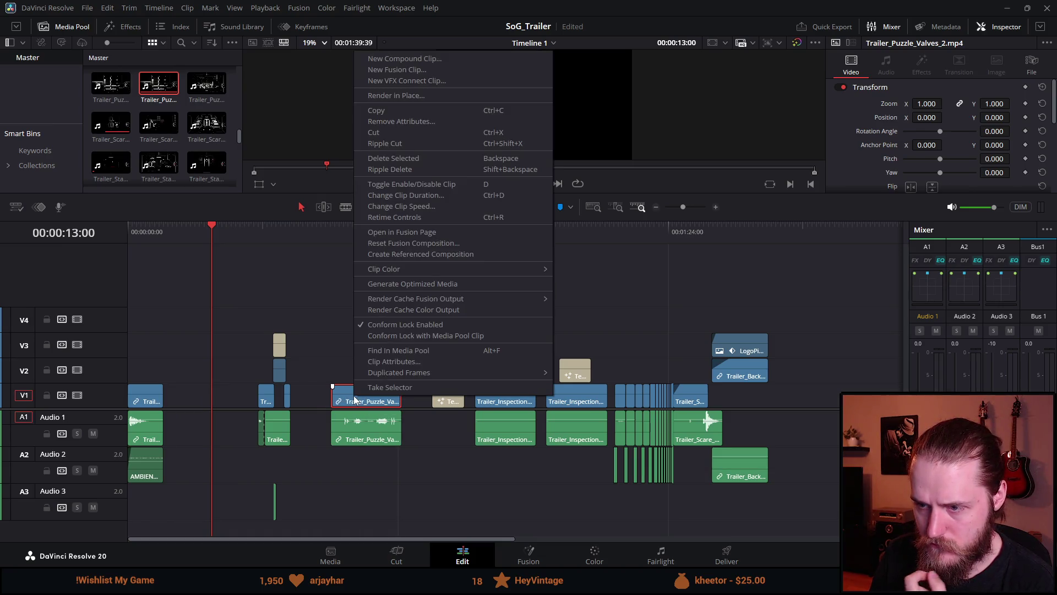
{"action": "left_click", "coordinate": [357, 425]}
{"action": "right_click", "coordinate": [369, 399]}
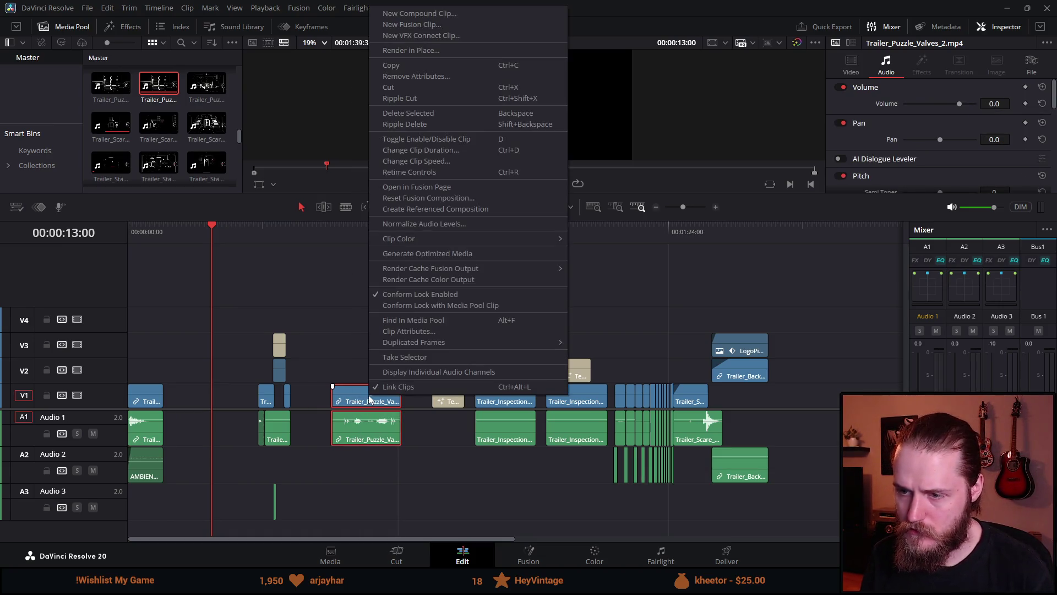
{"action": "left_click", "coordinate": [385, 399]}
{"action": "right_click", "coordinate": [380, 401]}
{"action": "key", "text": "Escape"}
{"action": "left_click_drag", "start_coordinate": [380, 400], "coordinate": [211, 400]}
{"action": "left_click", "coordinate": [179, 236]}
Step: Play Trailer_Puzzle_Valves_2 from around 05:33, then delete it from the timeline
{"action": "left_click", "coordinate": [232, 377]}
{"action": "left_click", "coordinate": [164, 233]}
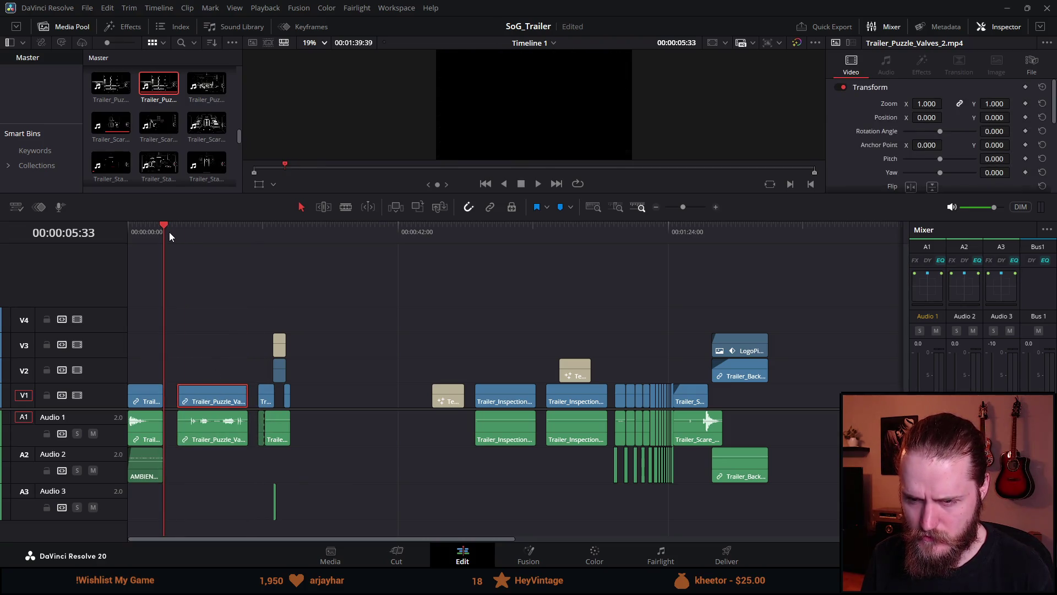
{"action": "left_click", "coordinate": [179, 236]}
{"action": "key", "text": "ctrl+equal"}
{"action": "key", "text": "ctrl+equal"}
{"action": "key", "text": "ctrl+equal"}
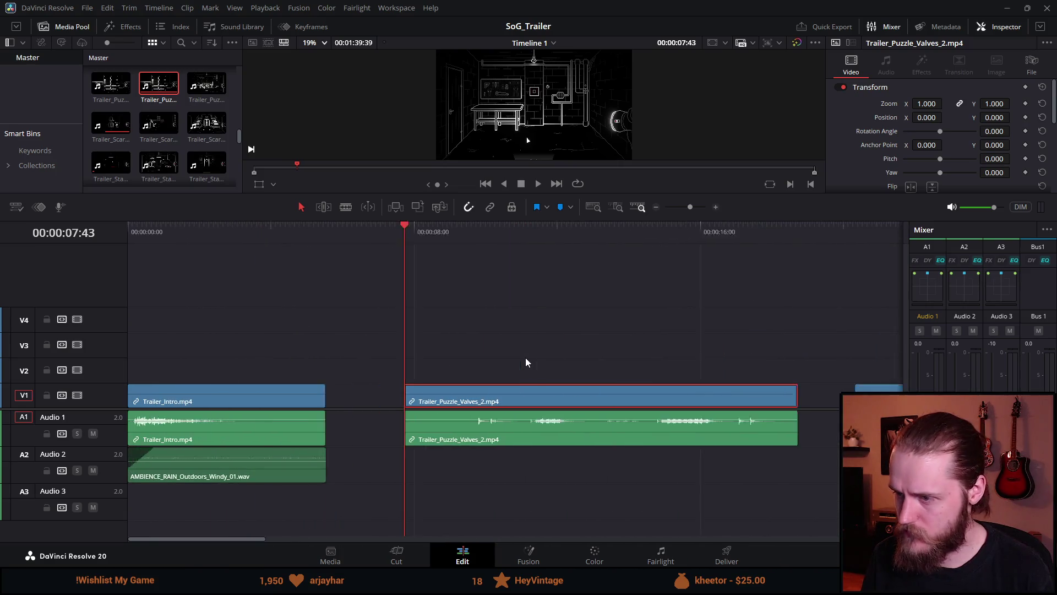
{"action": "key", "text": "ctrl+minus"}
{"action": "key", "text": "ctrl+minus"}
{"action": "key", "text": "ctrl+equal"}
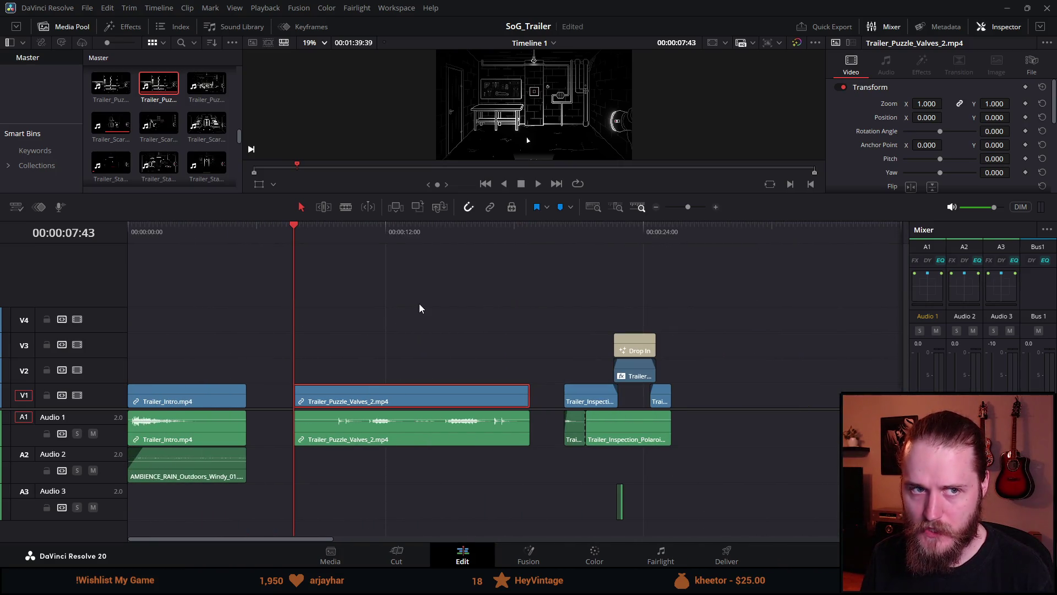
{"action": "key", "text": "space"}
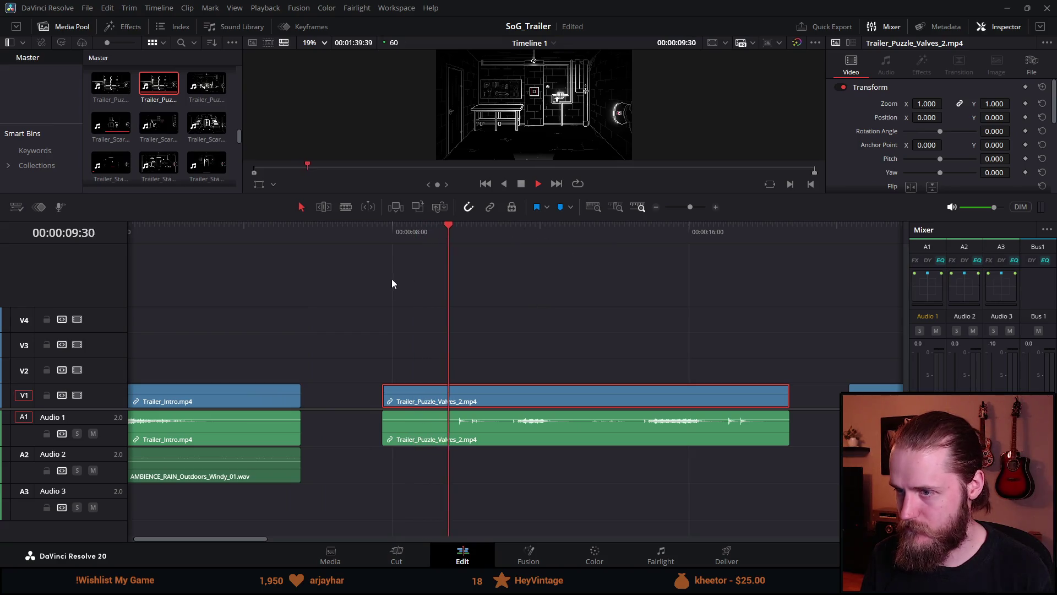
{"action": "key", "text": "space"}
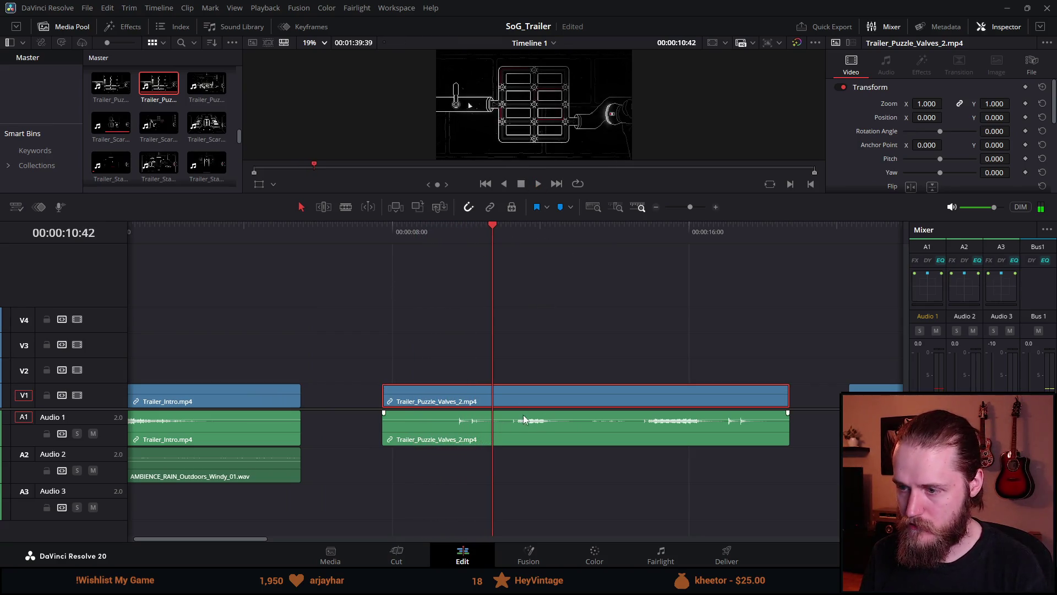
{"action": "key", "text": "BackSpace"}
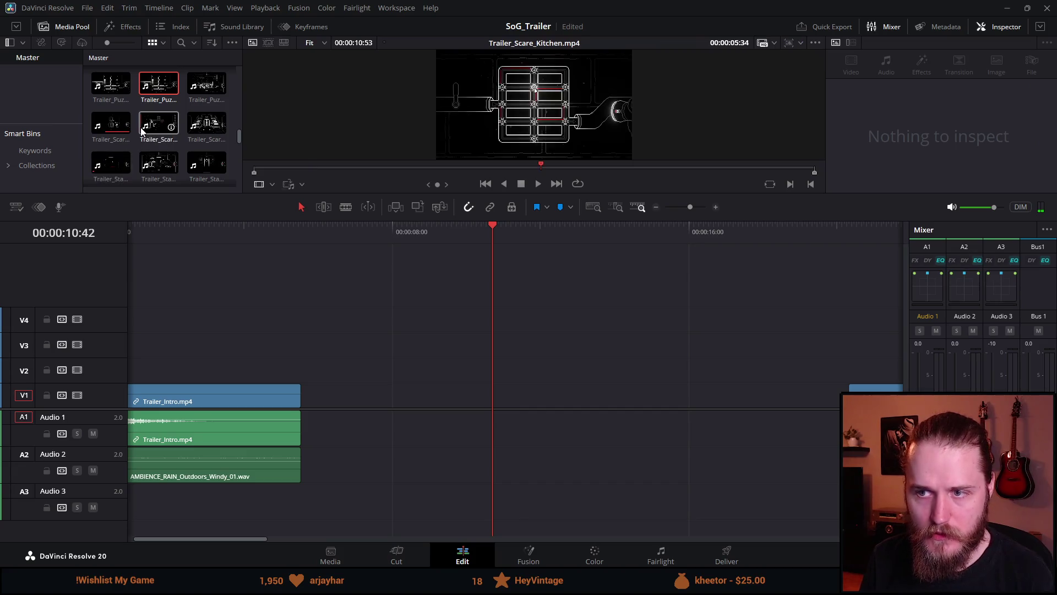
Step: Save, then place Trailer_Scare_Kitchen in the gap after the intro and play it
{"action": "key", "text": "ctrl+s"}
{"action": "mouse_move", "coordinate": [158, 124]}
{"action": "left_mouse_down"}
{"action": "mouse_move", "coordinate": [430, 414]}
{"action": "mouse_move", "coordinate": [381, 397]}
{"action": "left_mouse_up"}
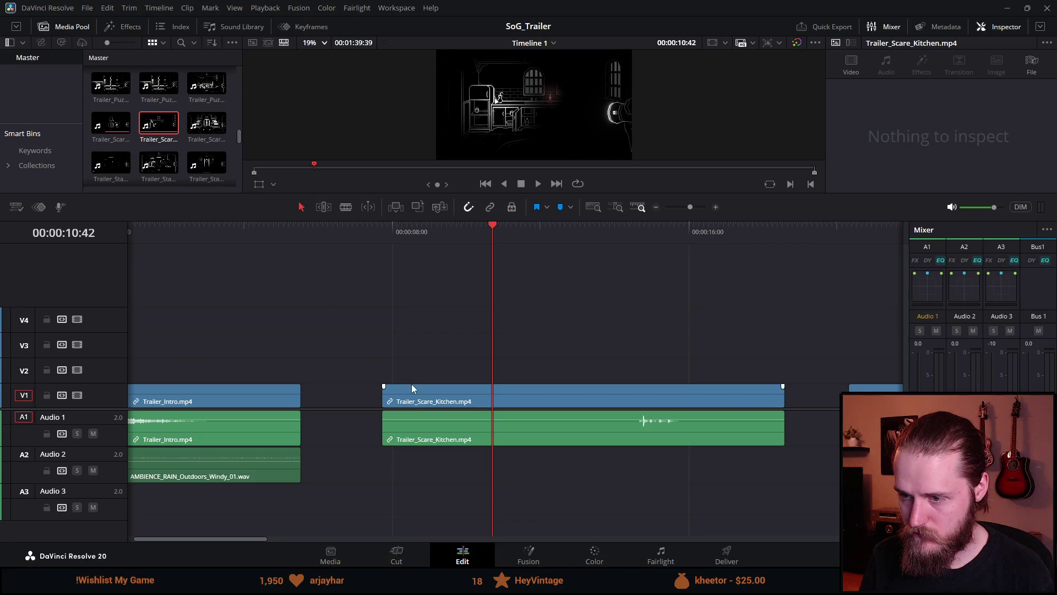
{"action": "left_click", "coordinate": [393, 402]}
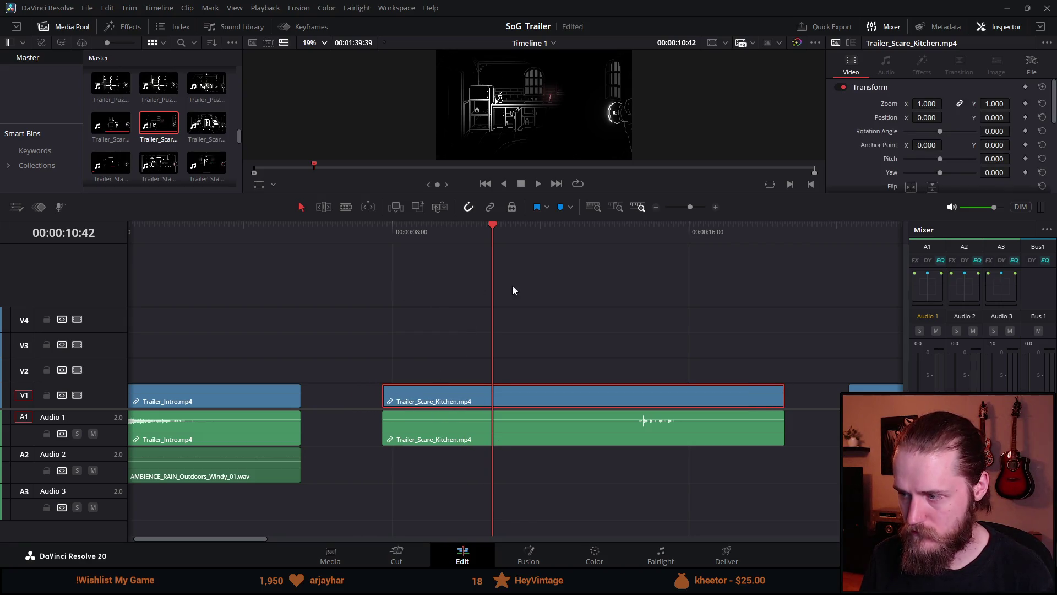
{"action": "left_click_drag", "start_coordinate": [385, 234], "coordinate": [385, 232]}
{"action": "key", "text": "space"}
{"action": "left_click_drag", "start_coordinate": [490, 217], "coordinate": [473, 328]}
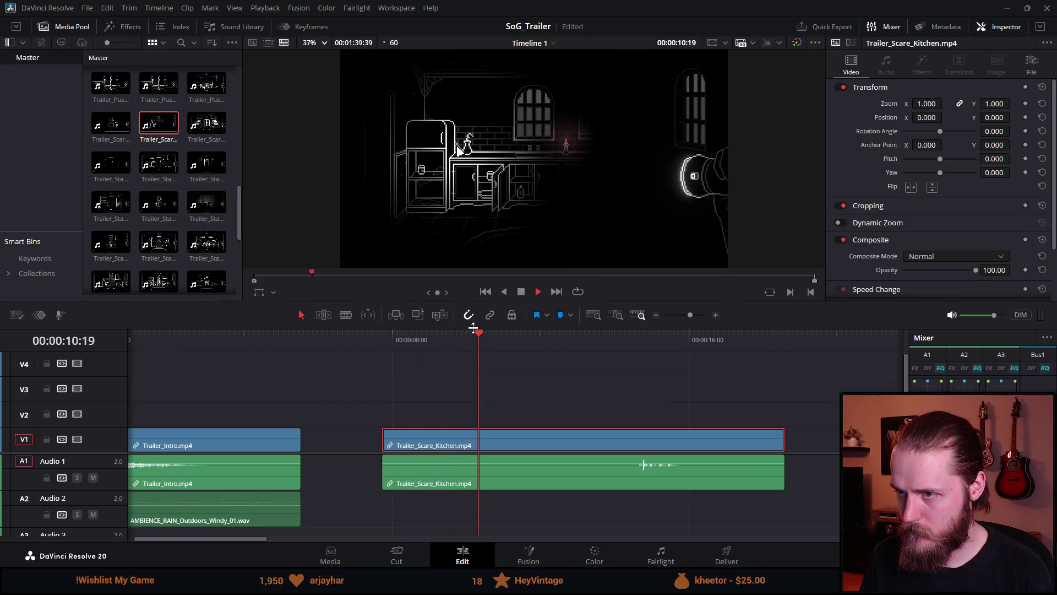
{"action": "left_click", "coordinate": [393, 442]}
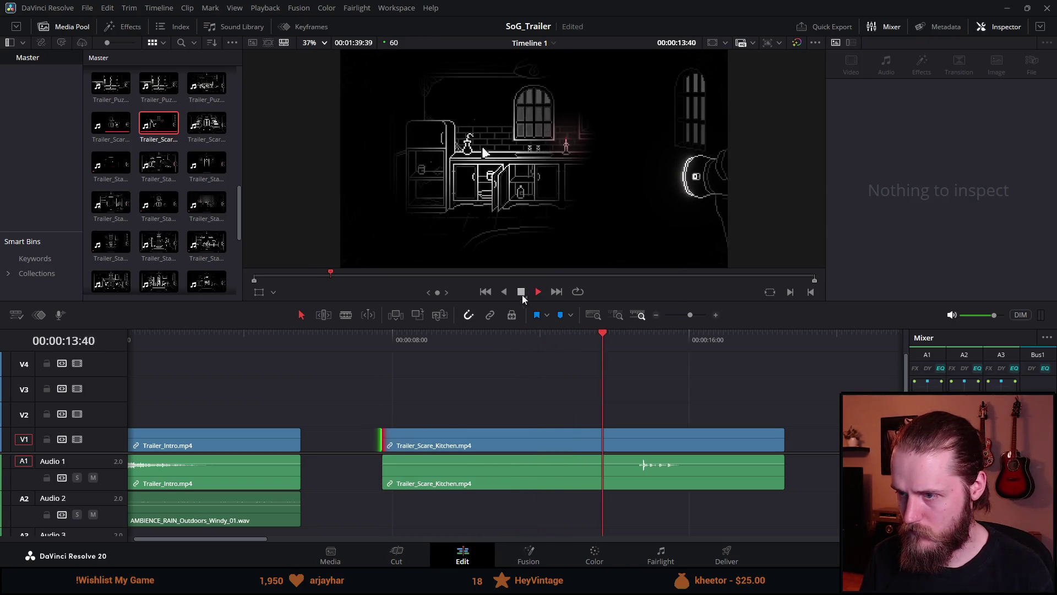
{"action": "left_click", "coordinate": [521, 292]}
Step: Trim the Kitchen clip's video and audio starts to 13:33, save, and lock all tracks
{"action": "left_click", "coordinate": [429, 465]}
{"action": "mouse_move", "coordinate": [611, 336]}
{"action": "left_mouse_down"}
{"action": "mouse_move", "coordinate": [589, 342]}
{"action": "mouse_move", "coordinate": [599, 346]}
{"action": "left_mouse_up"}
{"action": "key", "text": "ctrl+s"}
{"action": "mouse_move", "coordinate": [380, 442]}
{"action": "left_mouse_down"}
{"action": "mouse_move", "coordinate": [663, 439]}
{"action": "mouse_move", "coordinate": [597, 440]}
{"action": "left_mouse_up"}
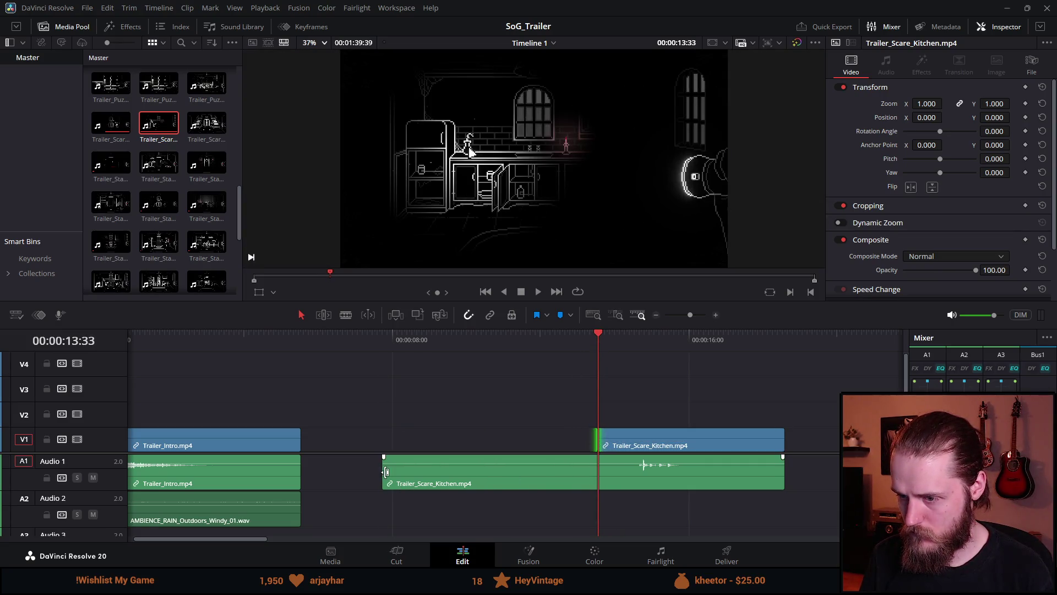
{"action": "left_click_drag", "start_coordinate": [384, 472], "coordinate": [598, 471]}
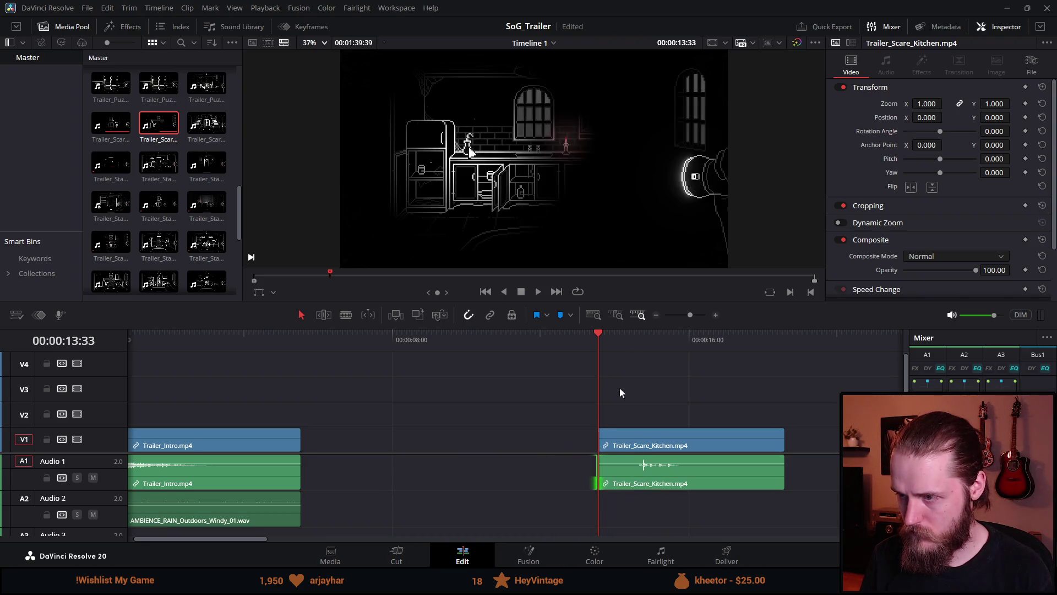
{"action": "key", "text": "ctrl+s"}
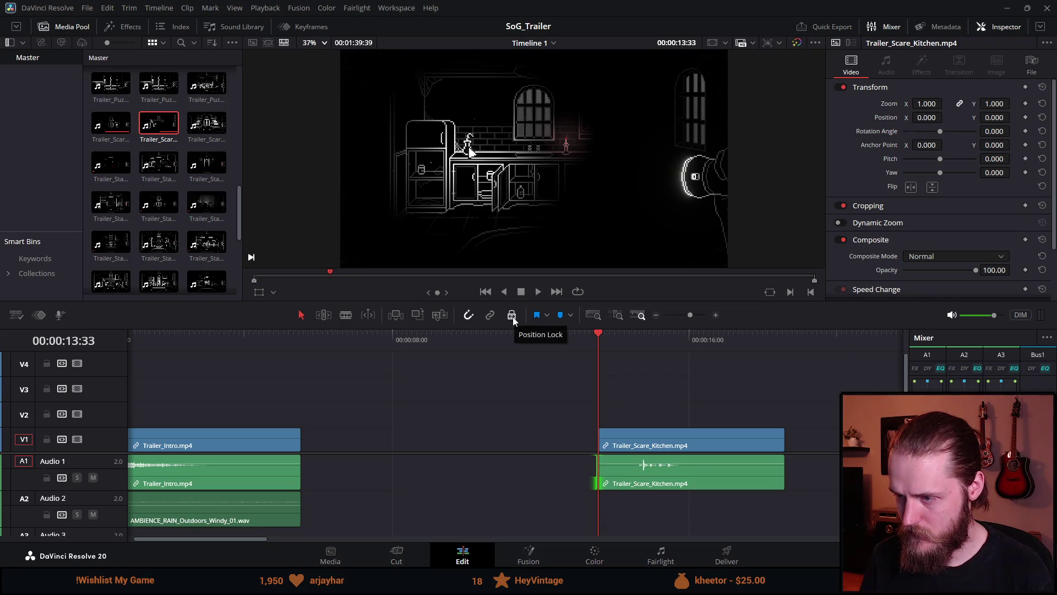
{"action": "left_click", "coordinate": [513, 316]}
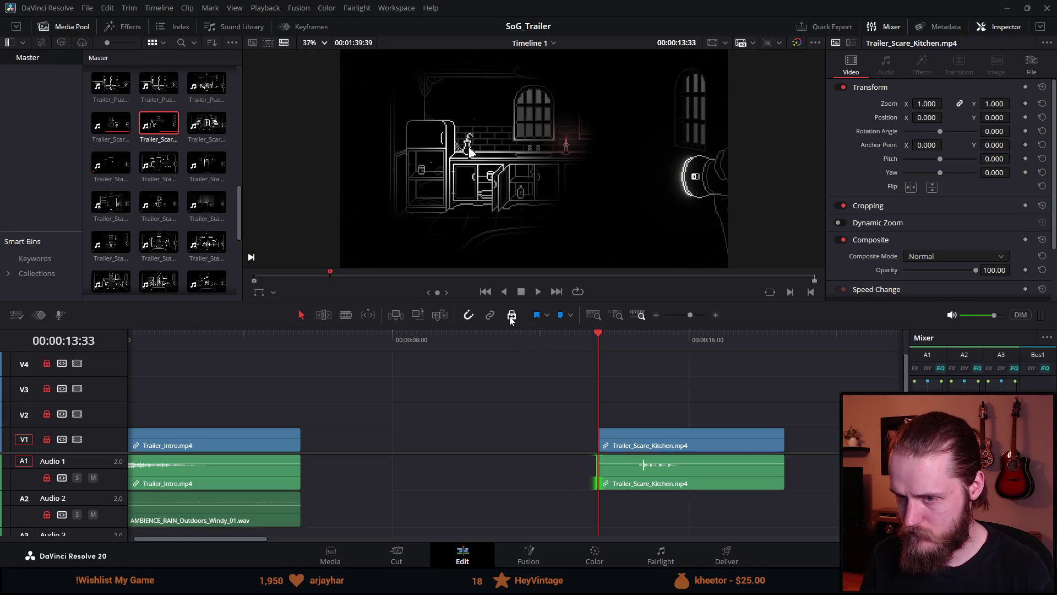
{"action": "left_click", "coordinate": [645, 471]}
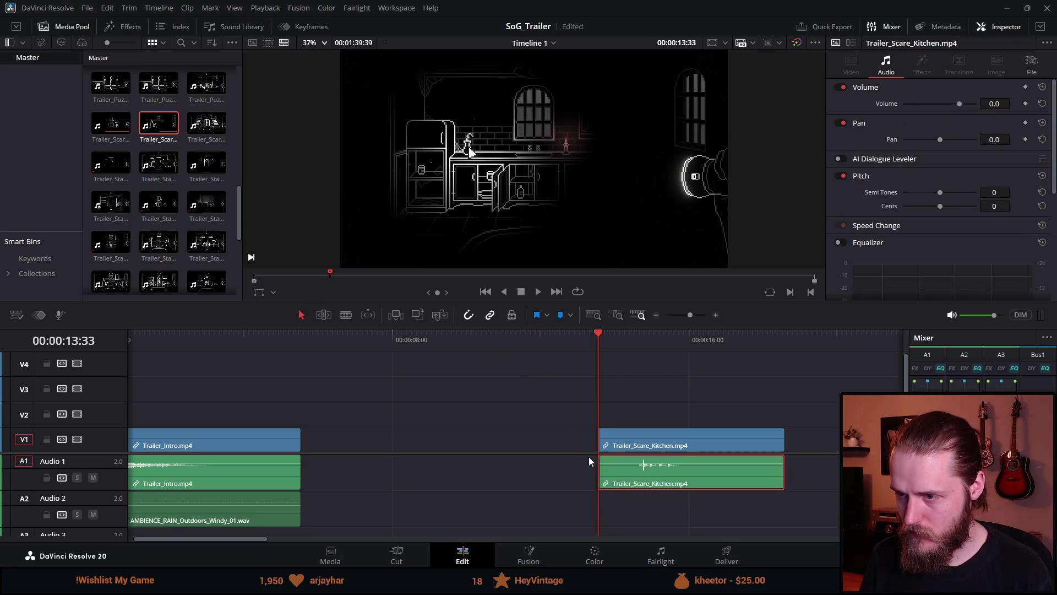
Step: Move the Kitchen clip earlier and trim its end back to about 13:00, reviewing playback
{"action": "left_click_drag", "start_coordinate": [658, 444], "coordinate": [527, 429]}
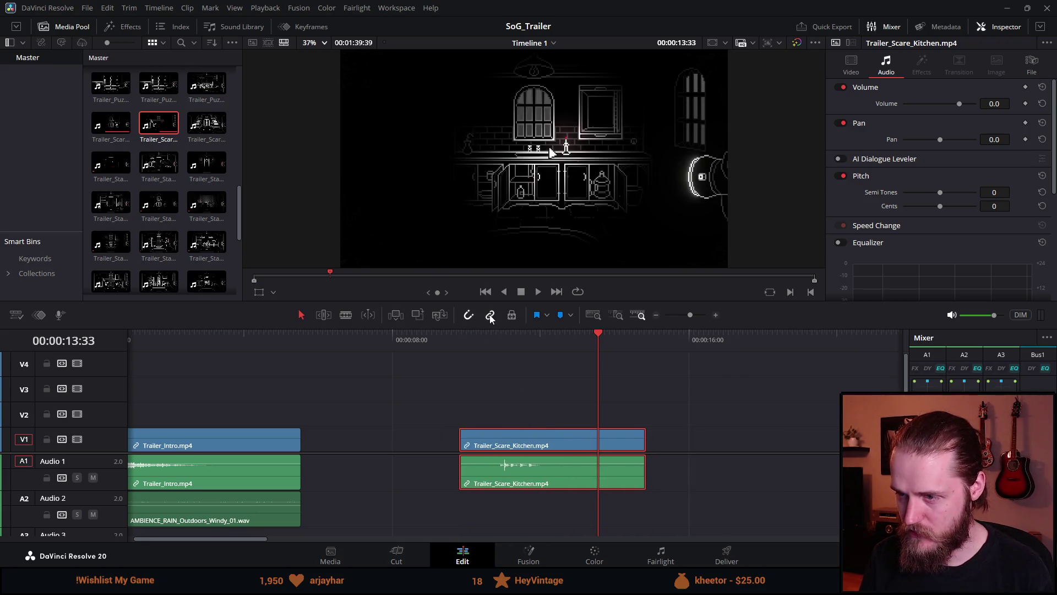
{"action": "left_click", "coordinate": [462, 335]}
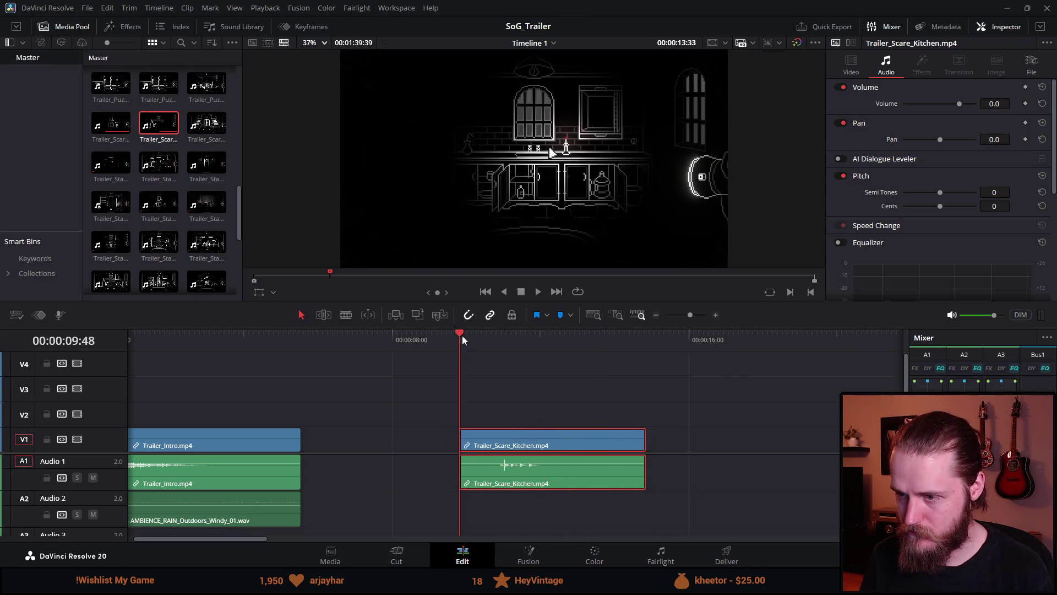
{"action": "key", "text": "space"}
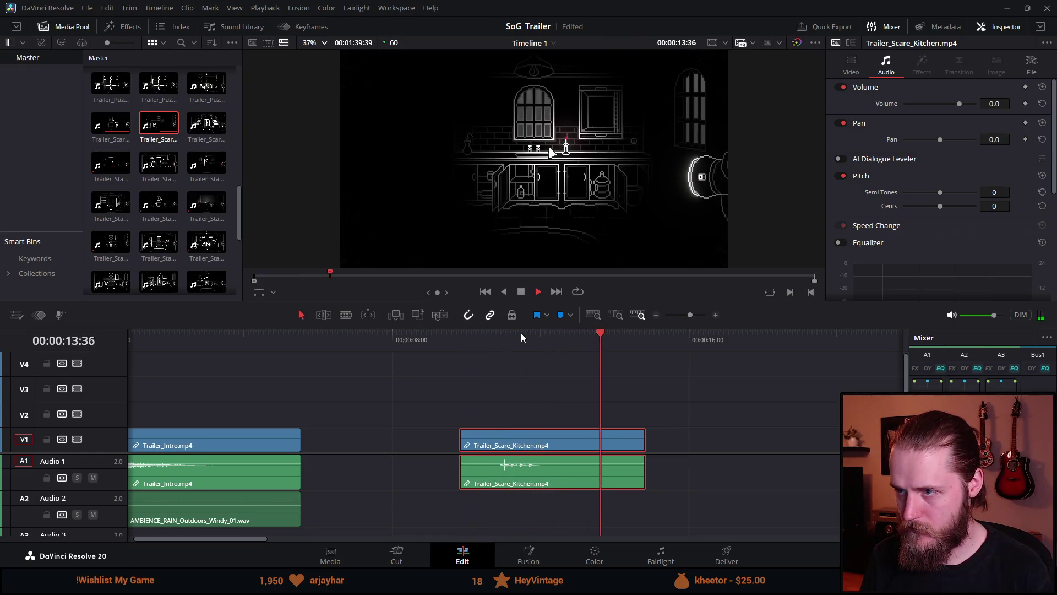
{"action": "left_click", "coordinate": [519, 292]}
{"action": "left_click_drag", "start_coordinate": [547, 343], "coordinate": [583, 350]}
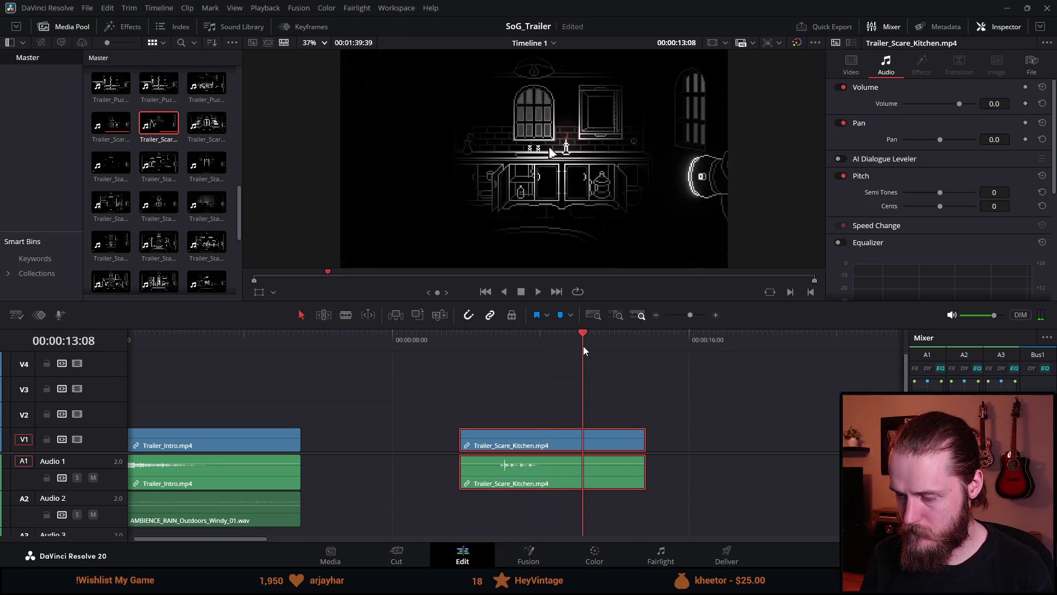
{"action": "left_click_drag", "start_coordinate": [645, 440], "coordinate": [582, 443]}
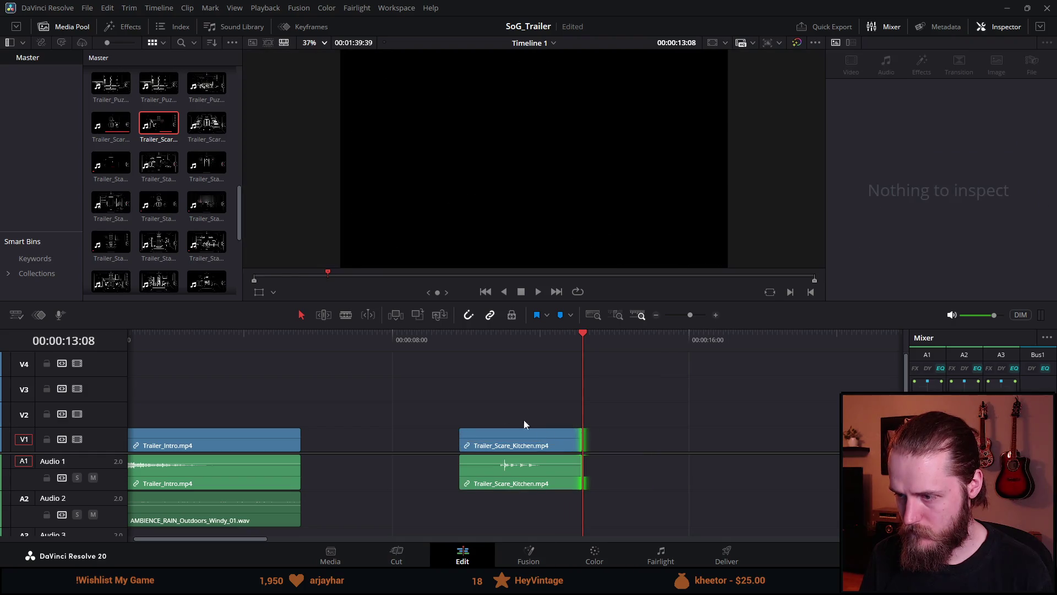
{"action": "left_click", "coordinate": [453, 345]}
{"action": "key", "text": "space"}
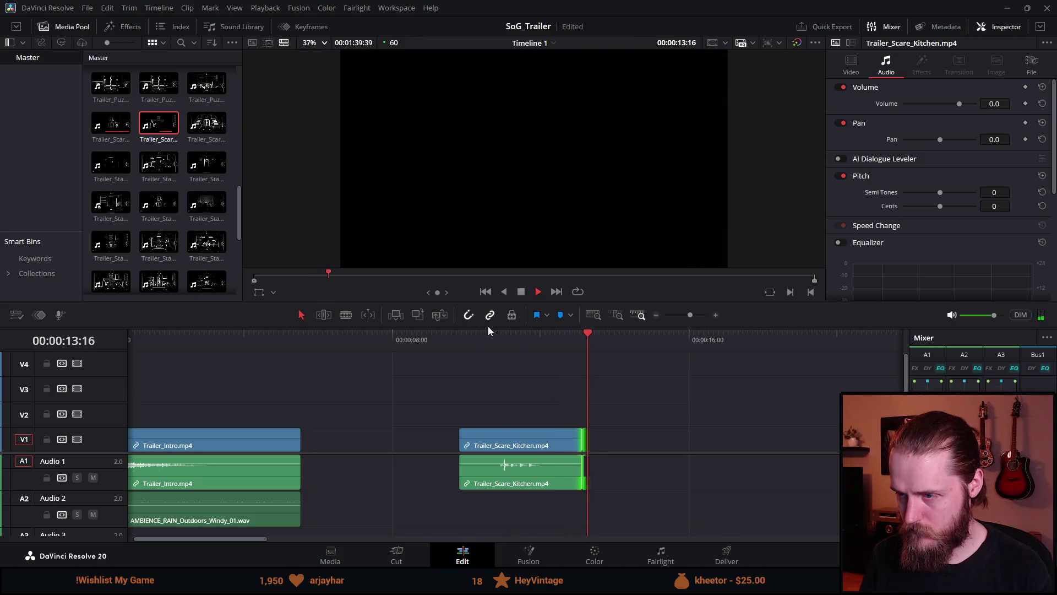
Step: Trim a few frames off the Kitchen clip's start at 09:59 and butt it against Trailer_Intro
{"action": "left_click", "coordinate": [454, 348]}
{"action": "left_click", "coordinate": [461, 338]}
{"action": "key", "text": "space"}
{"action": "left_click_drag", "start_coordinate": [461, 338], "coordinate": [466, 342]}
{"action": "left_click", "coordinate": [461, 471]}
{"action": "left_click_drag", "start_coordinate": [461, 443], "coordinate": [467, 444]}
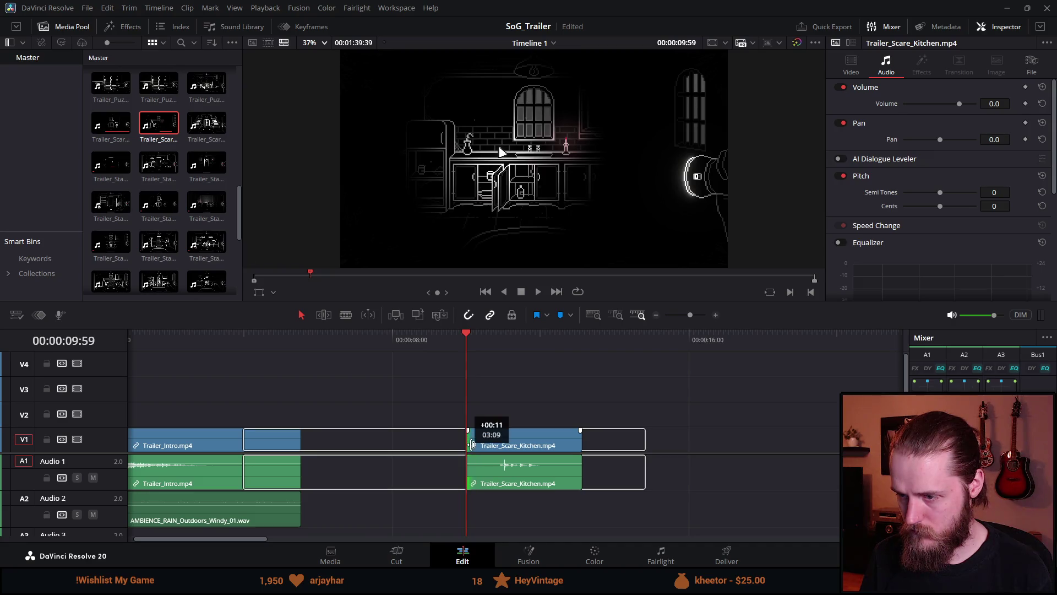
{"action": "key", "text": "space"}
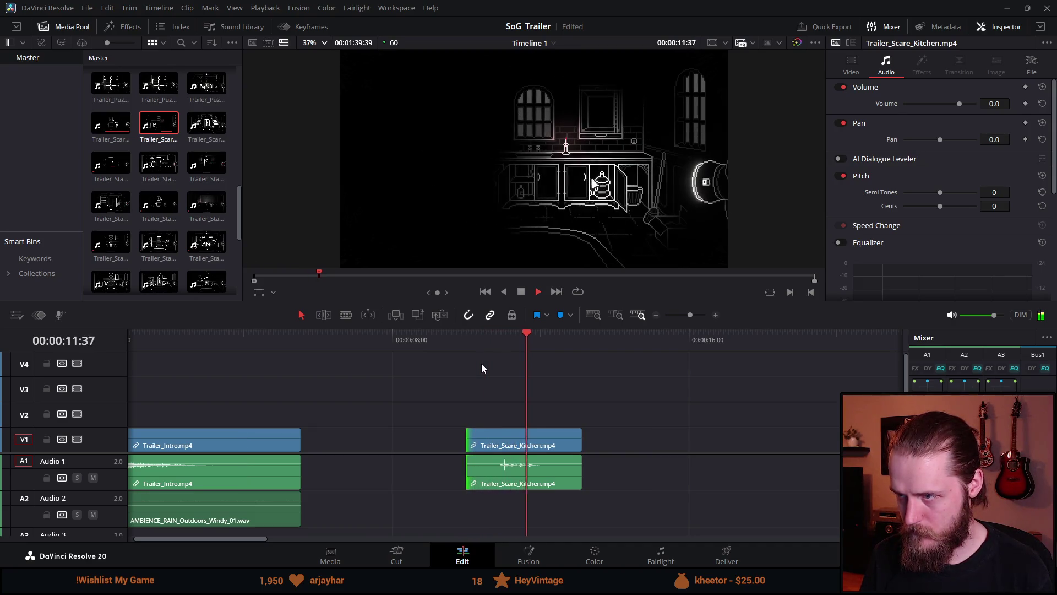
{"action": "key", "text": "space"}
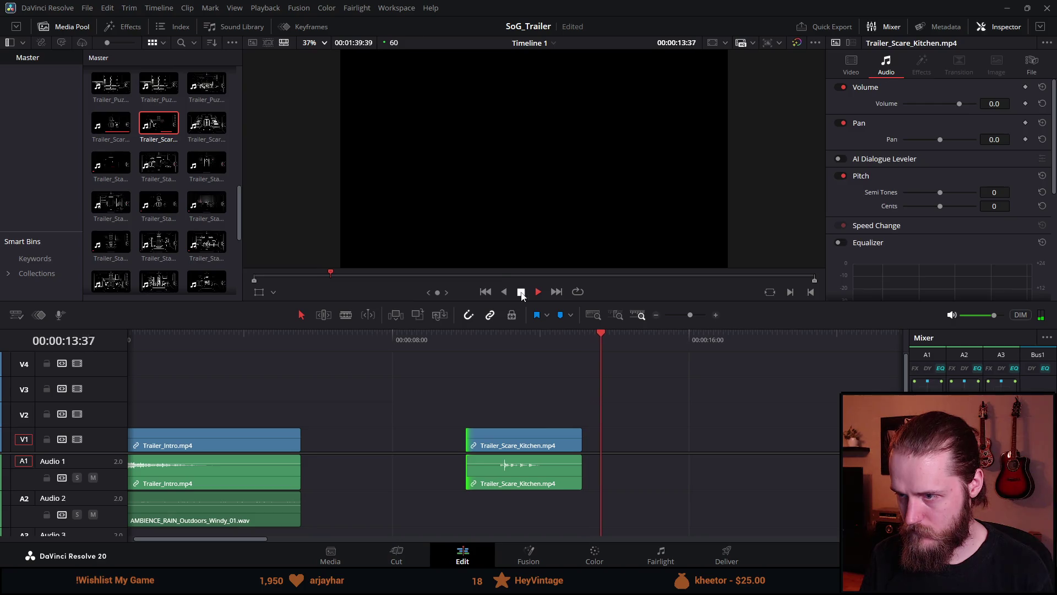
{"action": "left_click_drag", "start_coordinate": [498, 440], "coordinate": [335, 435]}
{"action": "key", "text": "space"}
{"action": "key", "text": "ctrl+minus"}
{"action": "key", "text": "ctrl+minus"}
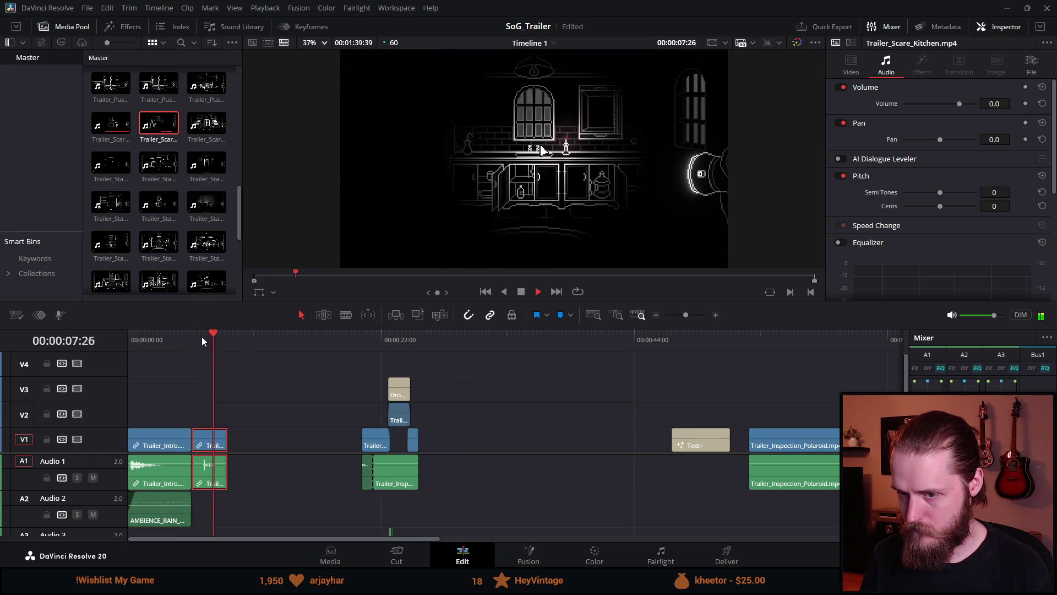
Step: Replay the opening from the start, then shift Trailer_Scare_Kitchen slightly later on the timeline
{"action": "key", "text": "Home"}
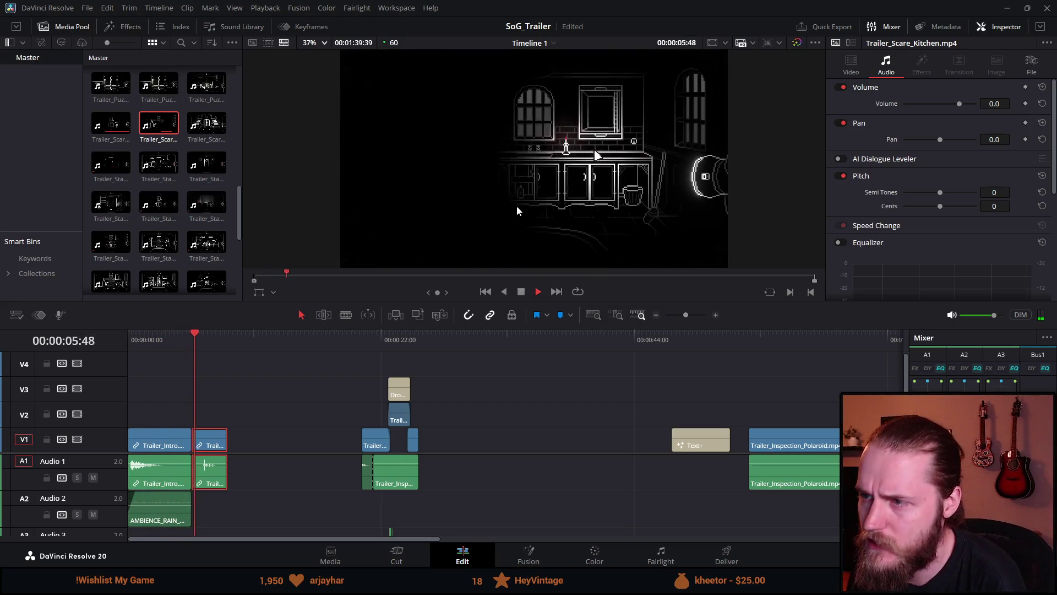
{"action": "key", "text": "space"}
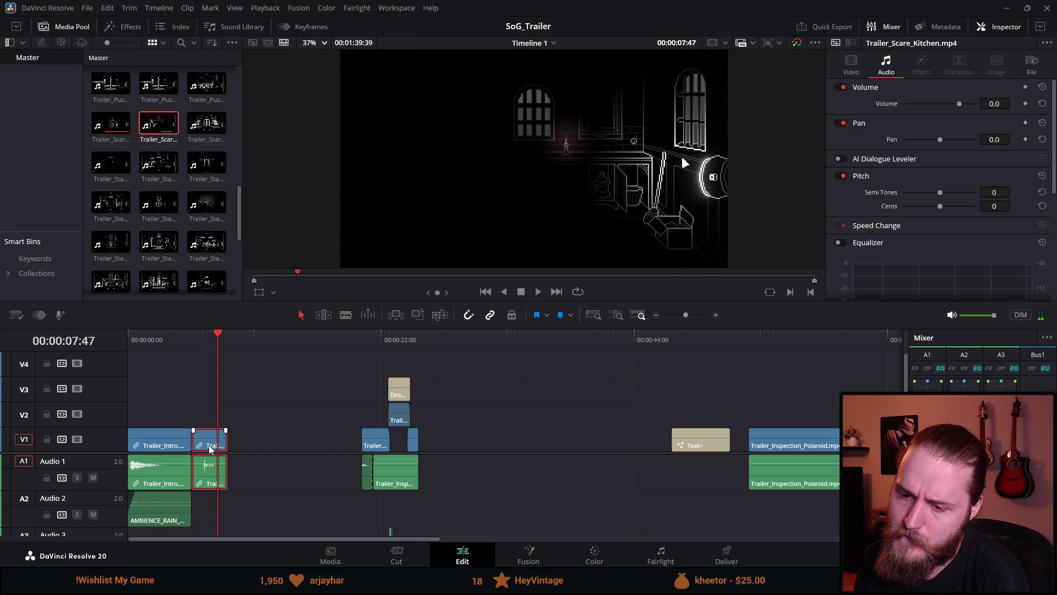
{"action": "left_click_drag", "start_coordinate": [209, 449], "coordinate": [270, 447]}
Step: Paste a copy of the Drop In title onto V3 at about 5:32, over Trailer_Intro's end
{"action": "left_click_drag", "start_coordinate": [194, 446], "coordinate": [217, 447]}
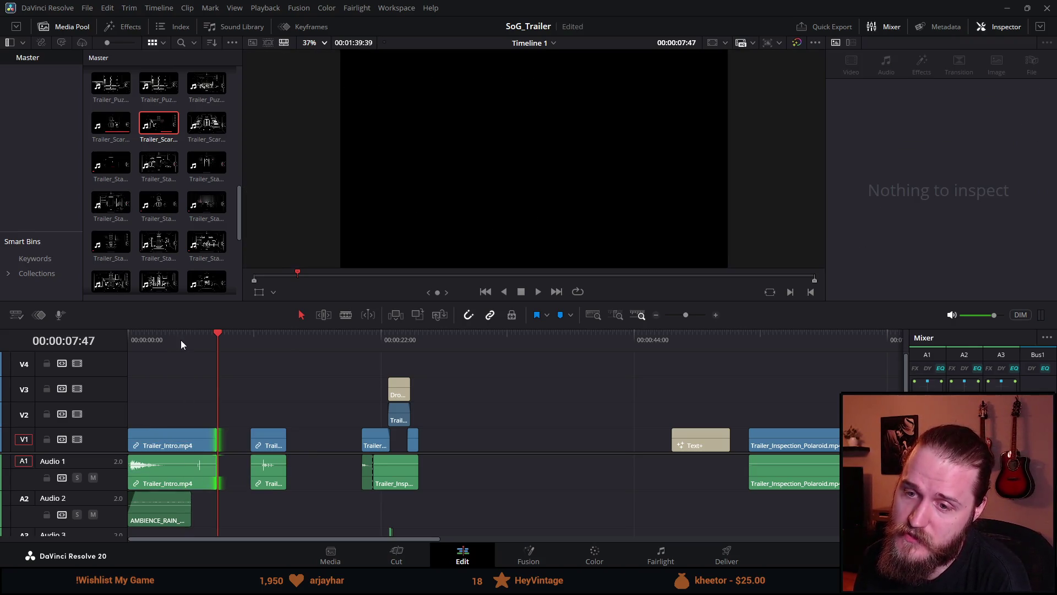
{"action": "left_click_drag", "start_coordinate": [217, 345], "coordinate": [190, 349]}
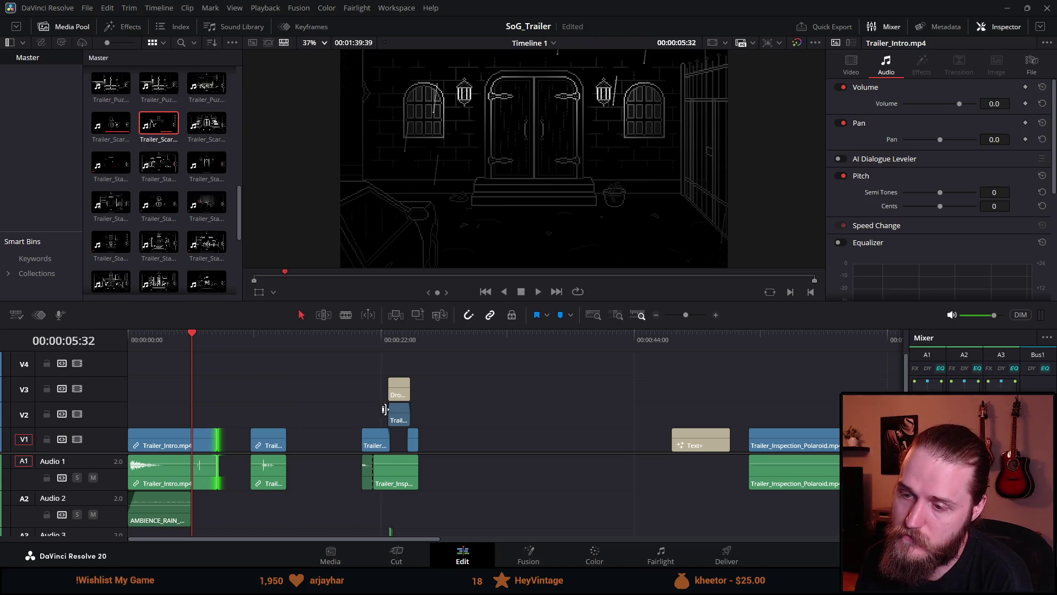
{"action": "left_click", "coordinate": [399, 400]}
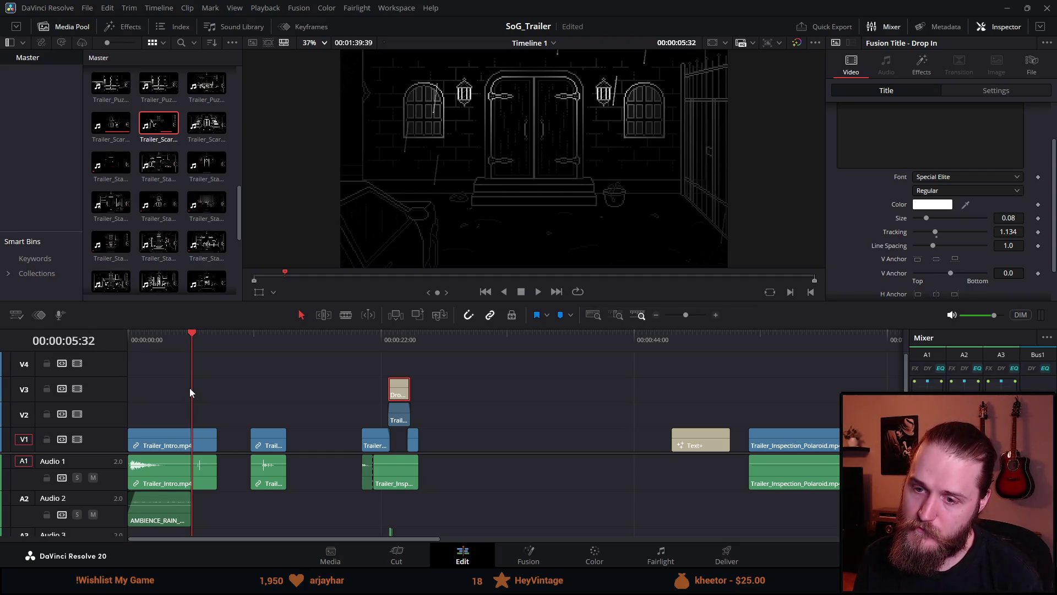
{"action": "key", "text": "ctrl+v"}
{"action": "left_click_drag", "start_coordinate": [193, 333], "coordinate": [221, 332]}
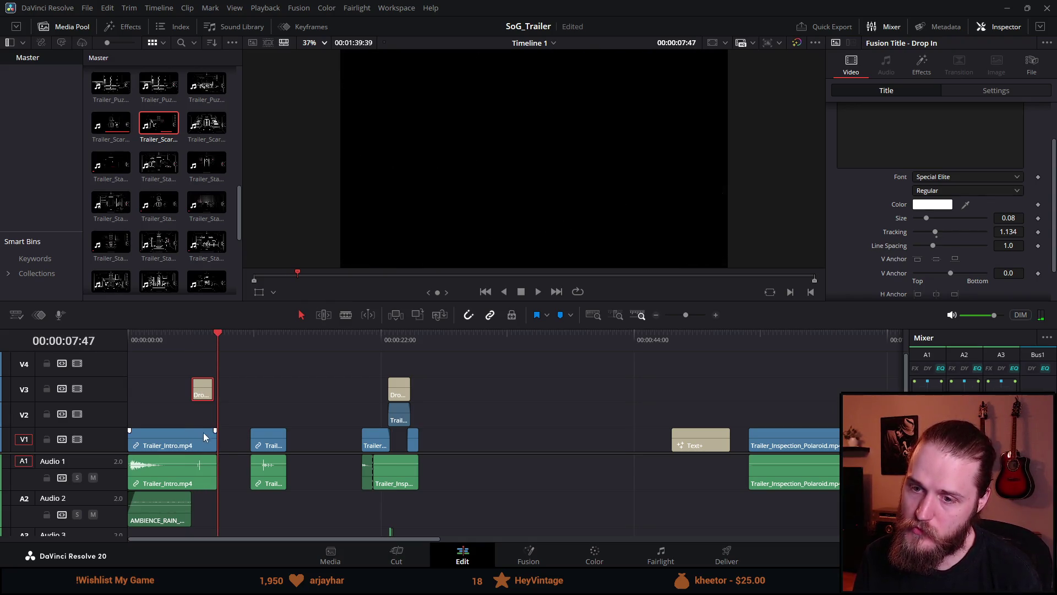
{"action": "scroll", "coordinate": [252, 458], "scroll_direction": "up", "scroll_amount": 3}
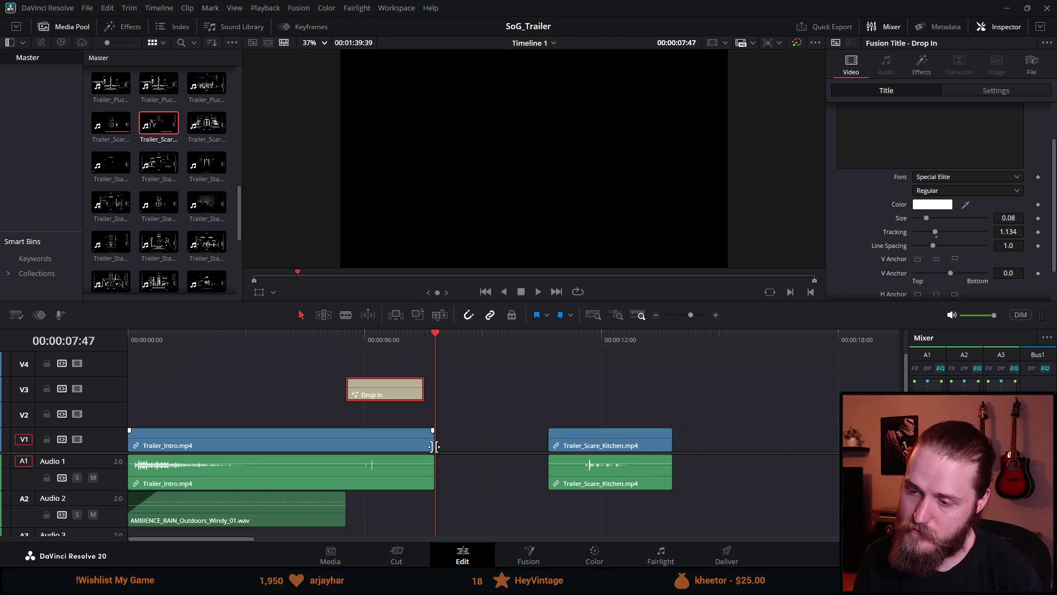
Step: Trim Trailer_Intro's end and split it with Ctrl+B where the title begins
{"action": "left_click_drag", "start_coordinate": [434, 446], "coordinate": [425, 446]}
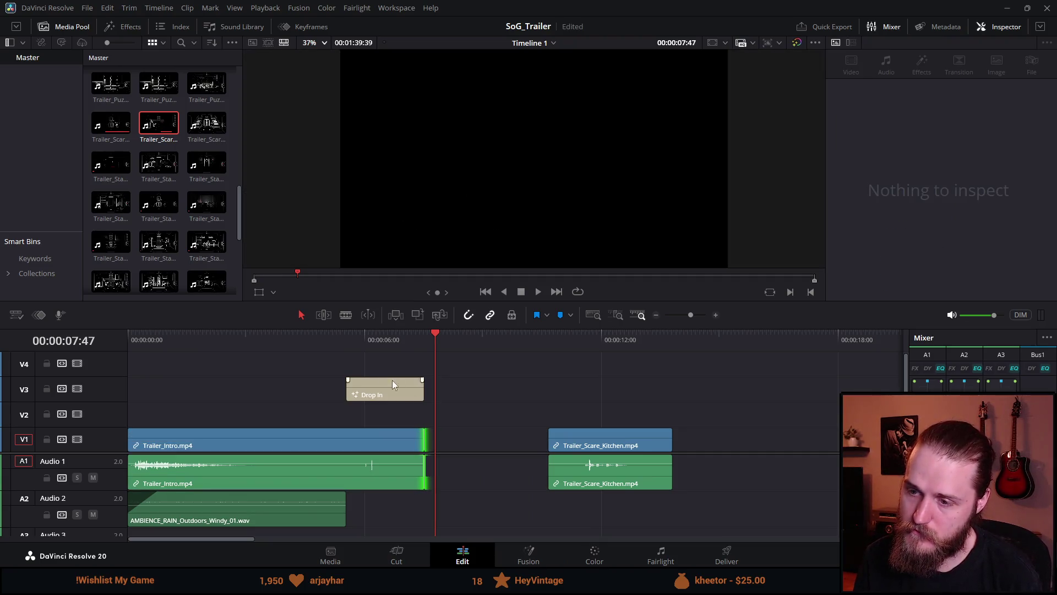
{"action": "left_click", "coordinate": [347, 332]}
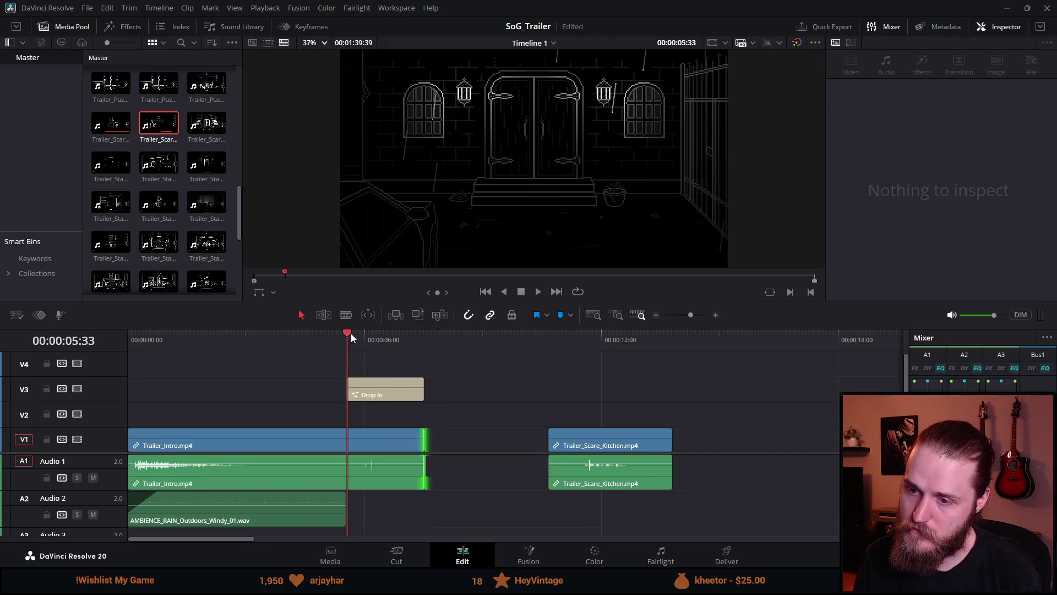
{"action": "left_click", "coordinate": [349, 445]}
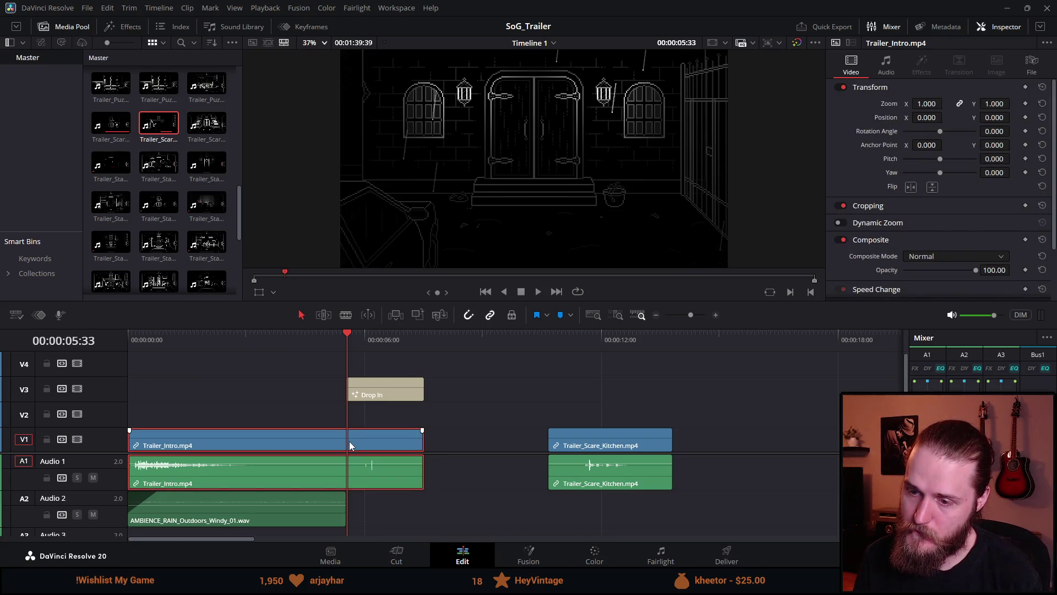
{"action": "key", "text": "ctrl+b"}
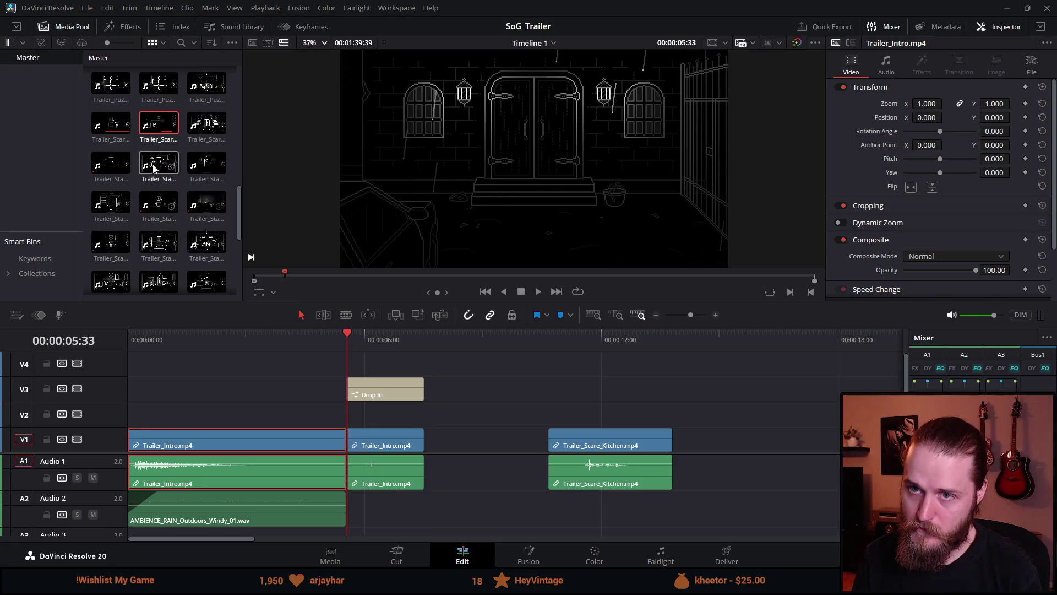
Step: Apply the Open FX Gaussian Blur to the intro's tail piece on V2
{"action": "left_click", "coordinate": [130, 27]}
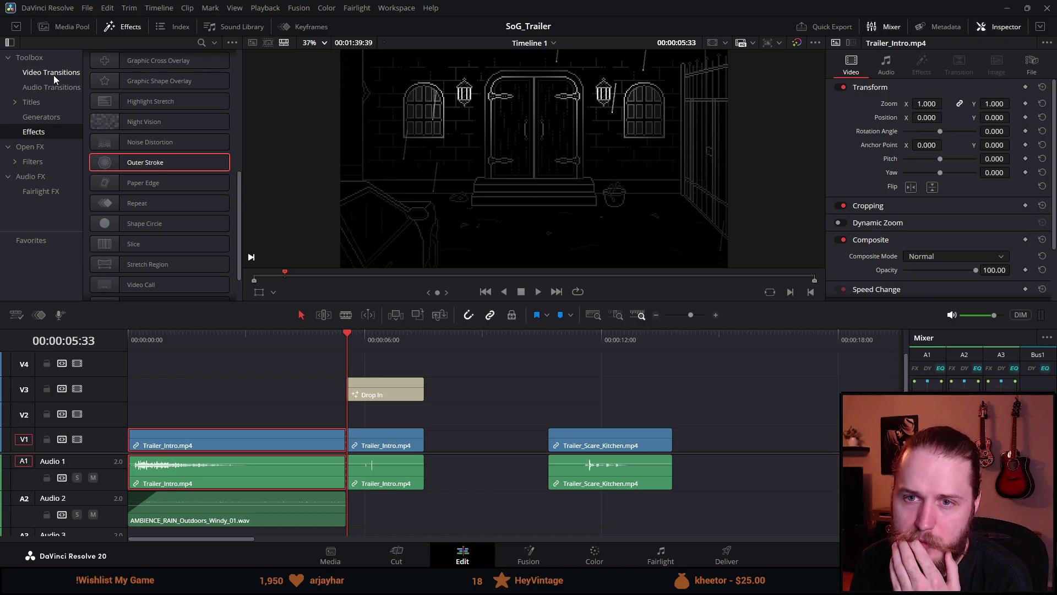
{"action": "left_click", "coordinate": [49, 118]}
{"action": "left_click", "coordinate": [31, 146]}
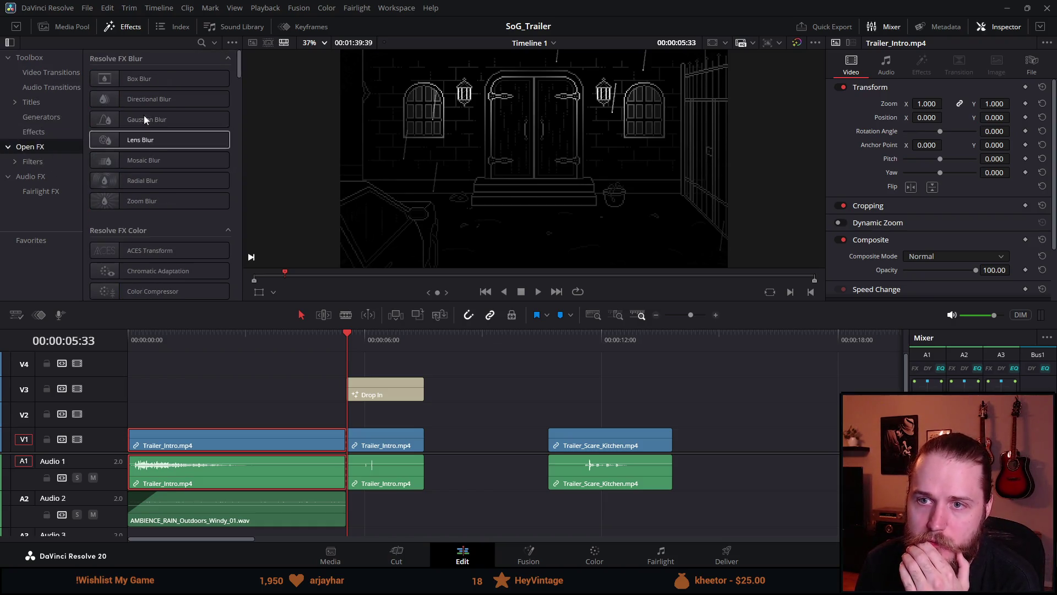
{"action": "mouse_move", "coordinate": [159, 122]}
{"action": "left_mouse_down"}
{"action": "mouse_move", "coordinate": [145, 120]}
{"action": "mouse_move", "coordinate": [394, 472]}
{"action": "mouse_move", "coordinate": [362, 423]}
{"action": "left_mouse_up"}
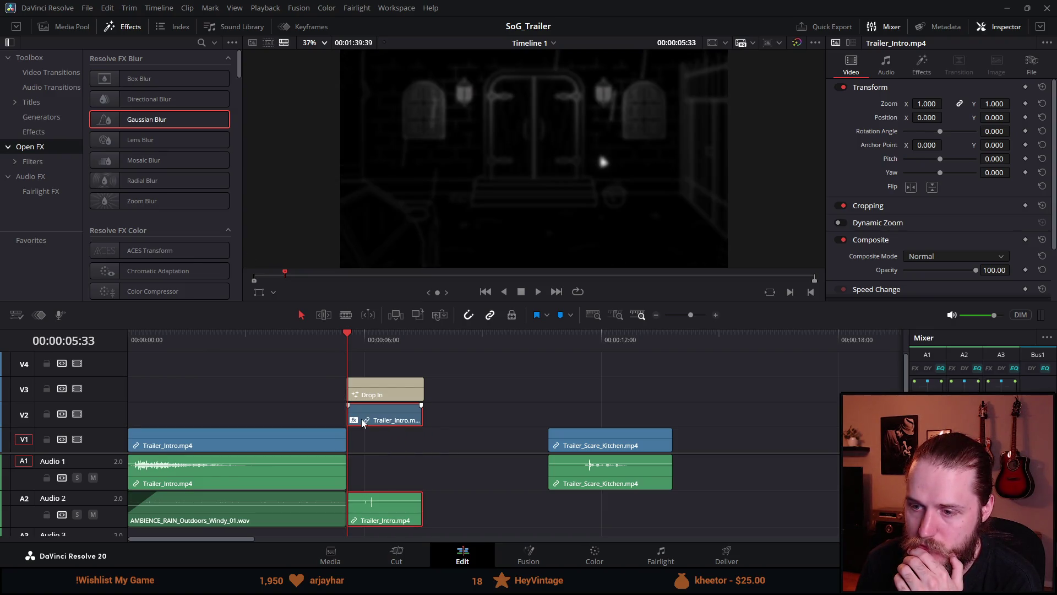
{"action": "right_click", "coordinate": [375, 509]}
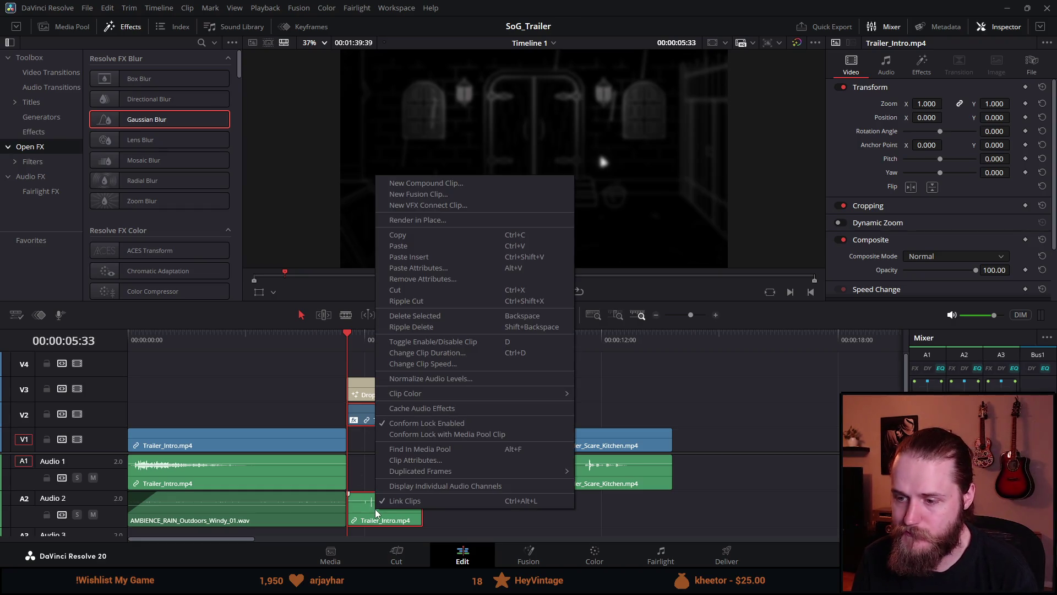
Step: Move the blurred clip's audio from A2 back onto A1 and preview the intro
{"action": "left_click_drag", "start_coordinate": [392, 521], "coordinate": [387, 422]}
{"action": "left_click", "coordinate": [266, 424]}
{"action": "key", "text": "space"}
{"action": "key", "text": "space"}
Step: Fade out the first Trailer_Intro piece and pull Trailer_Scare_Kitchen up behind the blurred tail
{"action": "left_click", "coordinate": [348, 443]}
{"action": "left_click_drag", "start_coordinate": [351, 442], "coordinate": [353, 438]}
{"action": "scroll", "coordinate": [354, 439], "scroll_direction": "up", "scroll_amount": 5}
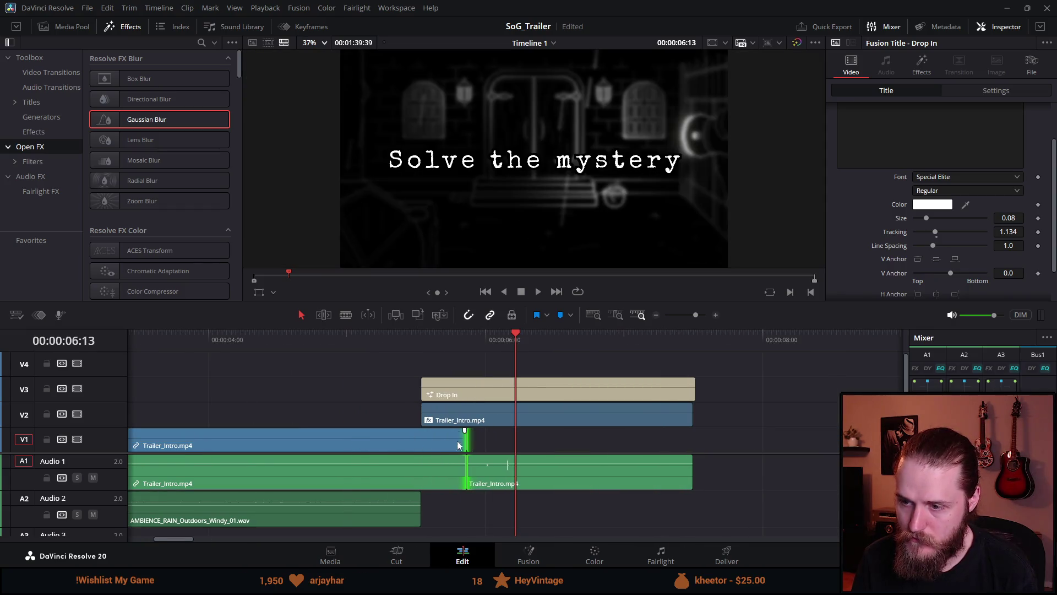
{"action": "mouse_move", "coordinate": [465, 430]}
{"action": "left_mouse_down"}
{"action": "mouse_move", "coordinate": [419, 432]}
{"action": "mouse_move", "coordinate": [468, 406]}
{"action": "left_mouse_up"}
{"action": "scroll", "coordinate": [476, 450], "scroll_direction": "down", "scroll_amount": 4}
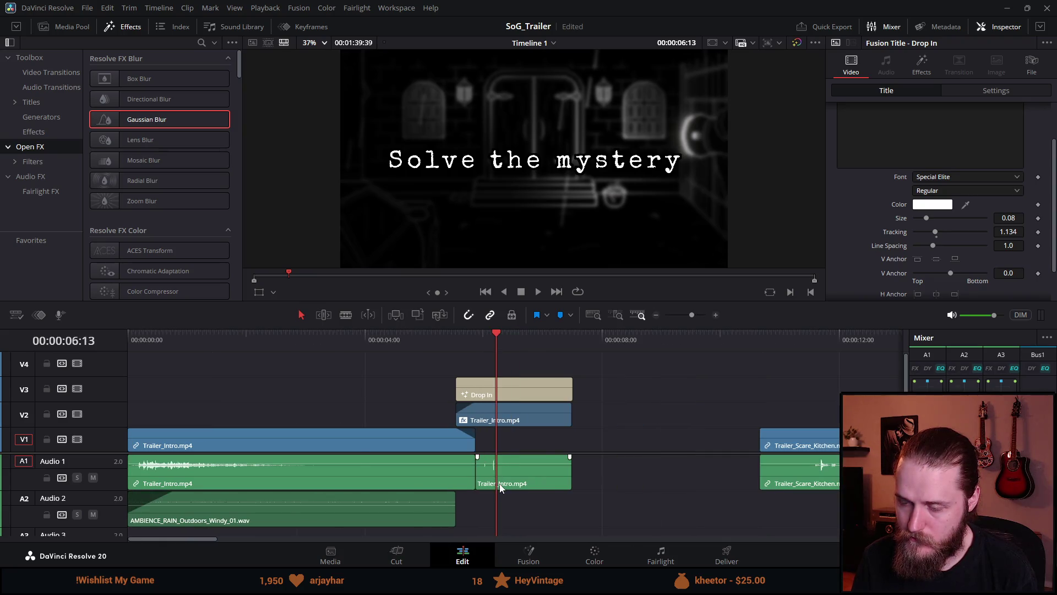
{"action": "scroll", "coordinate": [498, 484], "scroll_direction": "down", "scroll_amount": 2}
{"action": "left_click", "coordinate": [325, 338]}
{"action": "key", "text": "space"}
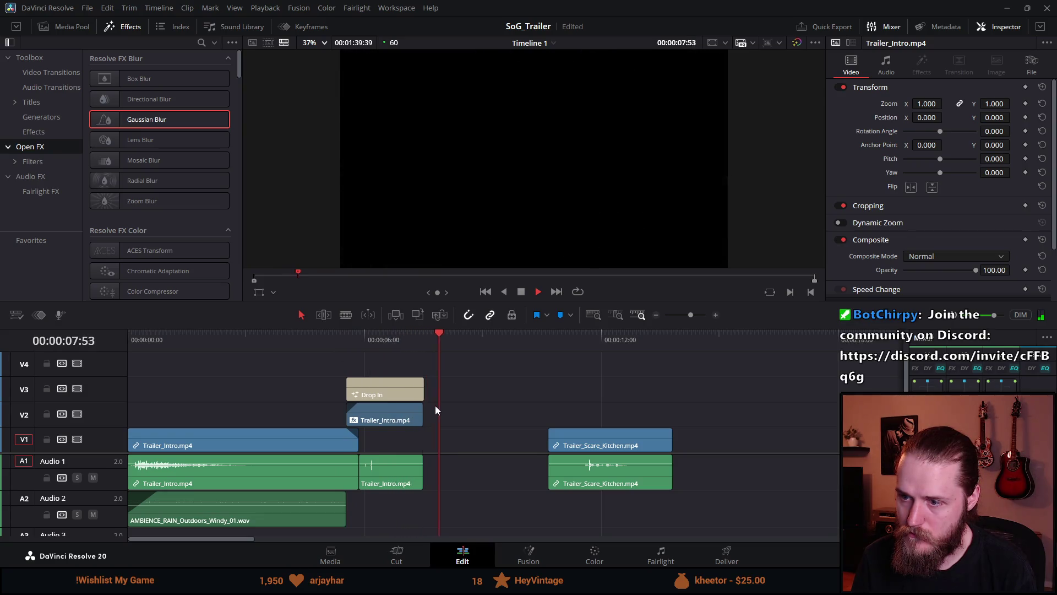
{"action": "left_click_drag", "start_coordinate": [591, 447], "coordinate": [469, 444]}
{"action": "left_click", "coordinate": [357, 341]}
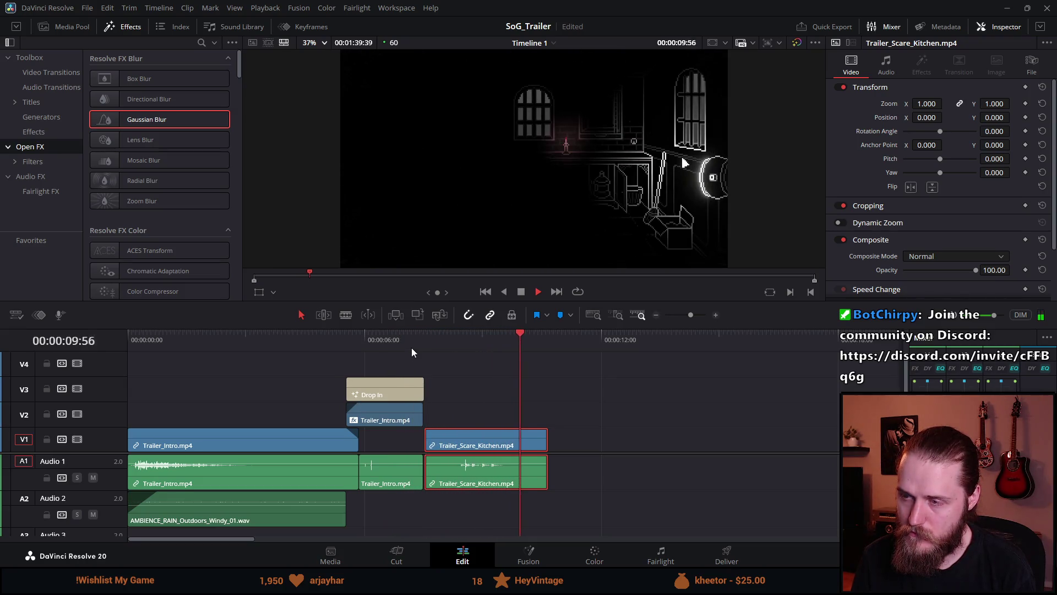
Step: Replay from about 5 seconds and move the kitchen clip later in the timeline
{"action": "left_click", "coordinate": [328, 341]}
{"action": "scroll", "coordinate": [398, 375], "scroll_direction": "down", "scroll_amount": 3}
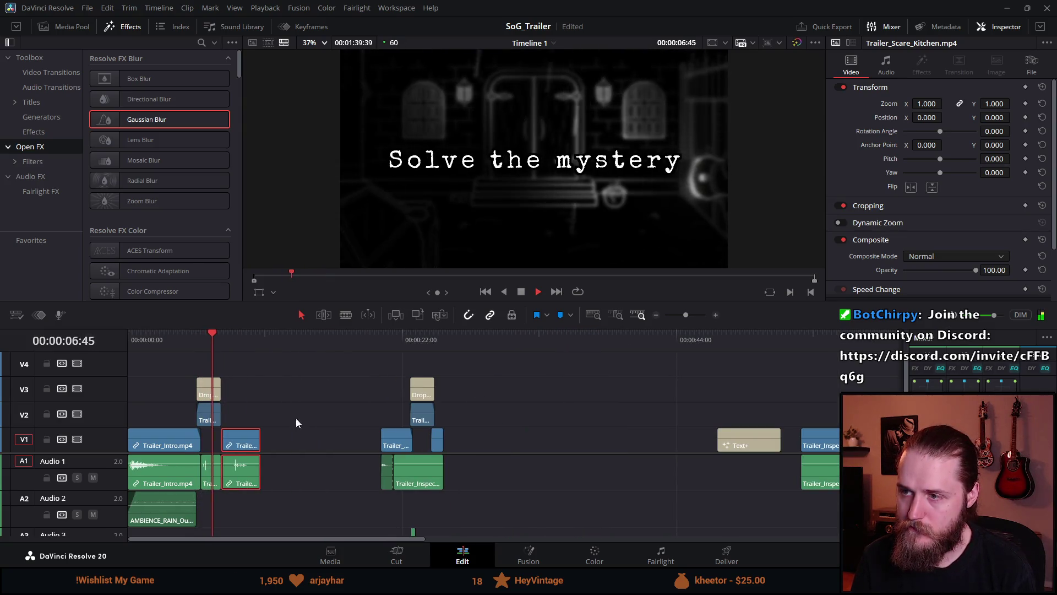
{"action": "scroll", "coordinate": [278, 457], "scroll_direction": "down", "scroll_amount": 3}
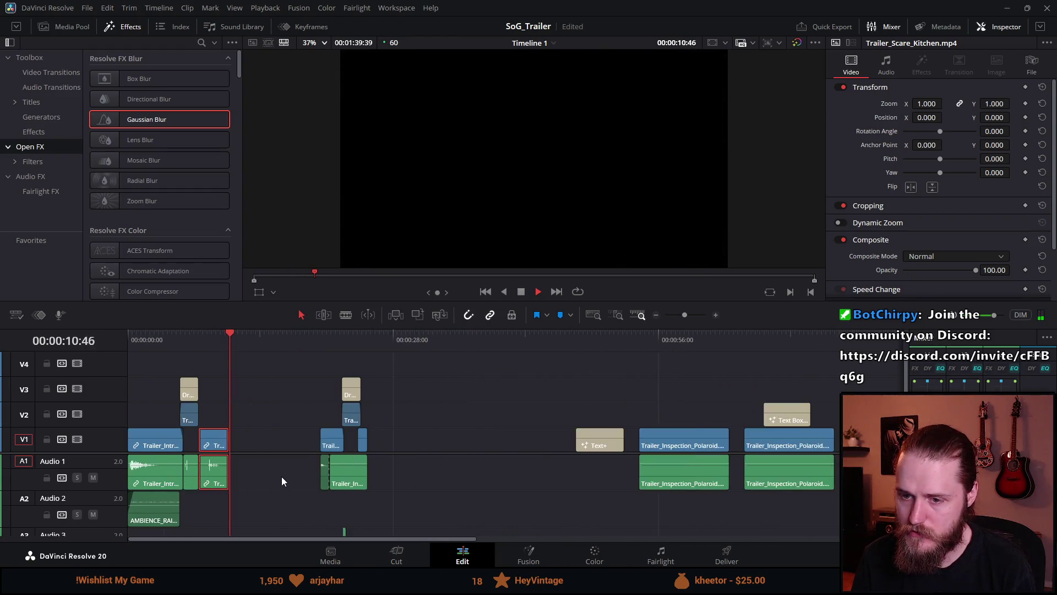
{"action": "scroll", "coordinate": [282, 477], "scroll_direction": "up", "scroll_amount": 1}
{"action": "left_click", "coordinate": [347, 338]}
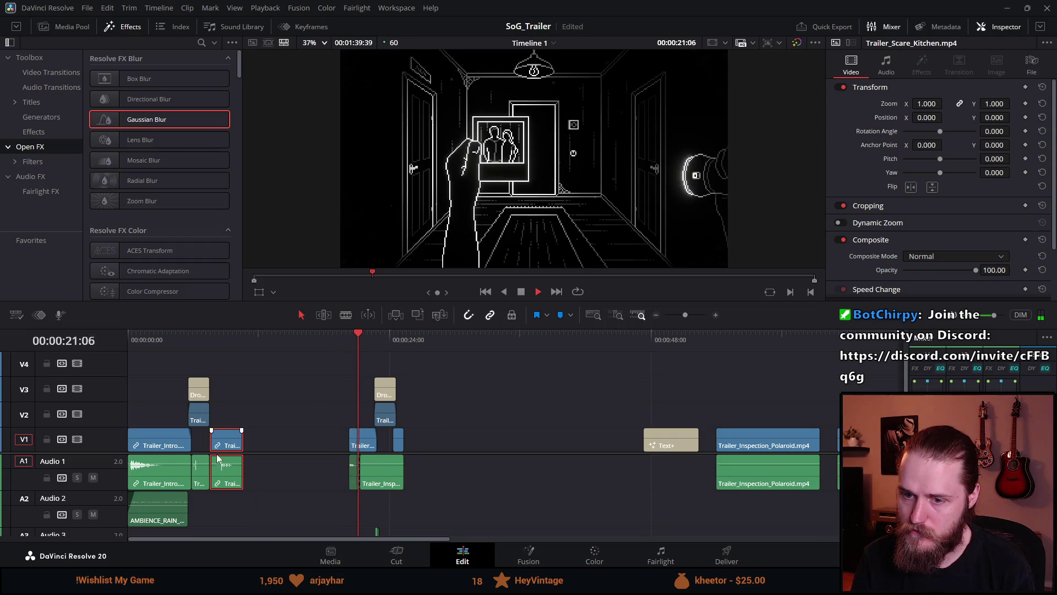
{"action": "left_click_drag", "start_coordinate": [235, 444], "coordinate": [341, 444]}
{"action": "left_click", "coordinate": [315, 339]}
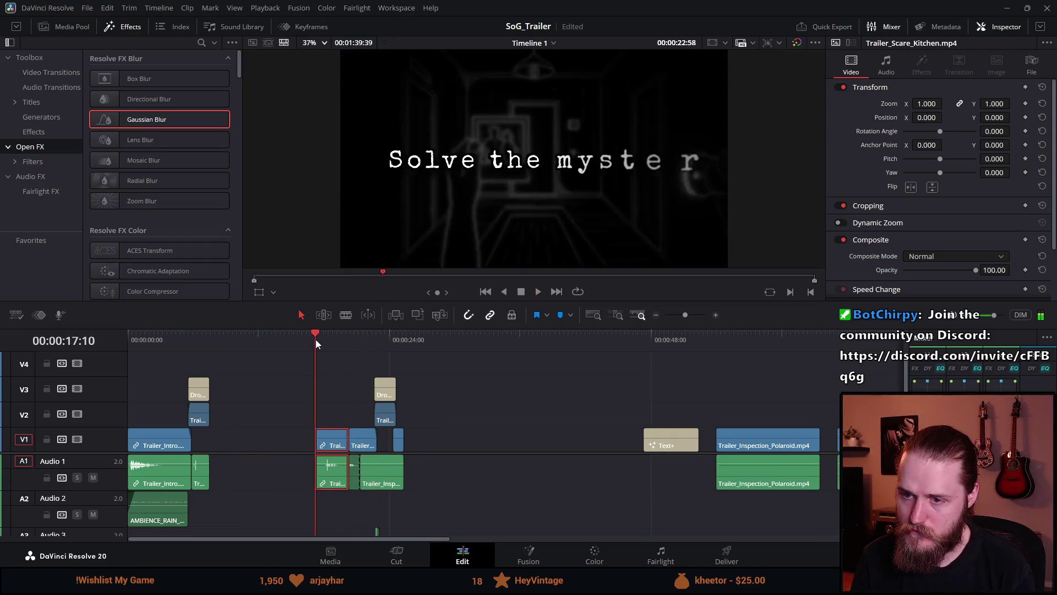
Step: Undo five edits past the intro title, then place the kitchen clip just before Trailer_Inspection
{"action": "key", "text": "ctrl+z"}
{"action": "key", "text": "ctrl+z"}
{"action": "key", "text": "ctrl+z"}
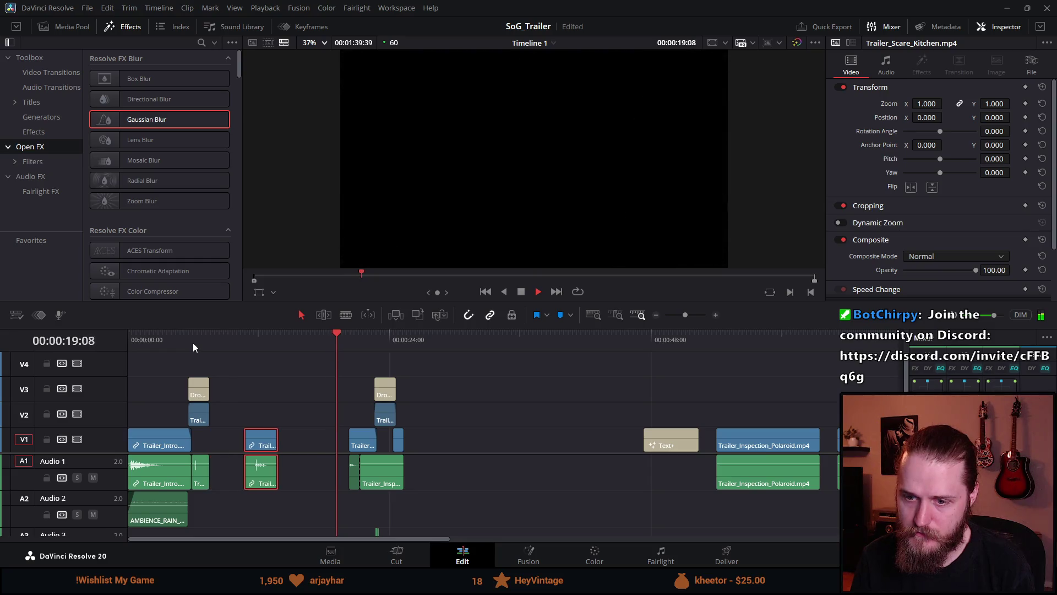
{"action": "key", "text": "ctrl+z"}
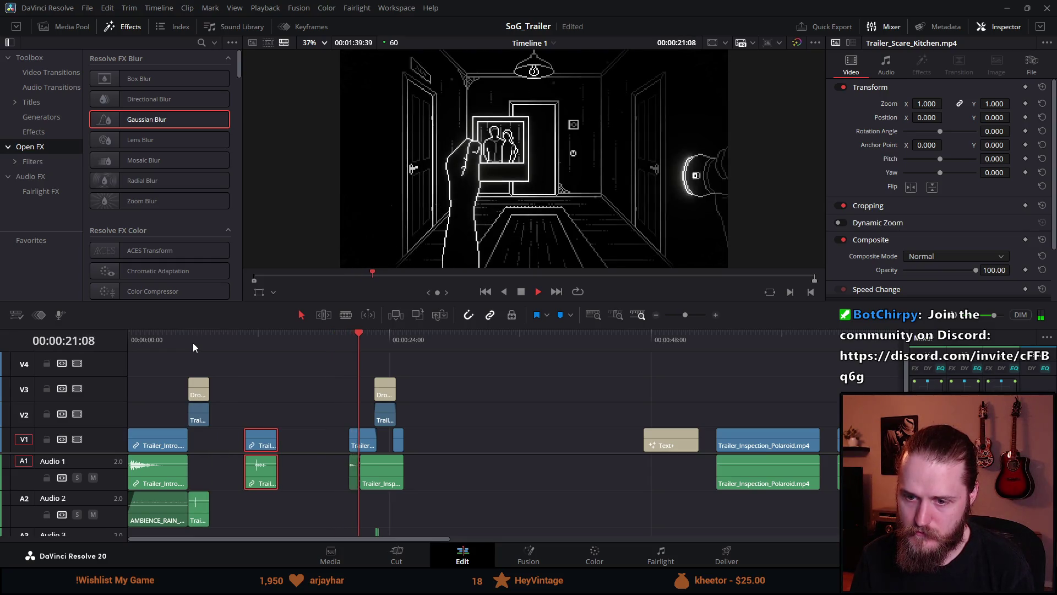
{"action": "key", "text": "ctrl+z"}
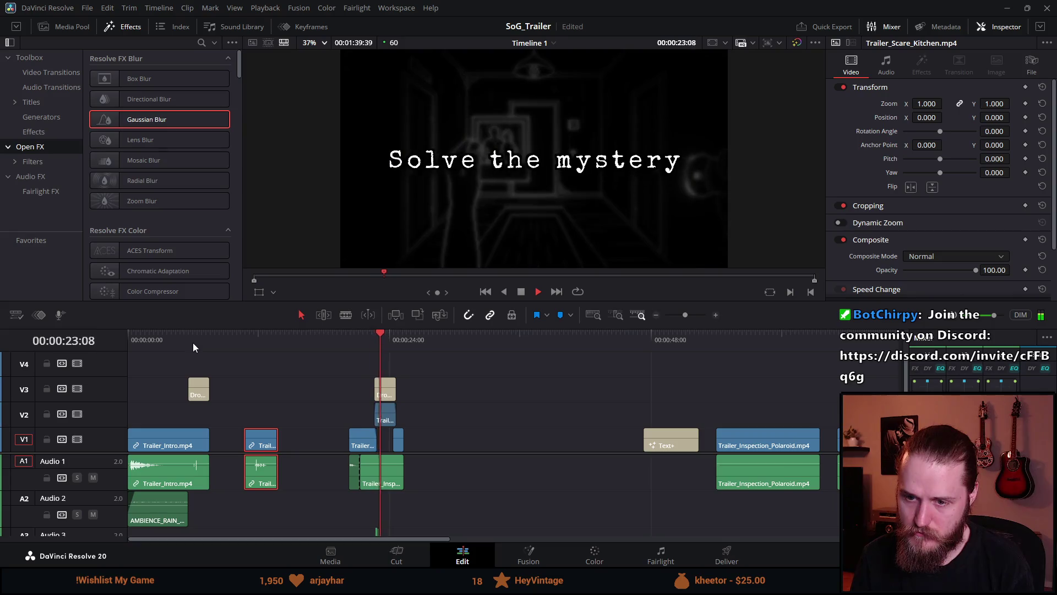
{"action": "key", "text": "ctrl+z"}
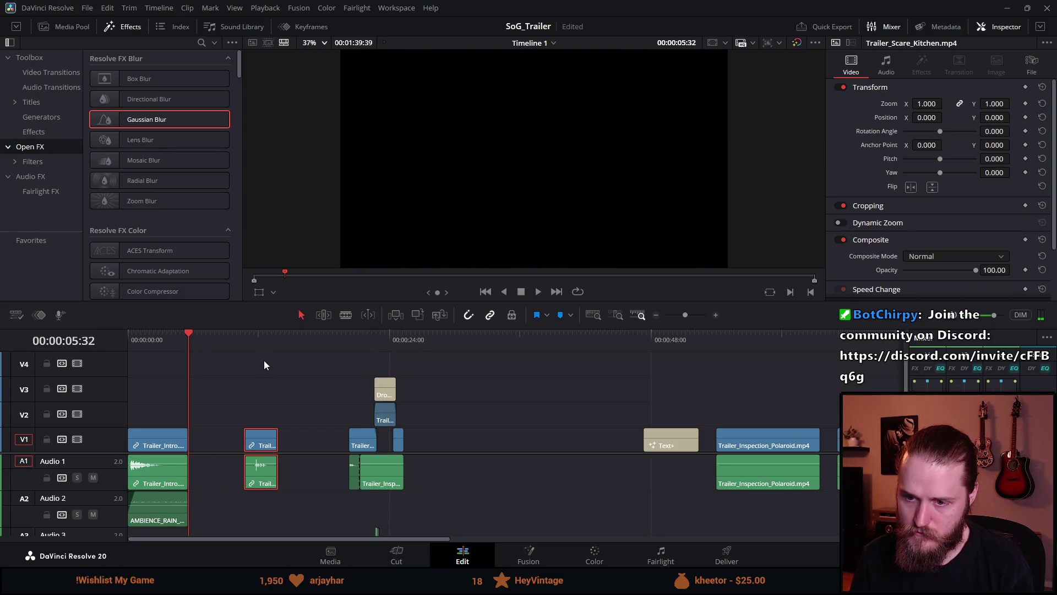
{"action": "key", "text": "ctrl+z"}
{"action": "left_click_drag", "start_coordinate": [269, 449], "coordinate": [340, 449]}
{"action": "left_click", "coordinate": [307, 342]}
{"action": "key", "text": "space"}
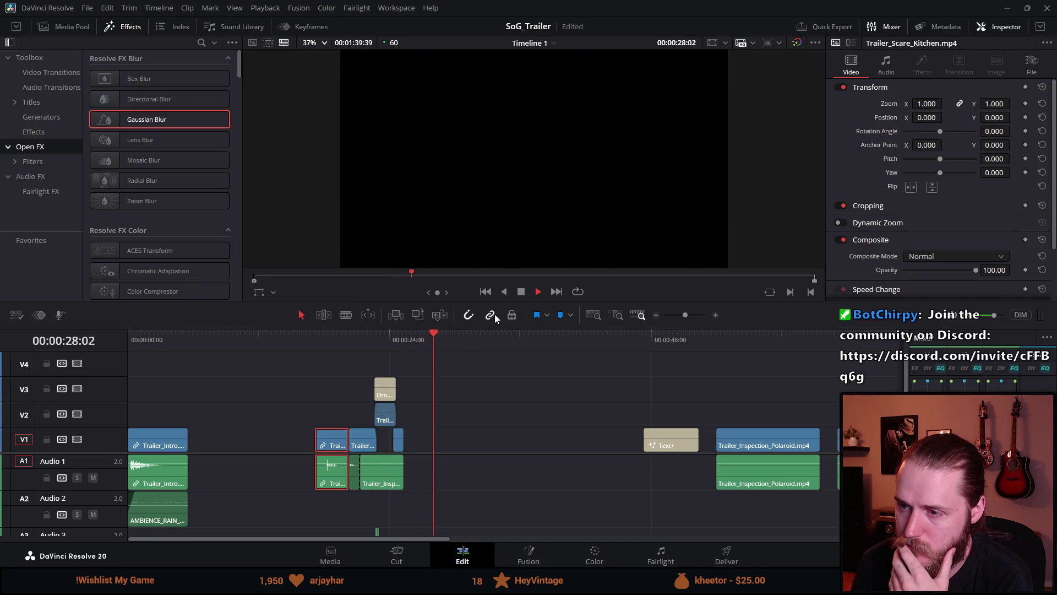
{"action": "left_click", "coordinate": [520, 291]}
{"action": "left_click", "coordinate": [72, 28]}
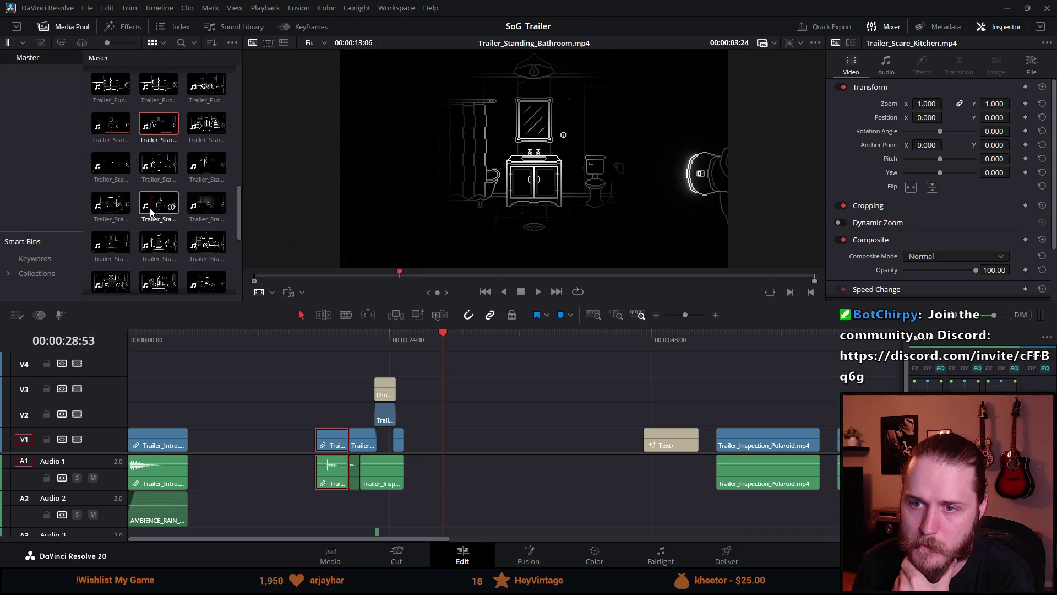
{"action": "scroll", "coordinate": [220, 215], "scroll_direction": "up", "scroll_amount": 2}
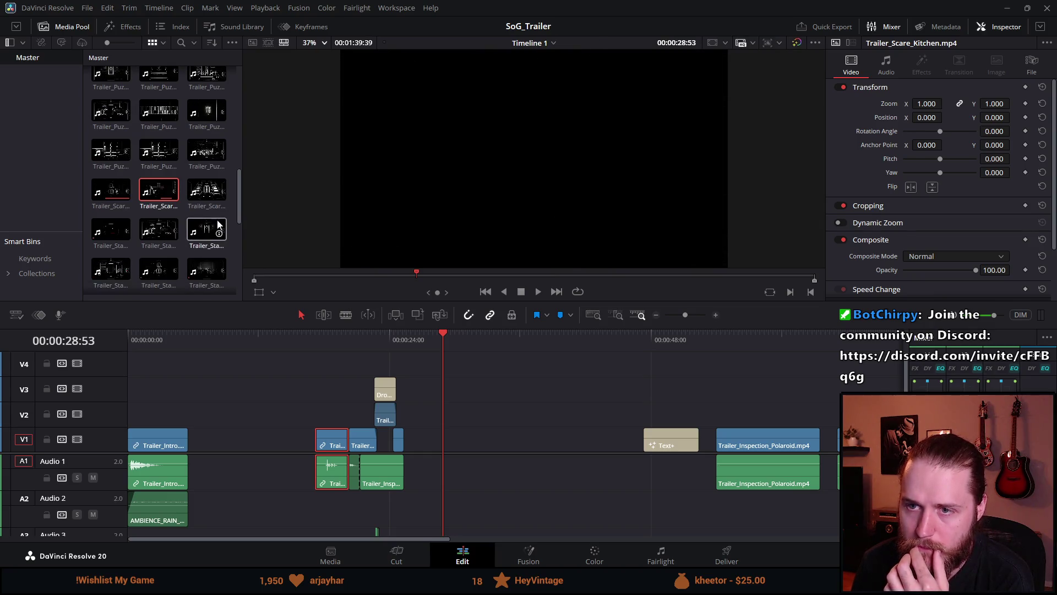
{"action": "scroll", "coordinate": [192, 193], "scroll_direction": "up", "scroll_amount": 2}
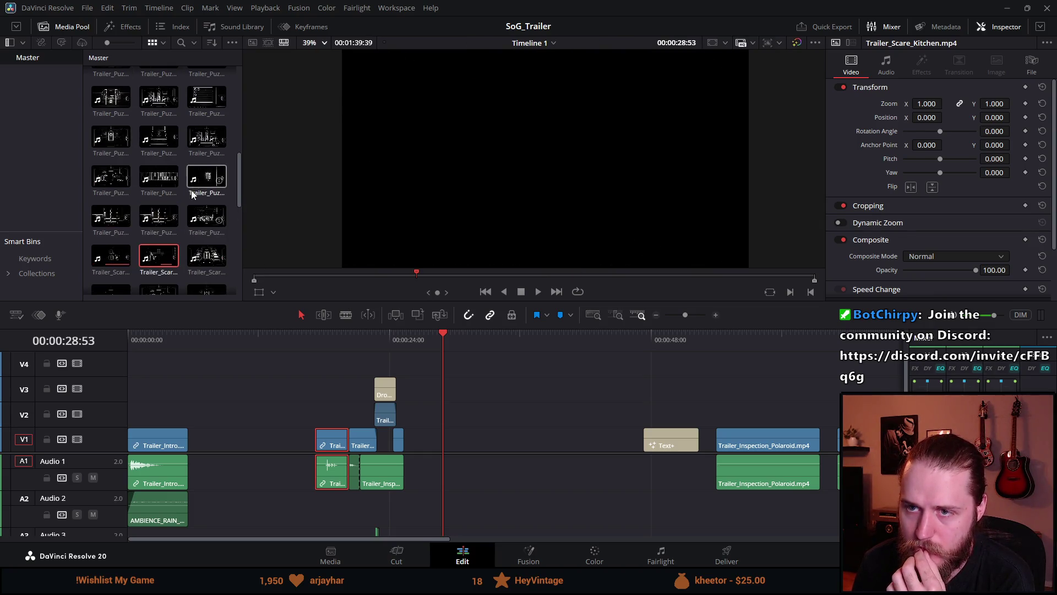
{"action": "scroll", "coordinate": [191, 194], "scroll_direction": "up", "scroll_amount": 1}
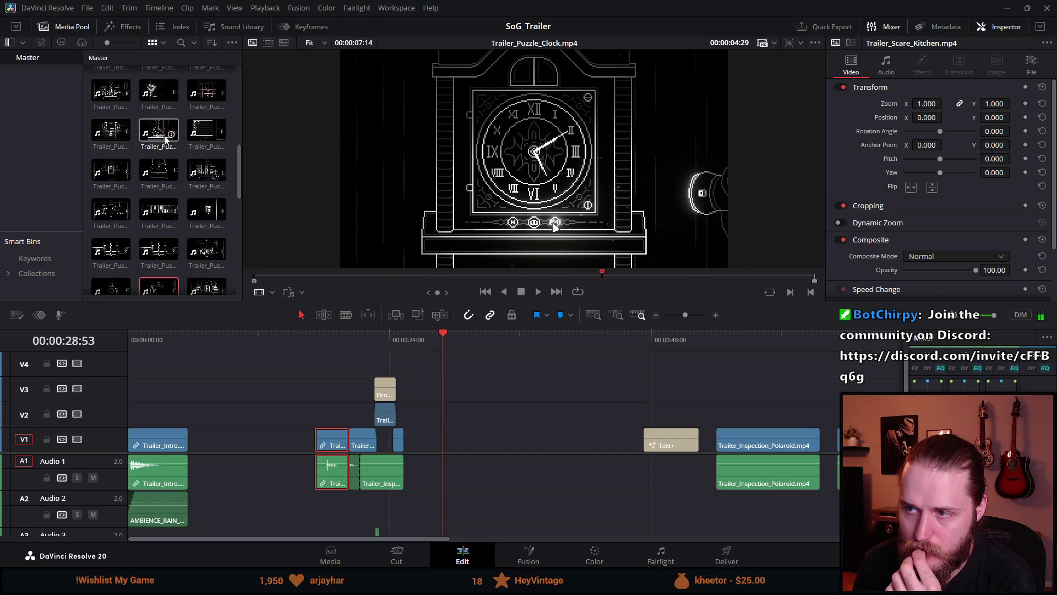
{"action": "scroll", "coordinate": [147, 239], "scroll_direction": "up", "scroll_amount": 1}
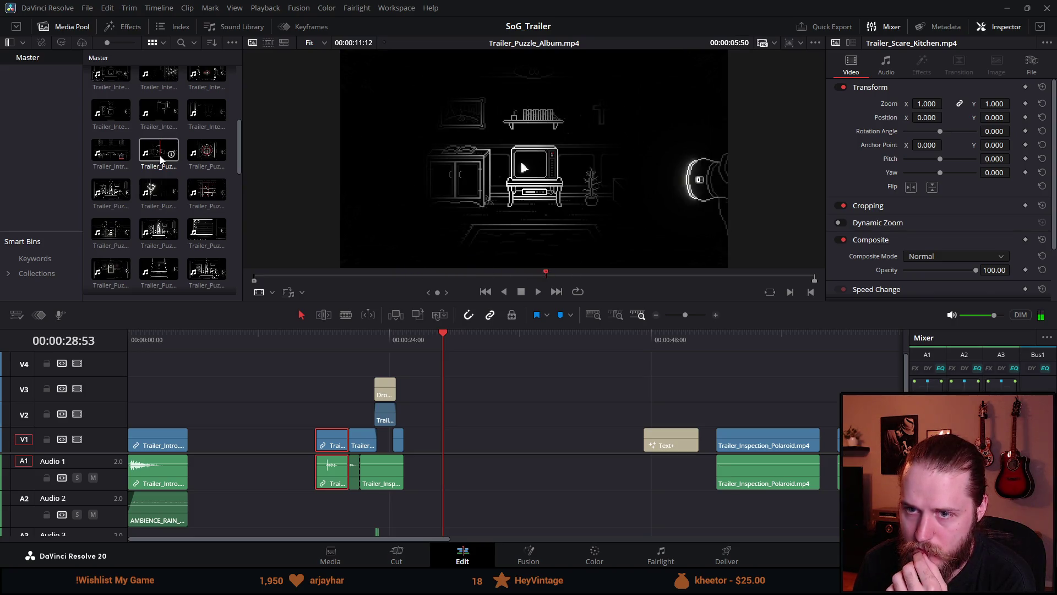
{"action": "scroll", "coordinate": [161, 159], "scroll_direction": "up", "scroll_amount": 1}
{"action": "scroll", "coordinate": [160, 156], "scroll_direction": "up", "scroll_amount": 1}
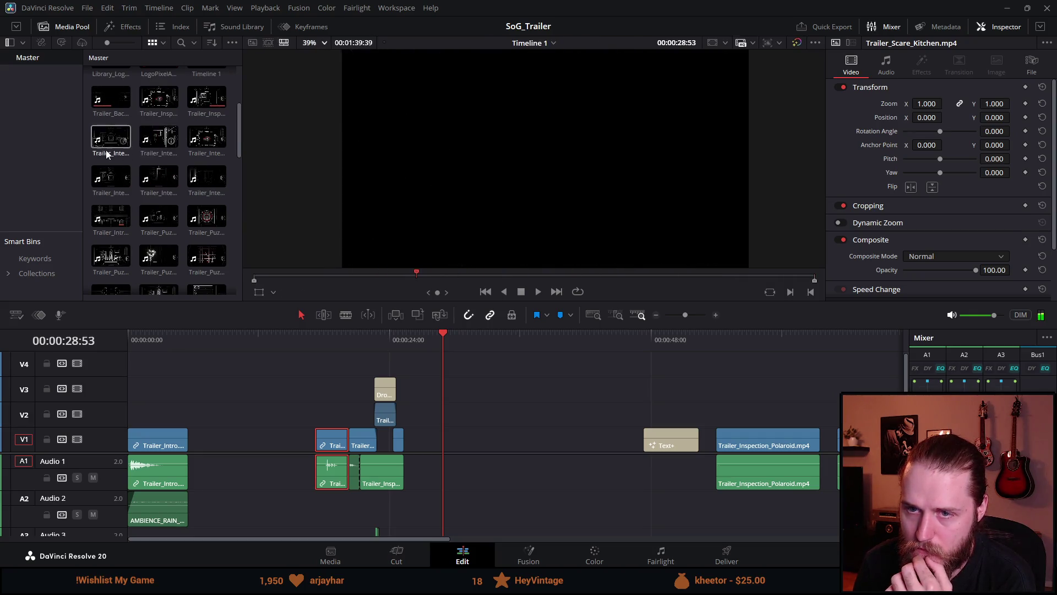
{"action": "scroll", "coordinate": [114, 146], "scroll_direction": "up", "scroll_amount": 2}
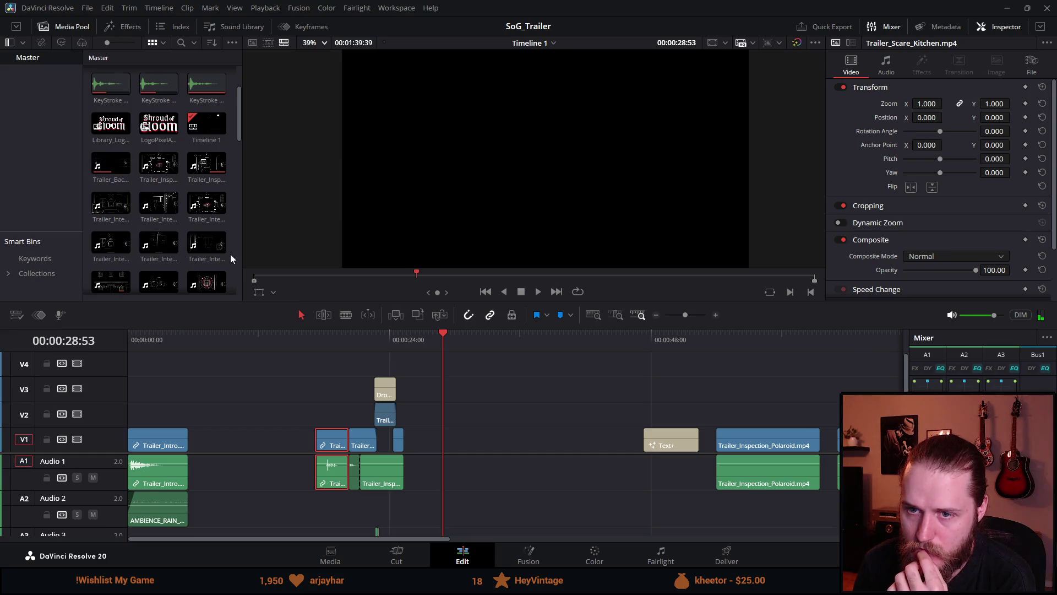
{"action": "scroll", "coordinate": [229, 254], "scroll_direction": "down", "scroll_amount": 3}
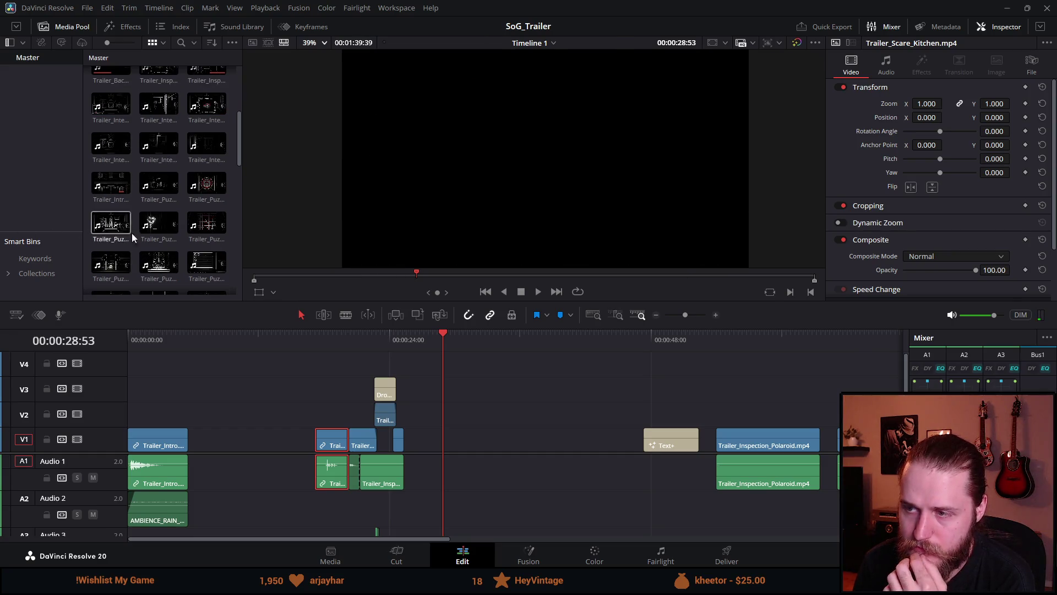
{"action": "left_click_drag", "start_coordinate": [144, 342], "coordinate": [189, 346]}
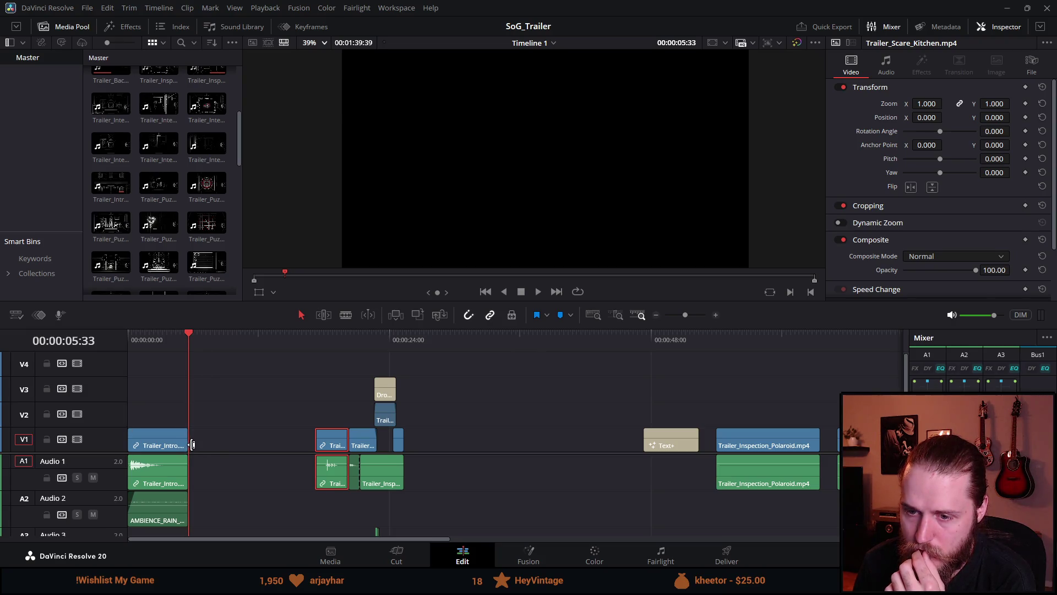
Step: Extend, then trim back, Trailer_Intro's end, previewing the new ending
{"action": "left_click_drag", "start_coordinate": [189, 441], "coordinate": [270, 439]}
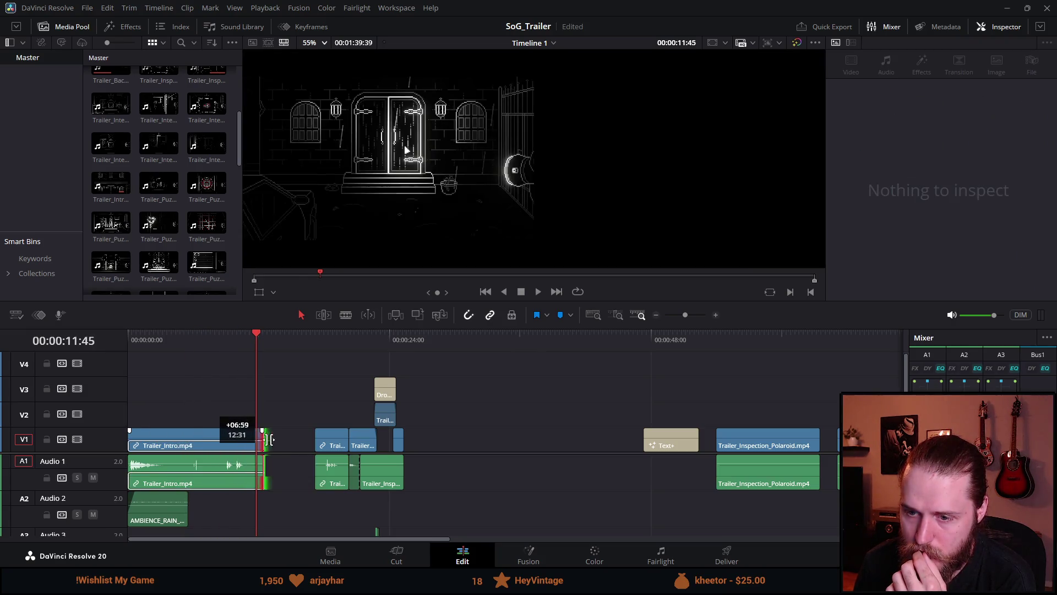
{"action": "left_click_drag", "start_coordinate": [205, 343], "coordinate": [261, 348]}
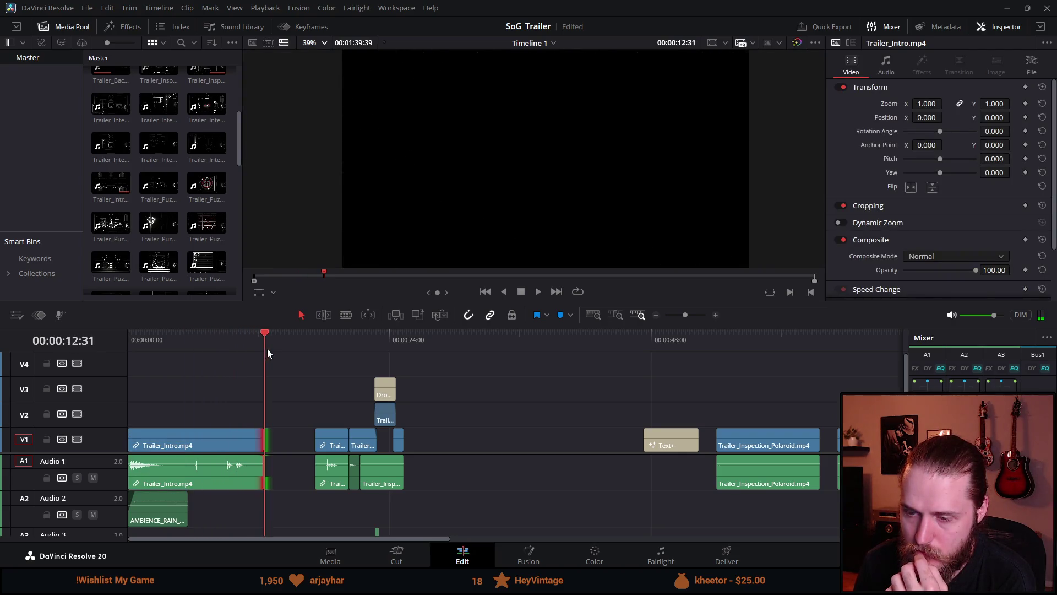
{"action": "left_click", "coordinate": [271, 354]}
{"action": "left_click_drag", "start_coordinate": [261, 437], "coordinate": [186, 455]}
{"action": "left_click_drag", "start_coordinate": [265, 444], "coordinate": [245, 444]}
{"action": "left_click", "coordinate": [218, 340]}
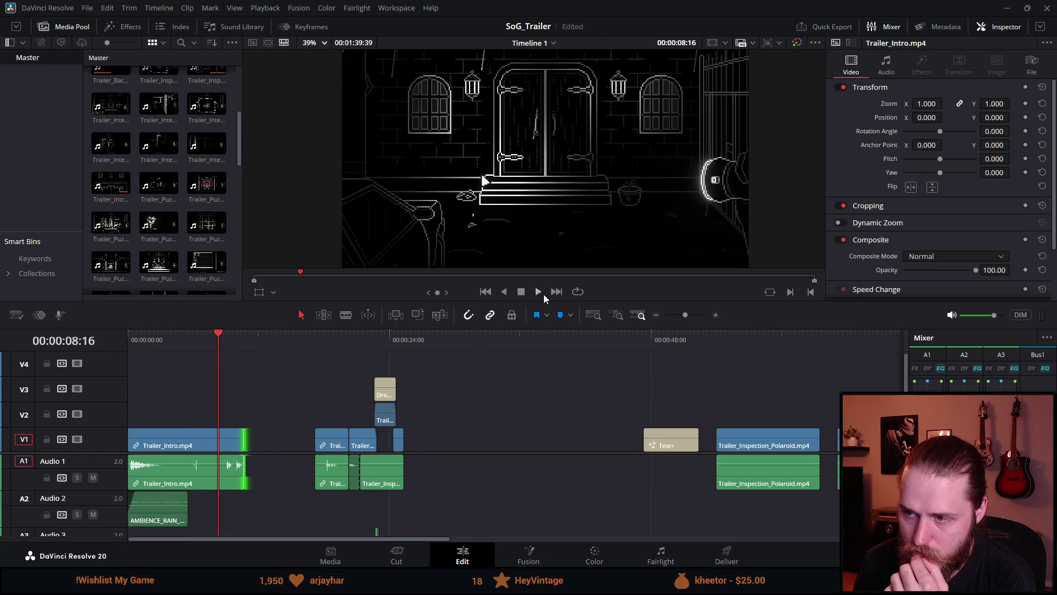
{"action": "left_click", "coordinate": [537, 292]}
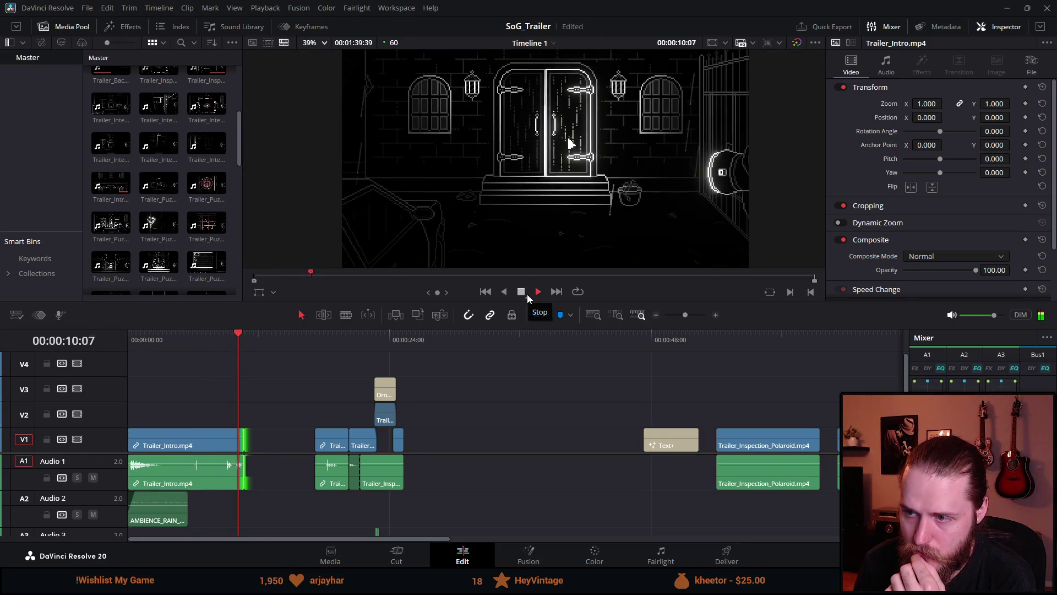
{"action": "left_click", "coordinate": [520, 294]}
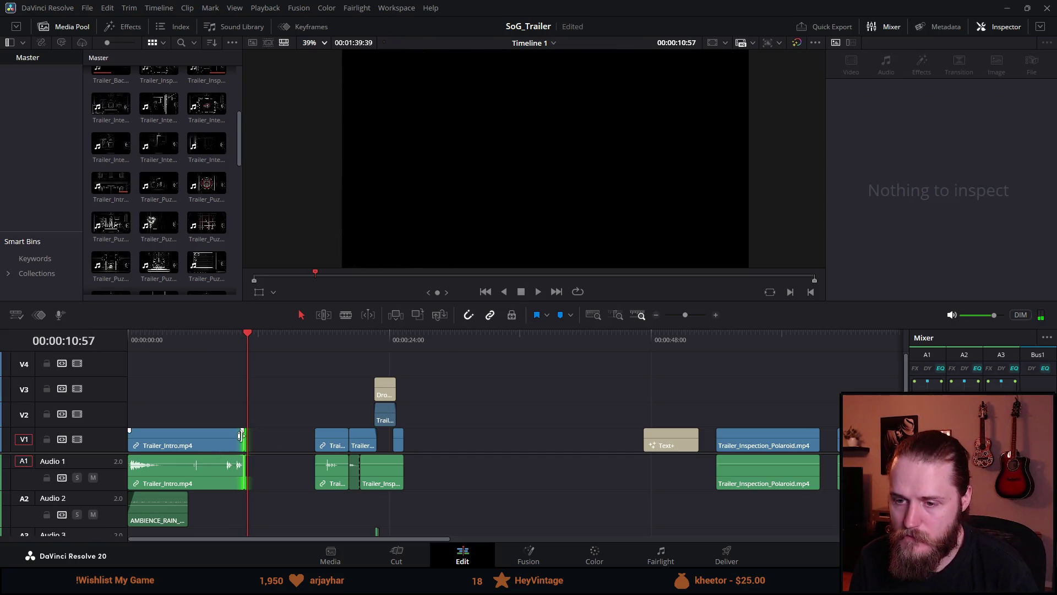
{"action": "scroll", "coordinate": [241, 437], "scroll_direction": "up", "scroll_amount": 5}
{"action": "left_click_drag", "start_coordinate": [498, 443], "coordinate": [453, 440]}
Step: Select the clips after the intro, slide them left against it, and play from 8 seconds
{"action": "scroll", "coordinate": [495, 435], "scroll_direction": "down", "scroll_amount": 5}
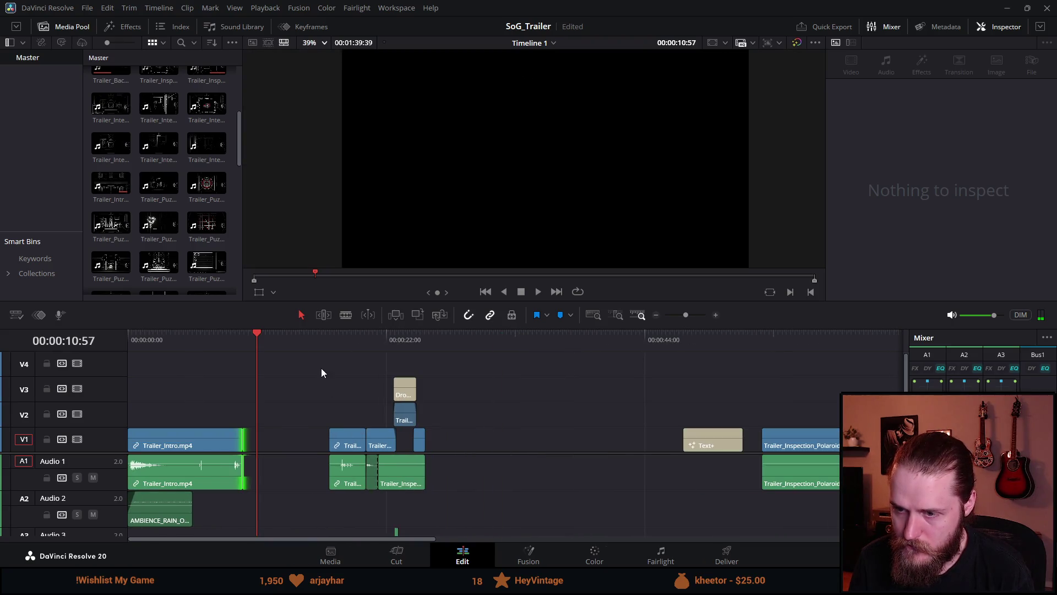
{"action": "left_click_drag", "start_coordinate": [321, 368], "coordinate": [512, 529]}
{"action": "left_click_drag", "start_coordinate": [400, 465], "coordinate": [313, 463]}
{"action": "left_click", "coordinate": [230, 335]}
{"action": "key", "text": "space"}
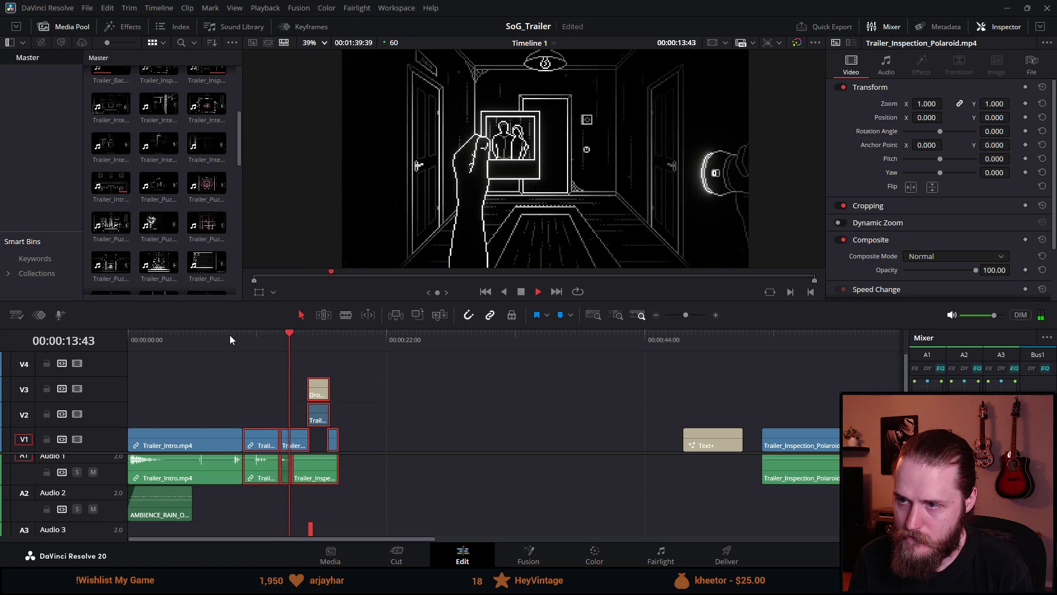
Step: Replay the cut from the beginning and lengthen AMBIENCE_RAIN under the intro
{"action": "left_click", "coordinate": [278, 345]}
{"action": "left_click", "coordinate": [260, 335]}
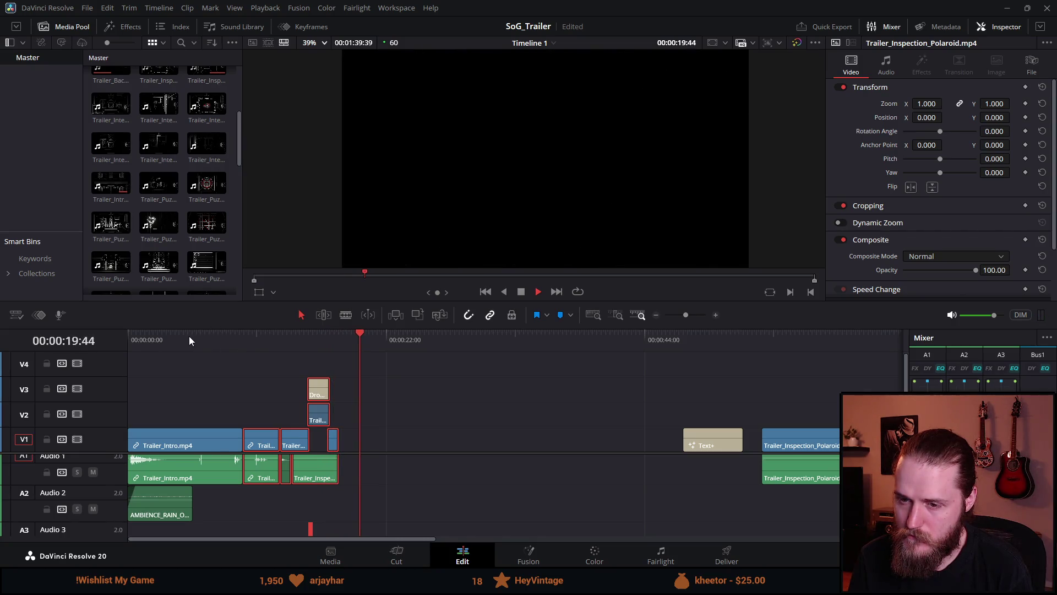
{"action": "left_click", "coordinate": [131, 338]}
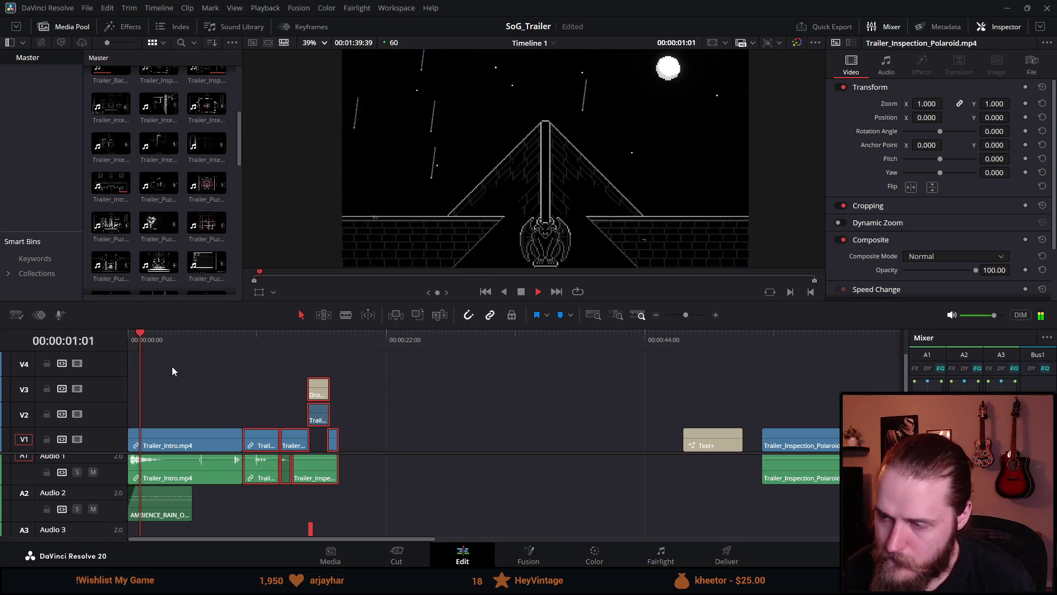
{"action": "left_click_drag", "start_coordinate": [200, 499], "coordinate": [244, 499]}
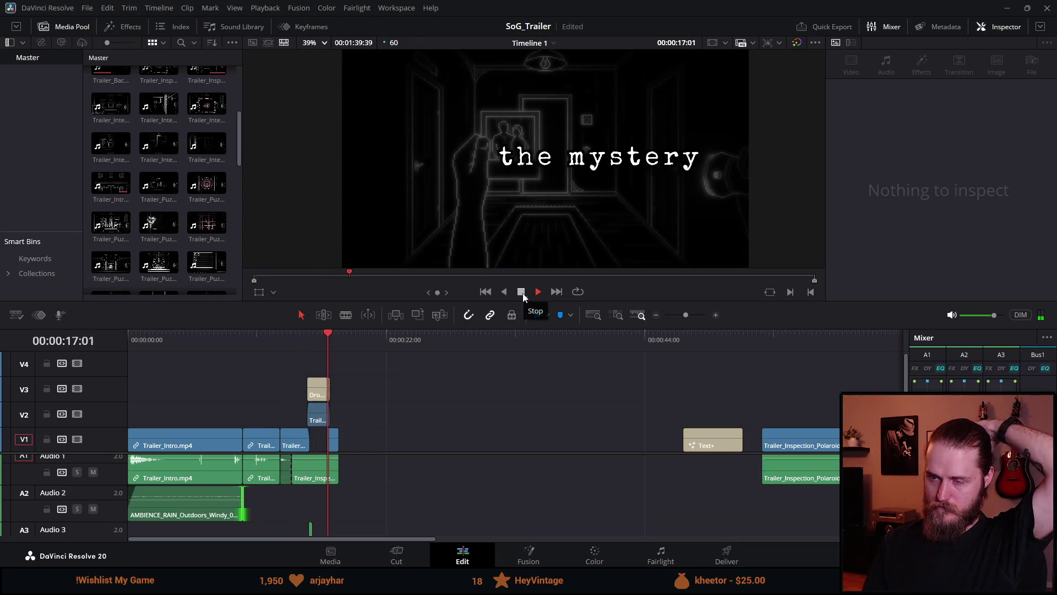
{"action": "left_click", "coordinate": [521, 292]}
Step: Move the Drop In title's clip stack several seconds later, then switch to the Steam page
{"action": "mouse_move", "coordinate": [377, 376]}
{"action": "left_mouse_down"}
{"action": "mouse_move", "coordinate": [321, 499]}
{"action": "mouse_move", "coordinate": [286, 499]}
{"action": "mouse_move", "coordinate": [381, 469]}
{"action": "left_mouse_up"}
{"action": "key", "text": "ctrl+z"}
{"action": "mouse_move", "coordinate": [388, 366]}
{"action": "left_mouse_down"}
{"action": "mouse_move", "coordinate": [329, 525]}
{"action": "mouse_move", "coordinate": [286, 532]}
{"action": "left_mouse_up"}
{"action": "left_click_drag", "start_coordinate": [317, 414], "coordinate": [492, 414]}
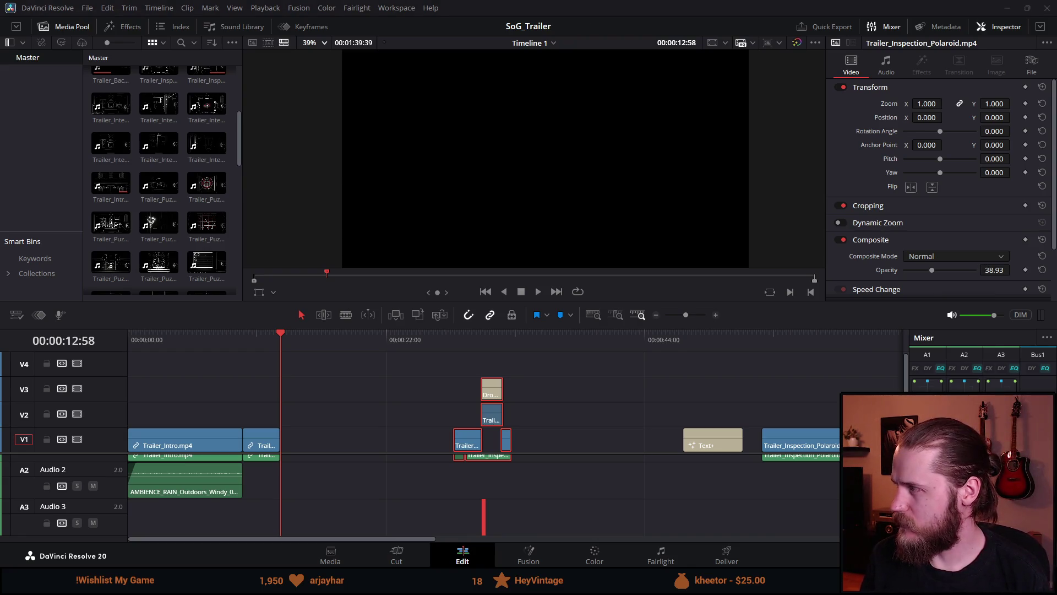
{"action": "key", "text": "alt+Tab"}
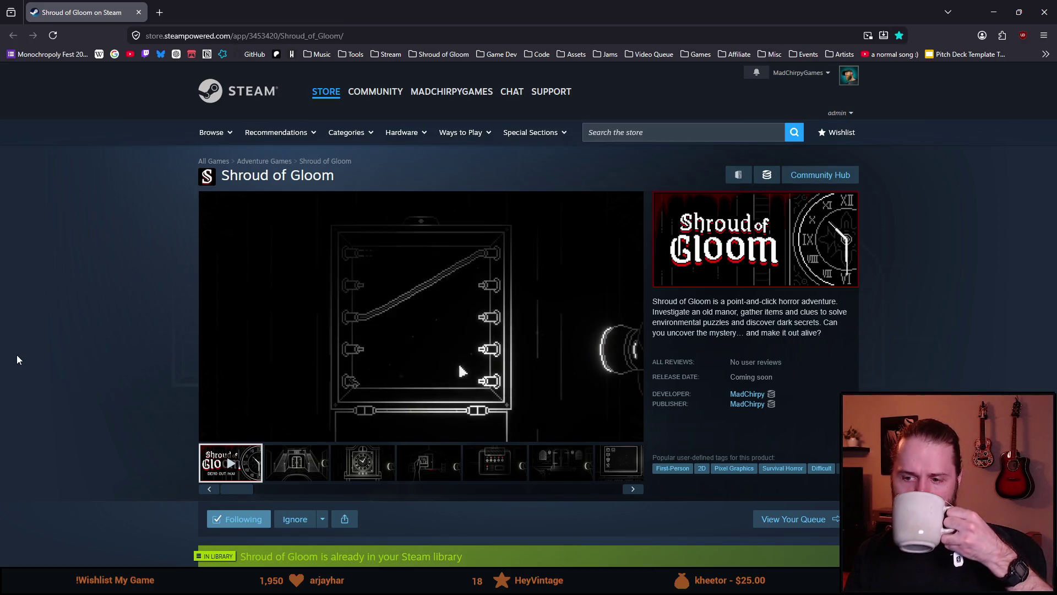
Step: Watch the Shroud of Gloom trailer on the Steam store page, then minimize the browser
{"action": "mouse_move", "coordinate": [312, 406]}
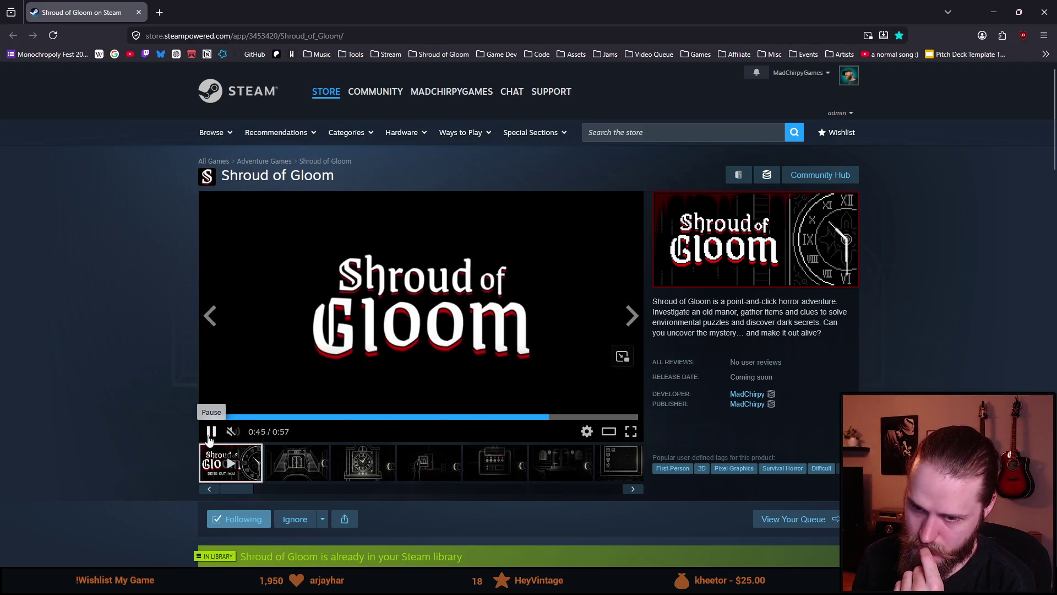
{"action": "left_click", "coordinate": [995, 10]}
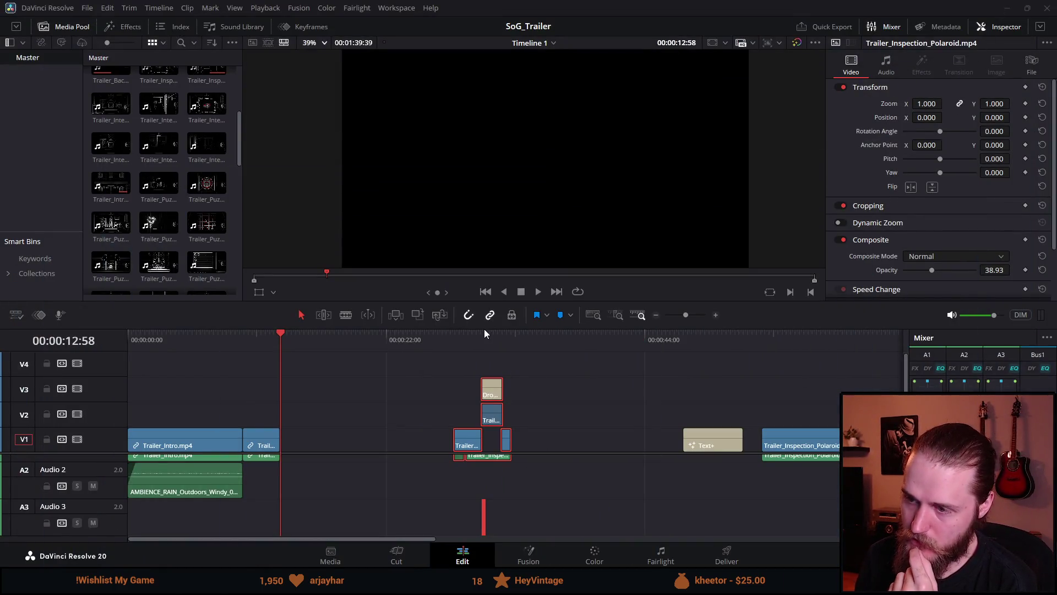
Step: Enlarge the timeline, play back the ending near 1:15, and fit the frame in the viewer
{"action": "left_click_drag", "start_coordinate": [483, 329], "coordinate": [479, 276]}
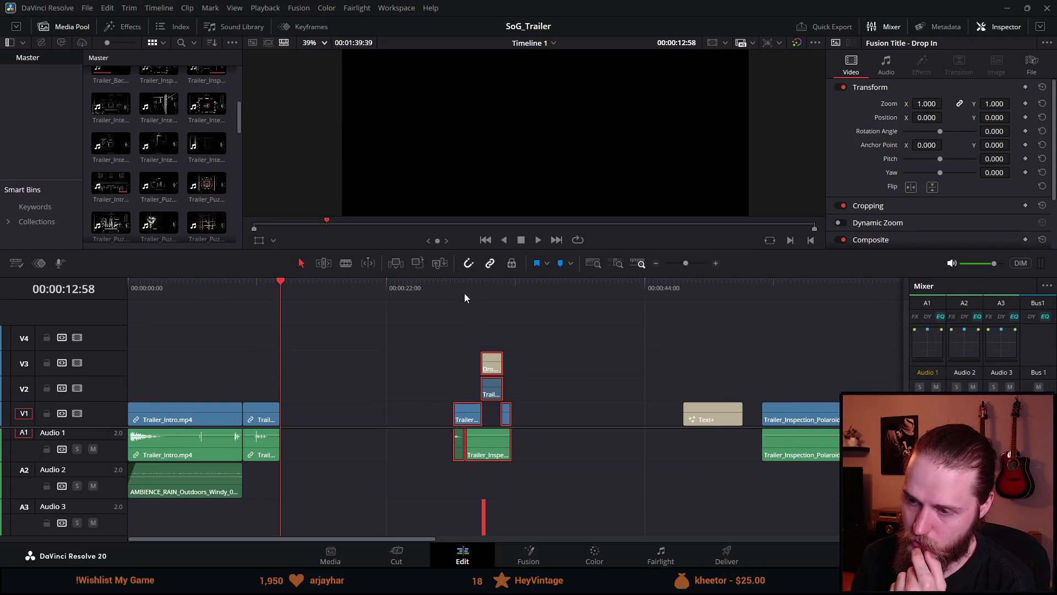
{"action": "scroll", "coordinate": [593, 373], "scroll_direction": "down", "scroll_amount": 3}
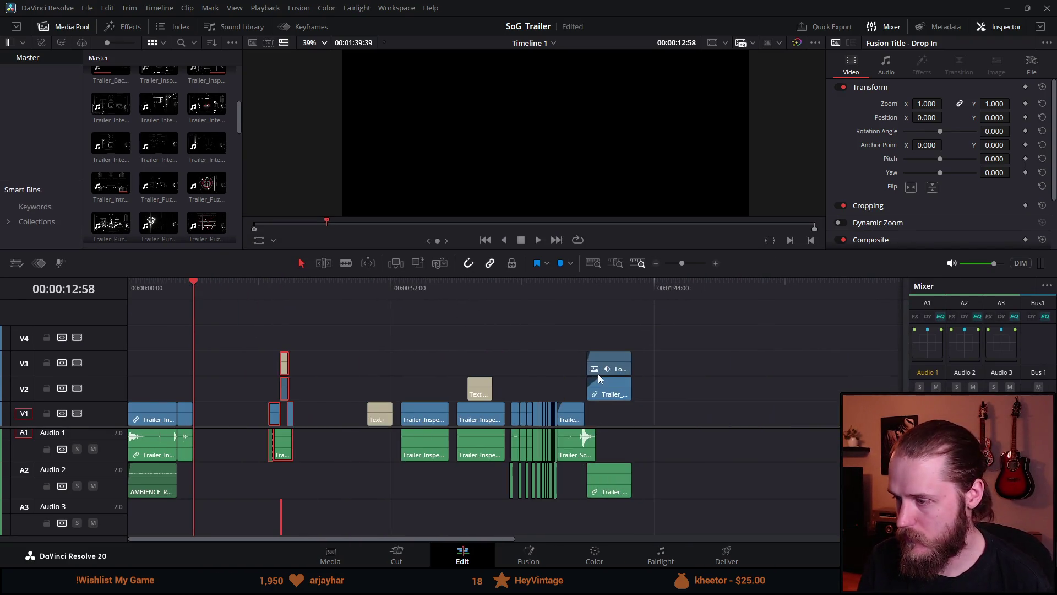
{"action": "left_click", "coordinate": [512, 298]}
{"action": "scroll", "coordinate": [579, 276], "scroll_direction": "up", "scroll_amount": 3}
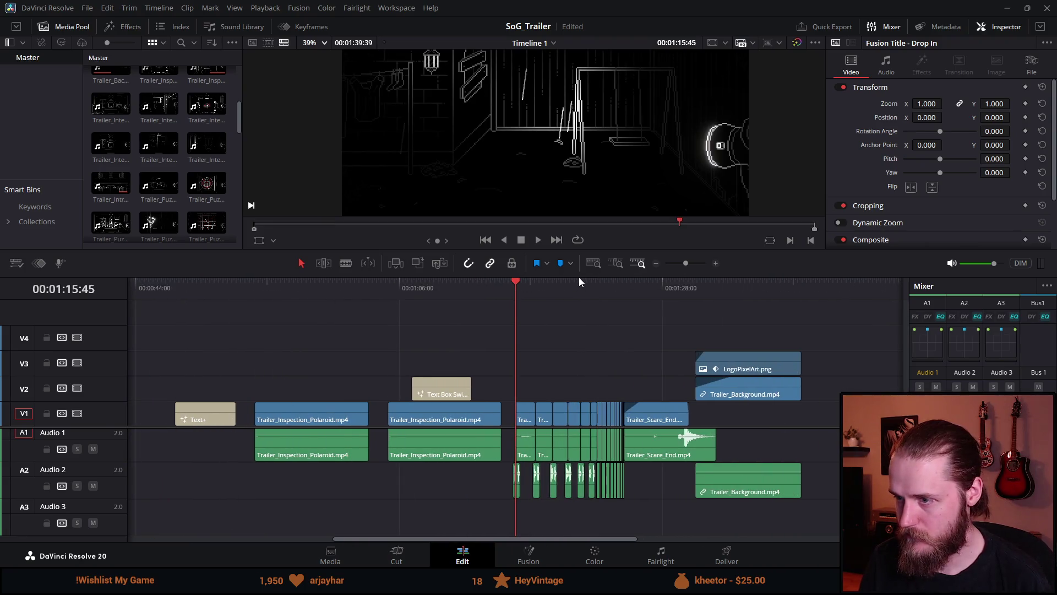
{"action": "key", "text": "space"}
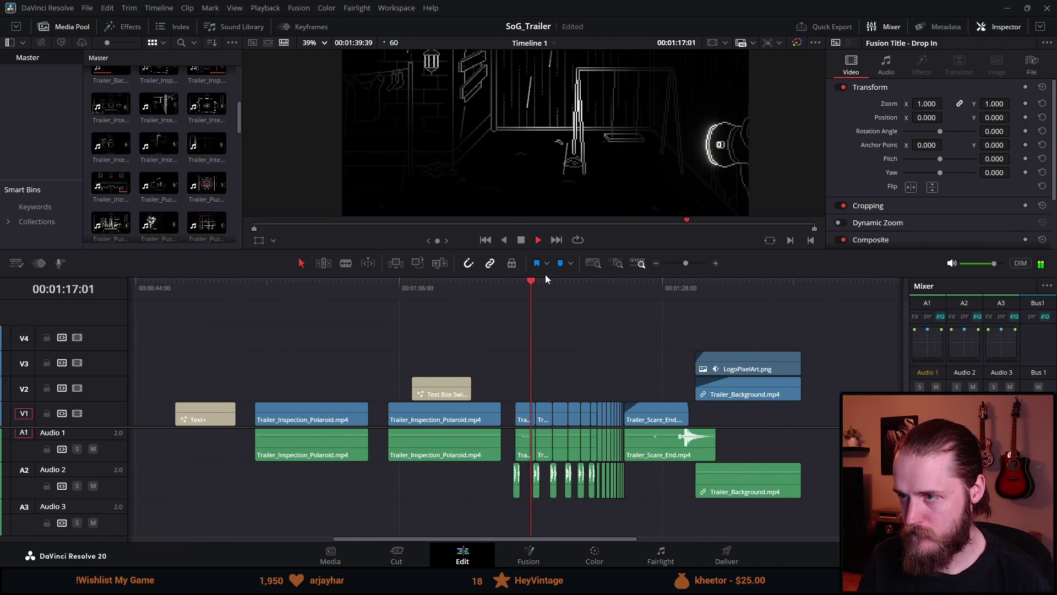
{"action": "scroll", "coordinate": [607, 355], "scroll_direction": "up", "scroll_amount": 1}
{"action": "scroll", "coordinate": [606, 354], "scroll_direction": "up", "scroll_amount": 1}
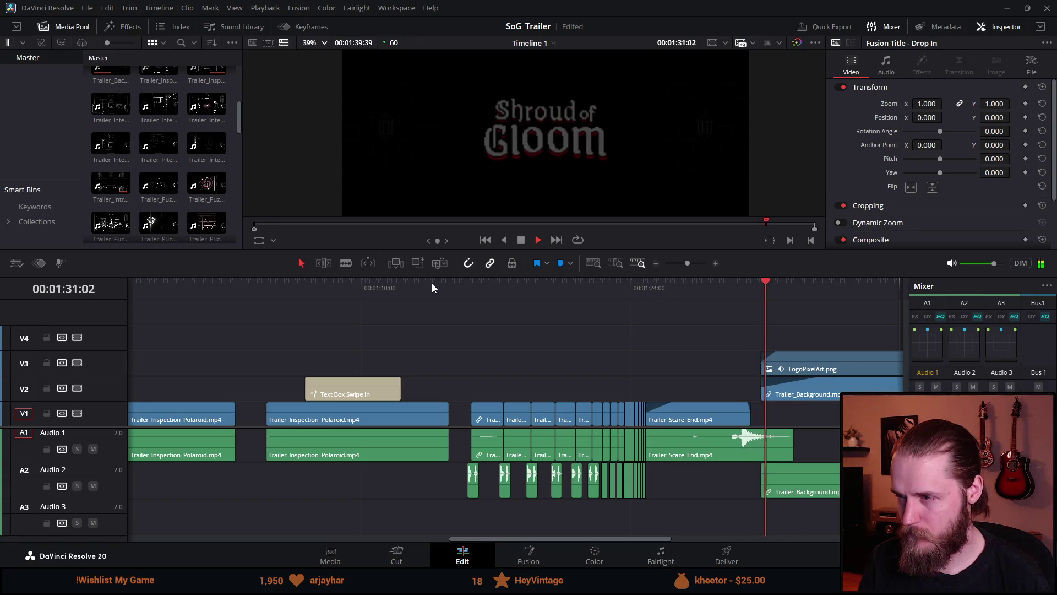
{"action": "scroll", "coordinate": [453, 351], "scroll_direction": "down", "scroll_amount": 3}
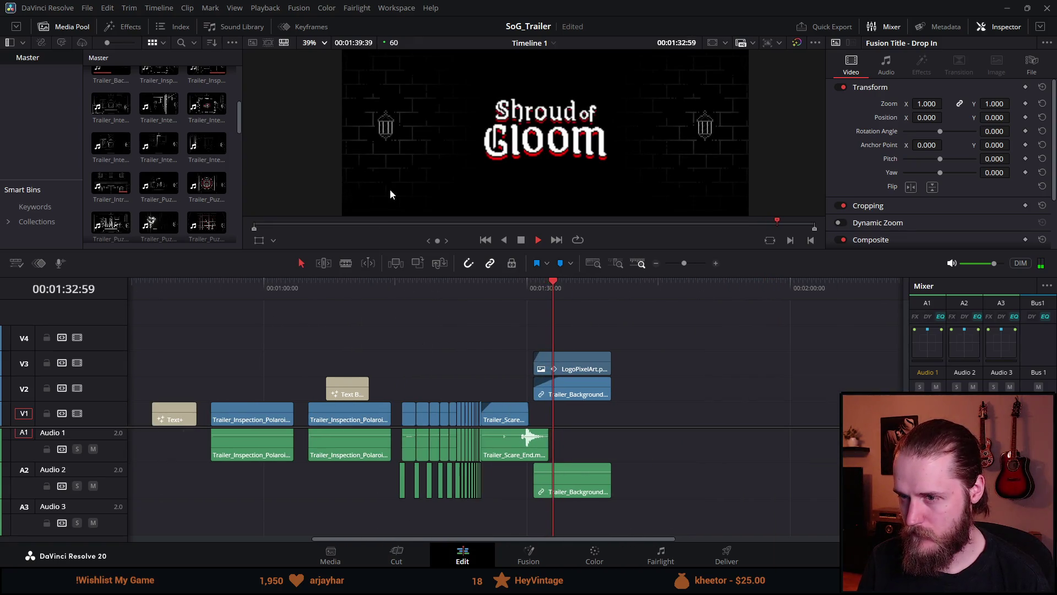
{"action": "left_click", "coordinate": [314, 44]}
{"action": "left_click", "coordinate": [312, 57]}
{"action": "left_click", "coordinate": [311, 283]}
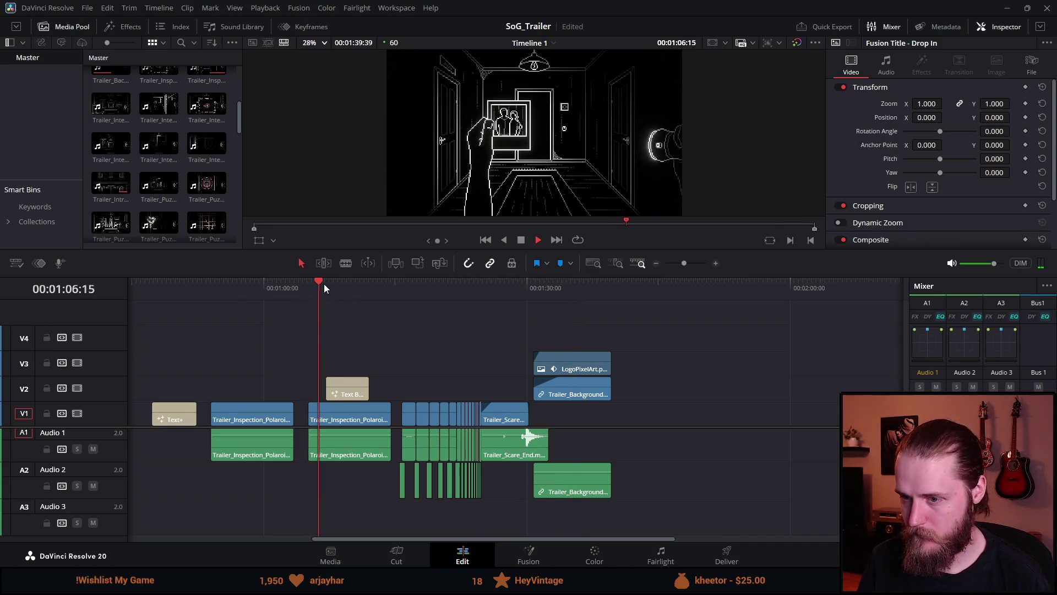
Step: Delete the Text Box Swipe In title with the second Polaroid clip, then Text+ with the first
{"action": "left_click_drag", "start_coordinate": [307, 350], "coordinate": [364, 497]}
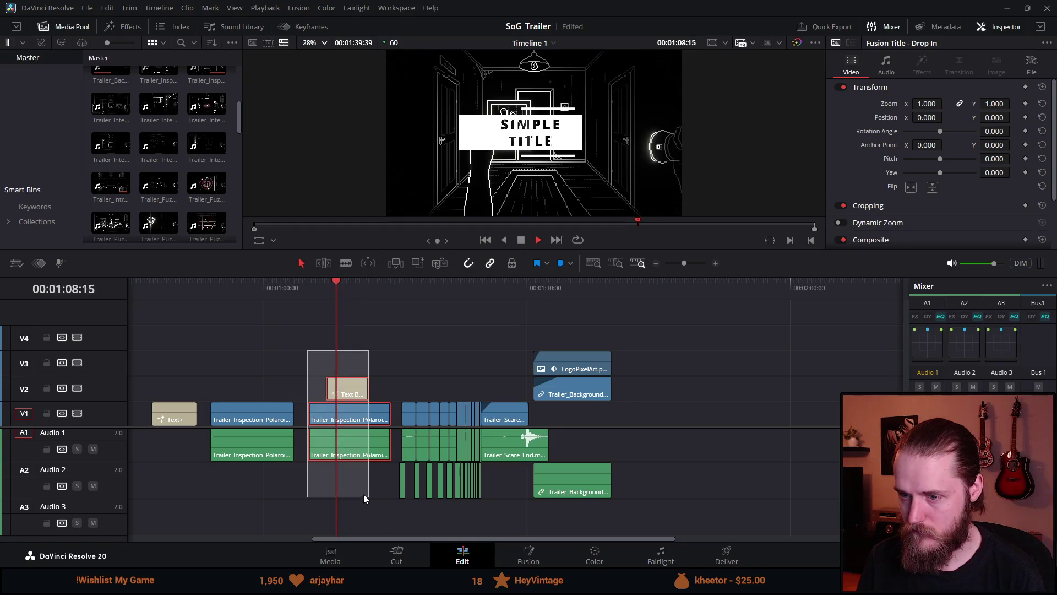
{"action": "key", "text": "Delete"}
{"action": "left_click", "coordinate": [237, 286]}
{"action": "left_click_drag", "start_coordinate": [330, 354], "coordinate": [159, 488]}
{"action": "key", "text": "Delete"}
{"action": "left_click_drag", "start_coordinate": [407, 540], "coordinate": [222, 540]}
{"action": "left_click", "coordinate": [371, 290]}
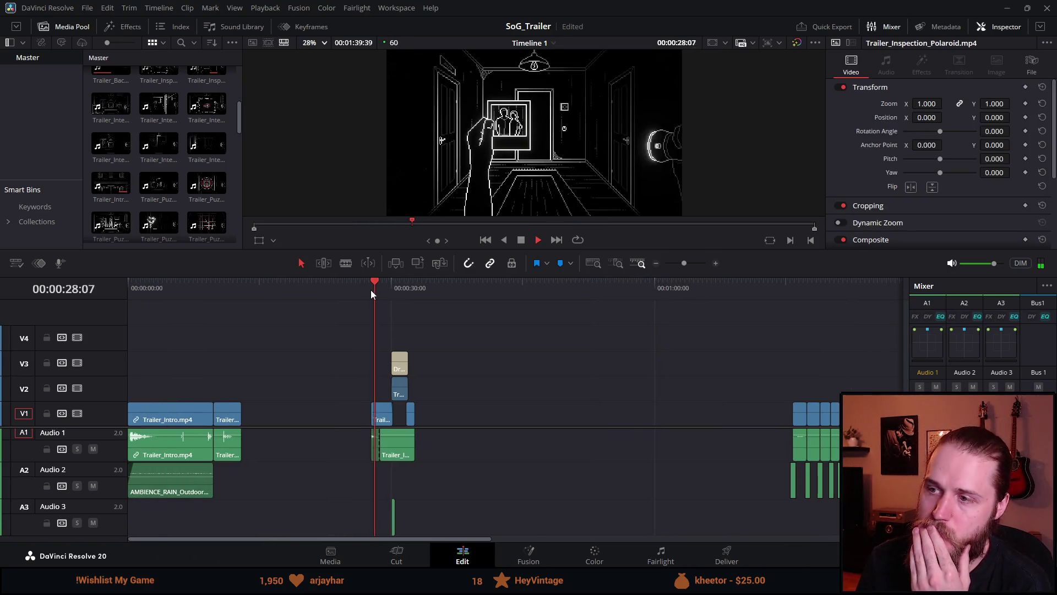
{"action": "left_click", "coordinate": [521, 240]}
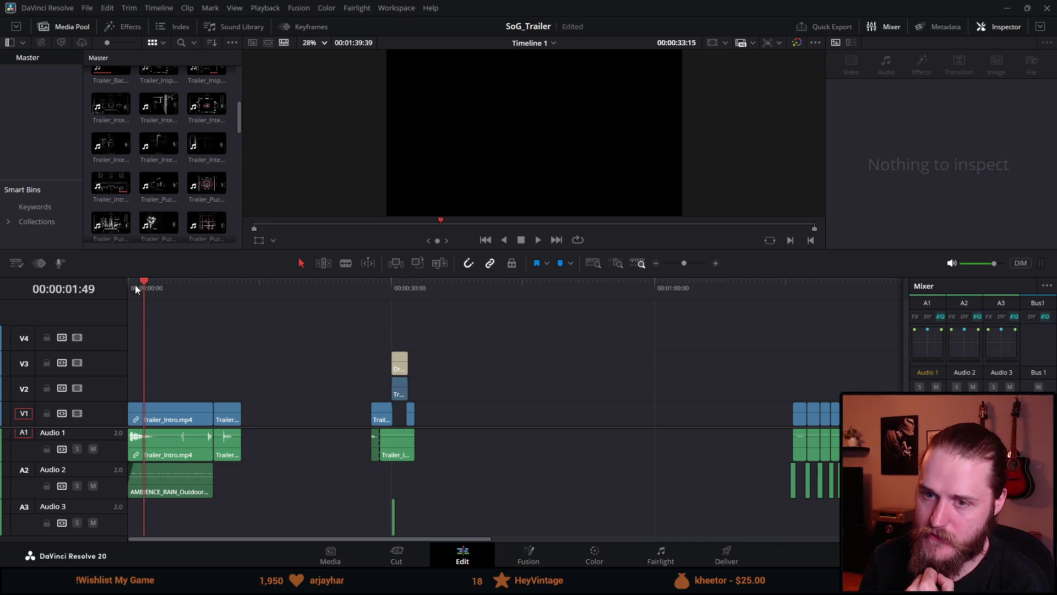
{"action": "left_click_drag", "start_coordinate": [136, 289], "coordinate": [127, 288]}
{"action": "left_click", "coordinate": [538, 240]}
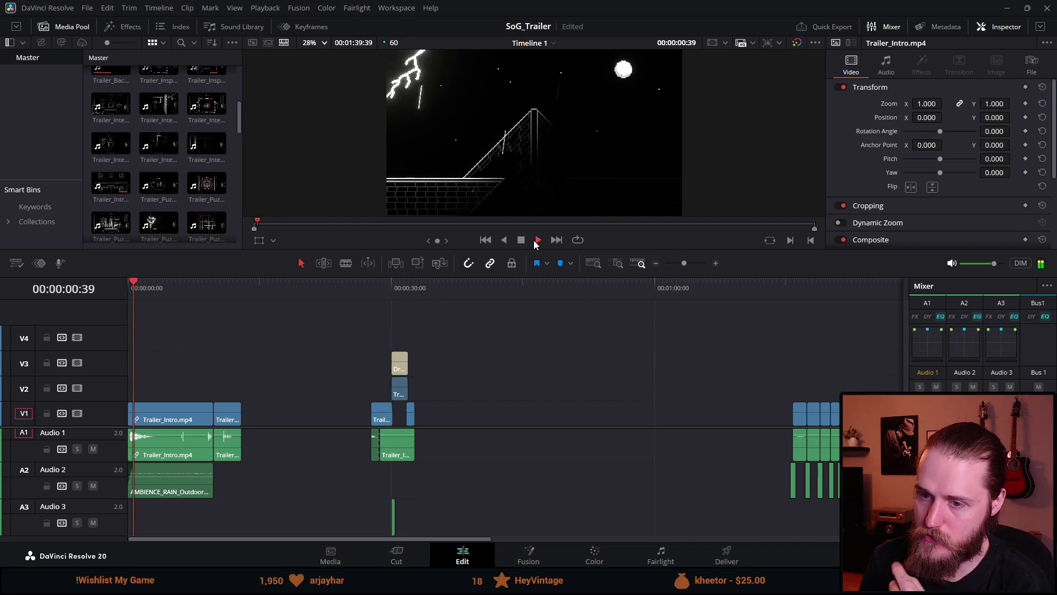
{"action": "left_click_drag", "start_coordinate": [469, 278], "coordinate": [467, 348]}
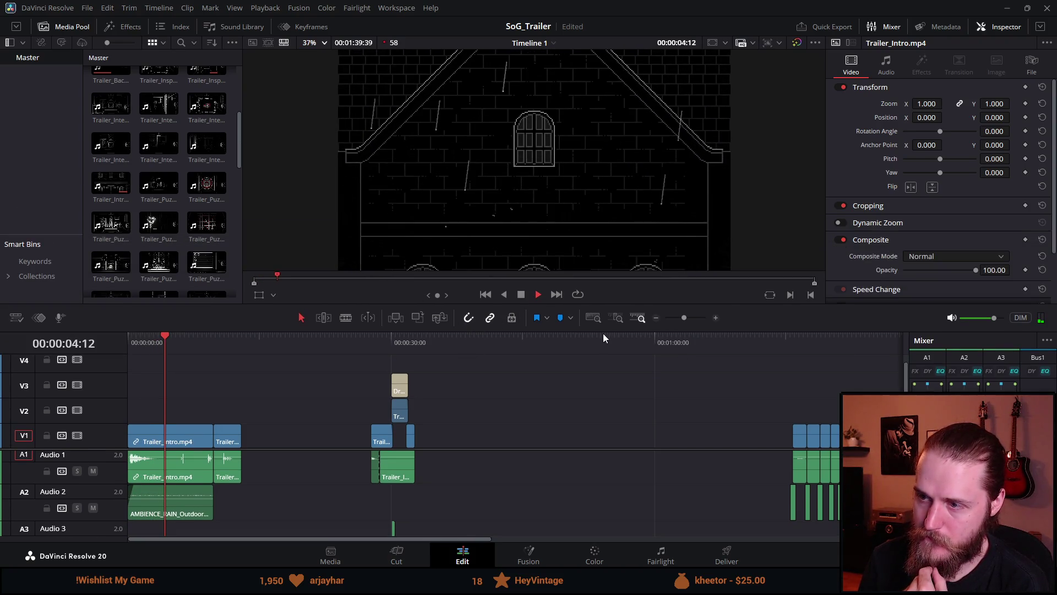
{"action": "left_click", "coordinate": [145, 342]}
{"action": "key", "text": "space"}
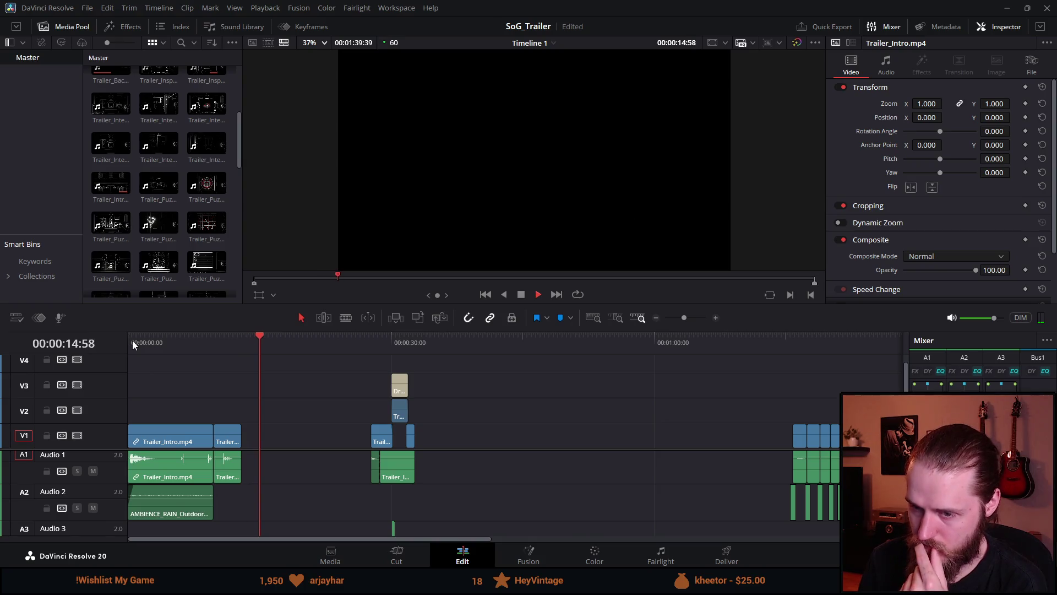
{"action": "left_click", "coordinate": [135, 341]}
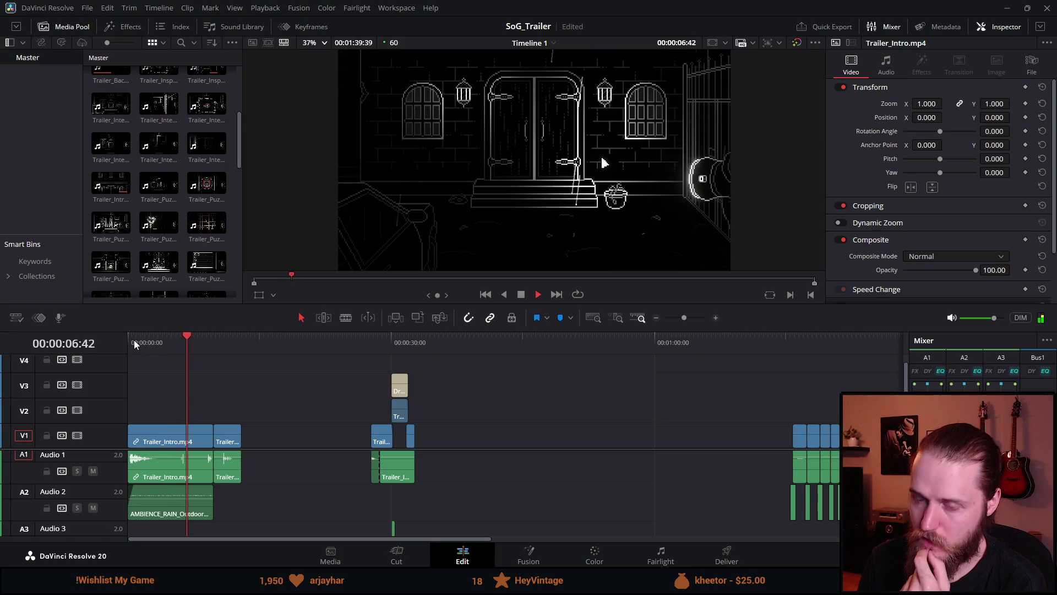
{"action": "left_click", "coordinate": [133, 339]}
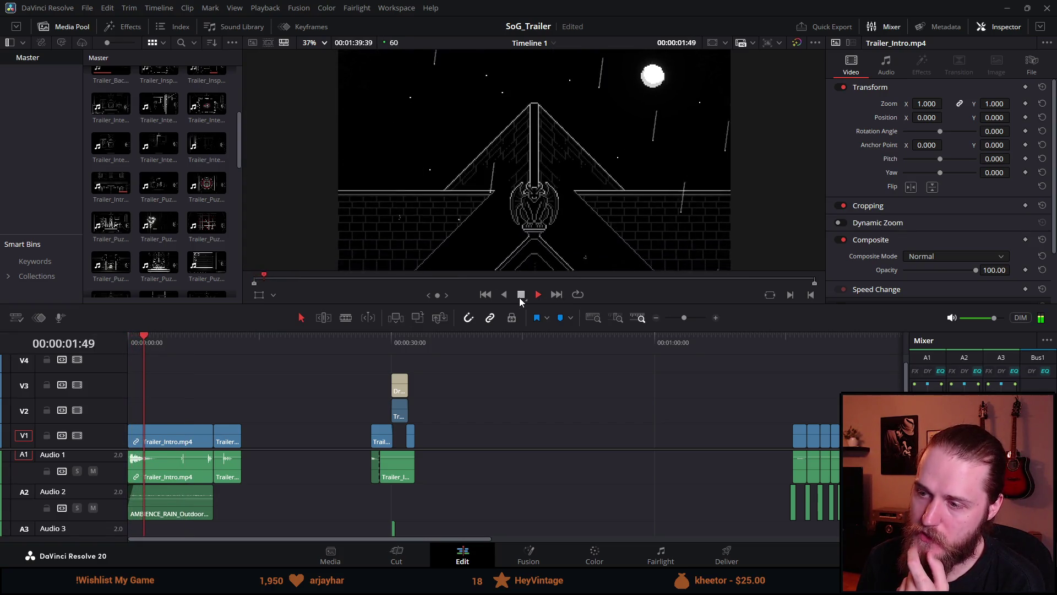
{"action": "left_click", "coordinate": [520, 297]}
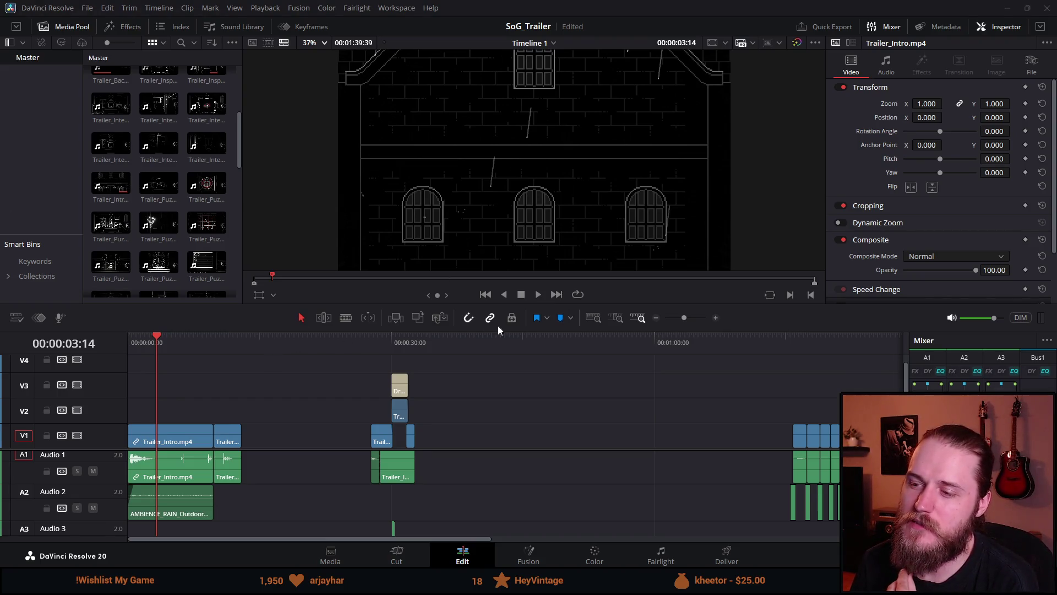
{"action": "left_click", "coordinate": [539, 293]}
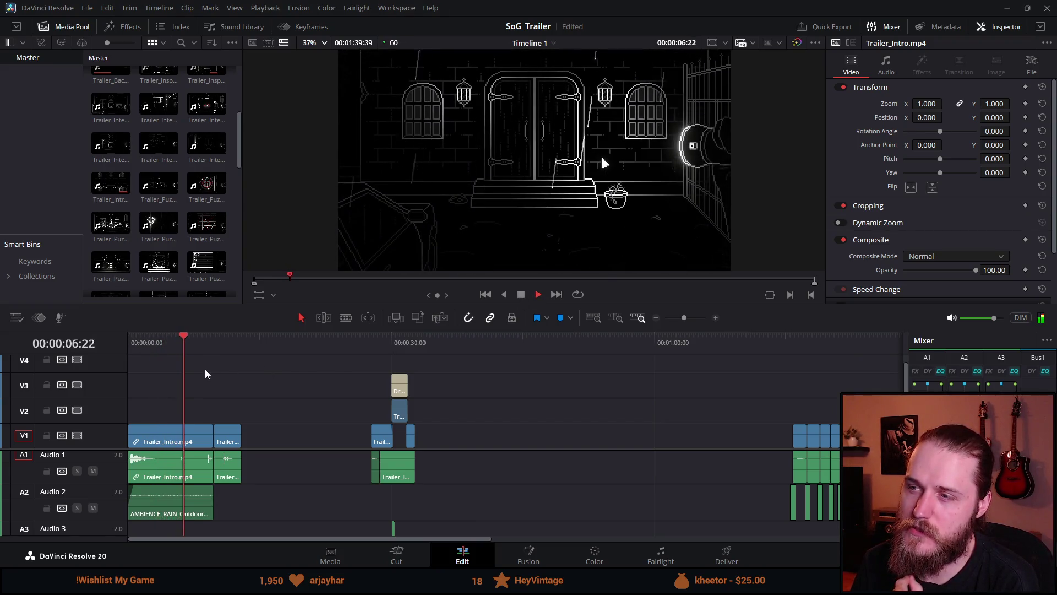
{"action": "left_click", "coordinate": [385, 337]}
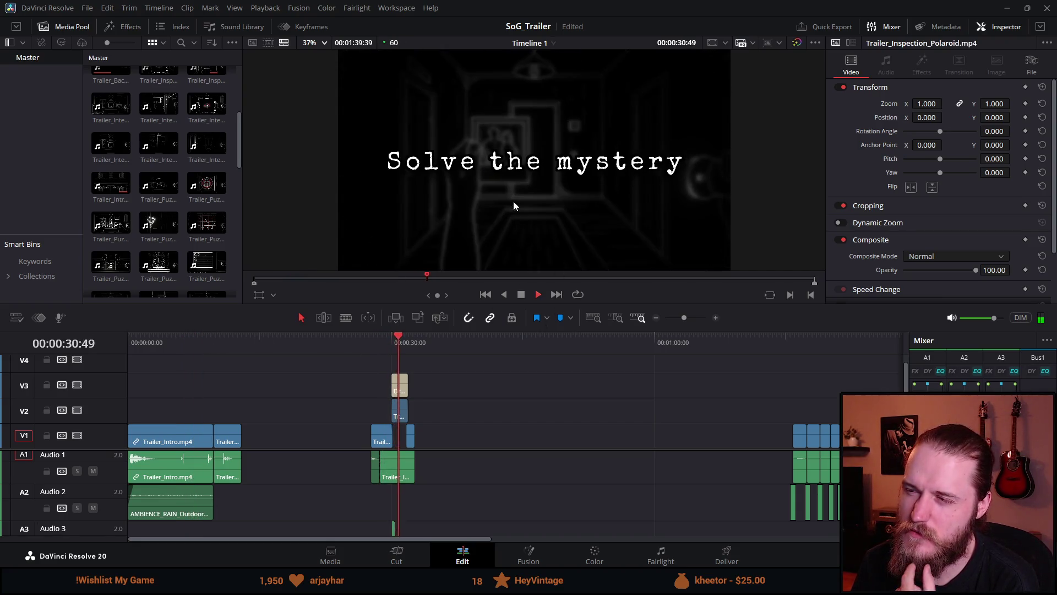
{"action": "left_click", "coordinate": [524, 293]}
{"action": "left_click", "coordinate": [233, 358]}
Step: Scrub through the intro's opening shots up to the 'Solve the mystery' title
{"action": "left_click", "coordinate": [155, 341]}
{"action": "left_click_drag", "start_coordinate": [156, 347], "coordinate": [157, 347]}
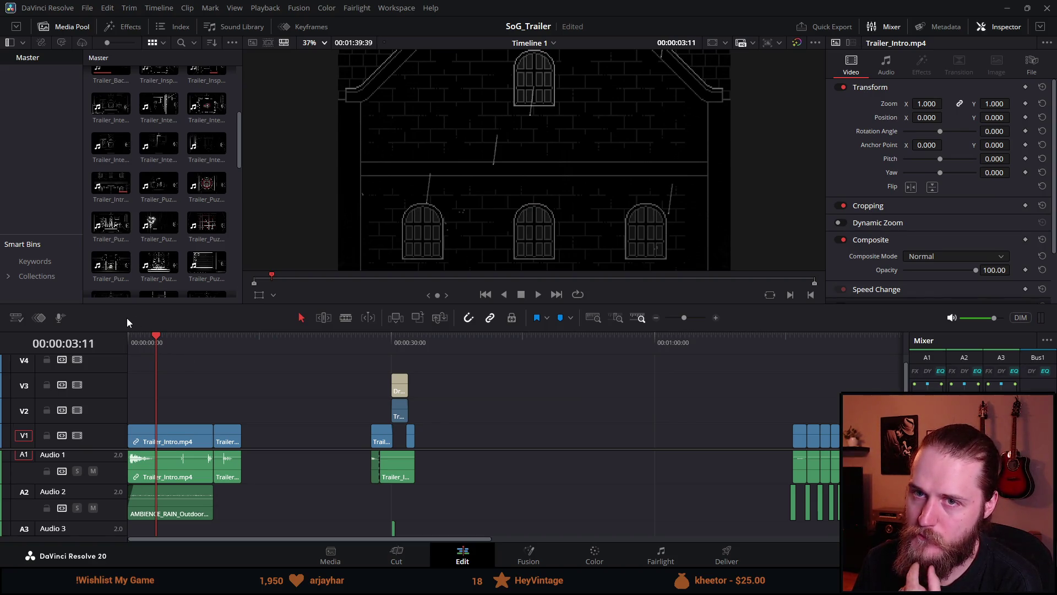
{"action": "left_click_drag", "start_coordinate": [136, 342], "coordinate": [143, 345]}
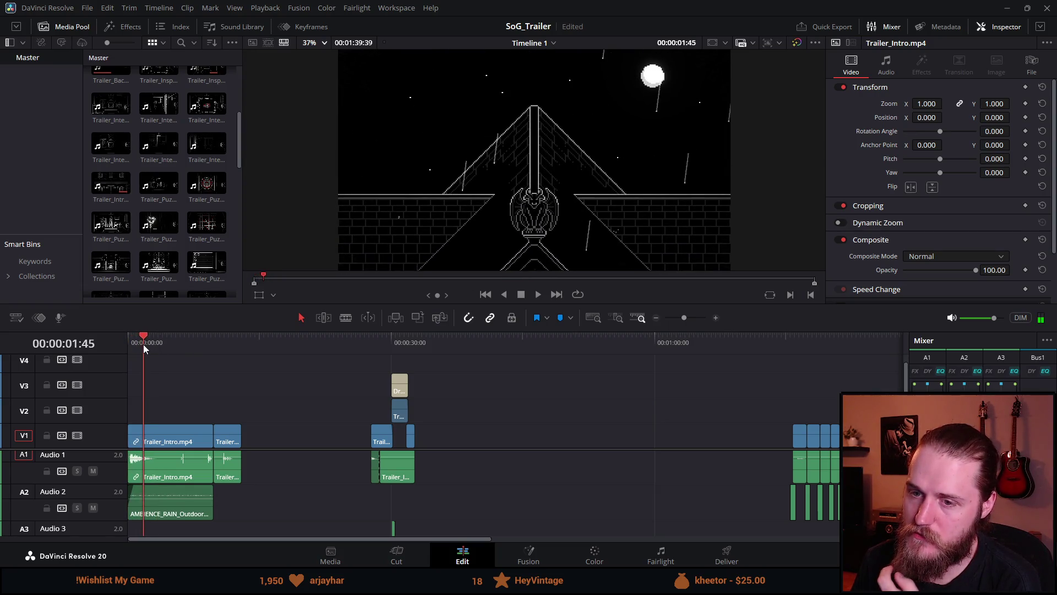
{"action": "left_click_drag", "start_coordinate": [391, 339], "coordinate": [395, 340]}
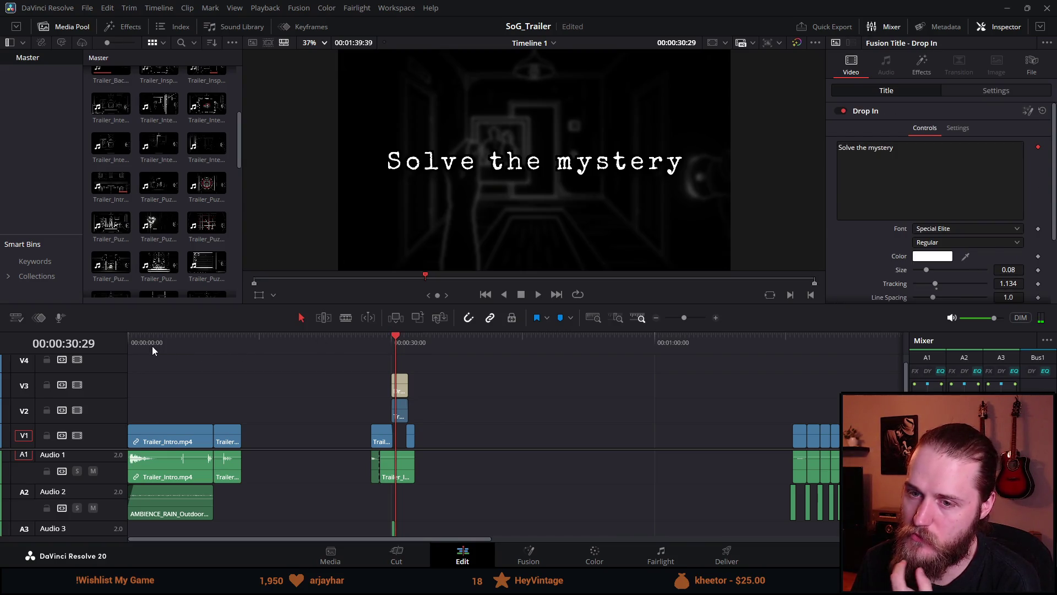
{"action": "mouse_move", "coordinate": [130, 345]}
{"action": "left_mouse_down"}
{"action": "mouse_move", "coordinate": [164, 343]}
{"action": "mouse_move", "coordinate": [154, 343]}
{"action": "left_mouse_up"}
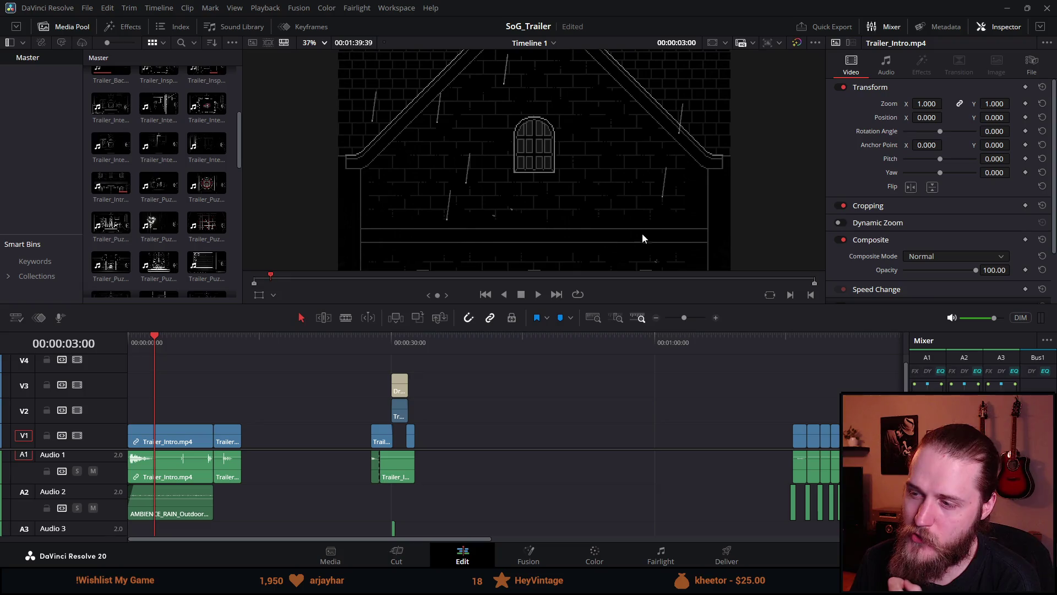
{"action": "mouse_move", "coordinate": [143, 333]}
{"action": "left_mouse_down"}
{"action": "mouse_move", "coordinate": [135, 337]}
{"action": "mouse_move", "coordinate": [183, 346]}
{"action": "left_mouse_up"}
Step: Play from the timeline start and enlarge the viewer above a shorter timeline
{"action": "key", "text": "Home"}
{"action": "left_click", "coordinate": [539, 295]}
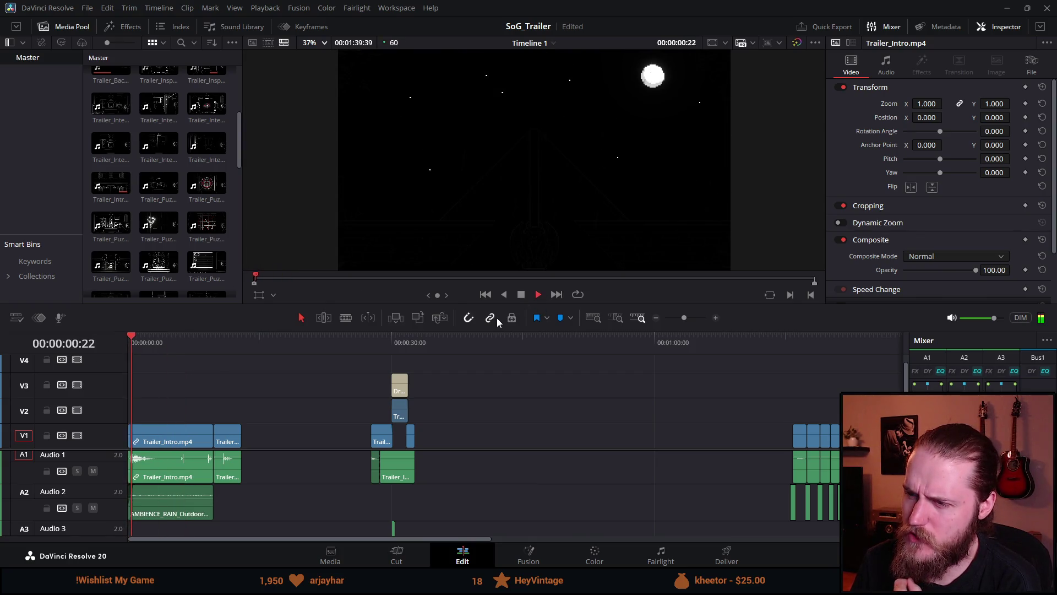
{"action": "left_click_drag", "start_coordinate": [514, 305], "coordinate": [495, 411]}
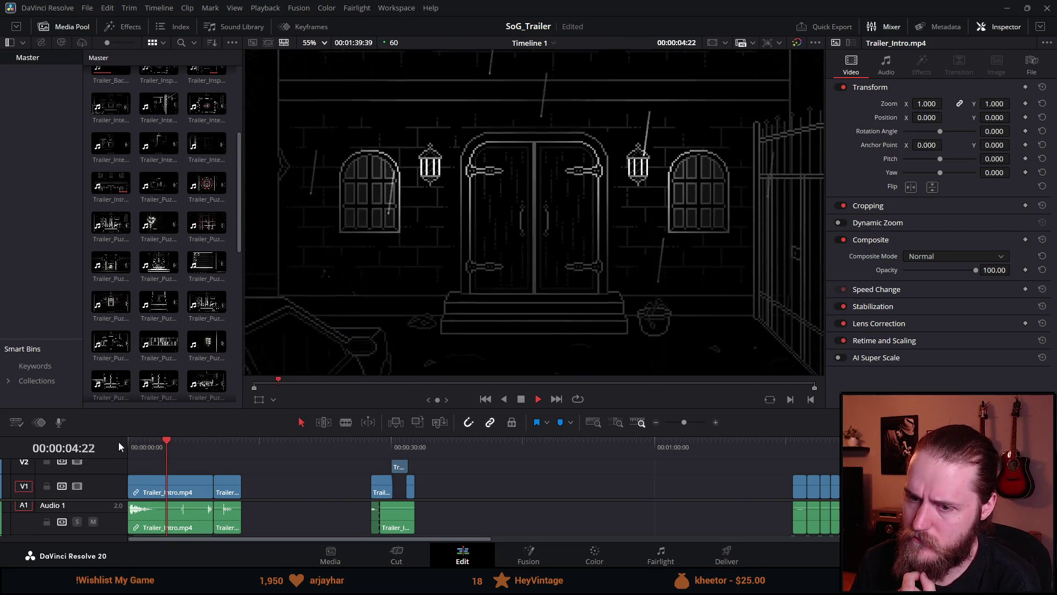
Step: Shrink the viewer so all video and audio tracks show, review the intro, and rewind to the start
{"action": "left_click", "coordinate": [140, 444]}
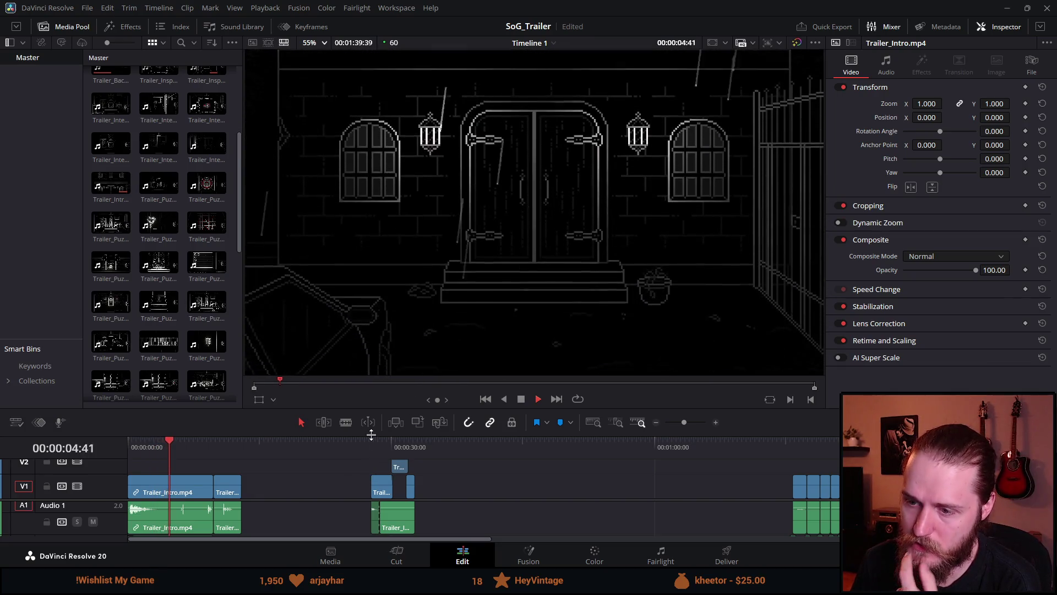
{"action": "left_click_drag", "start_coordinate": [286, 410], "coordinate": [287, 307]}
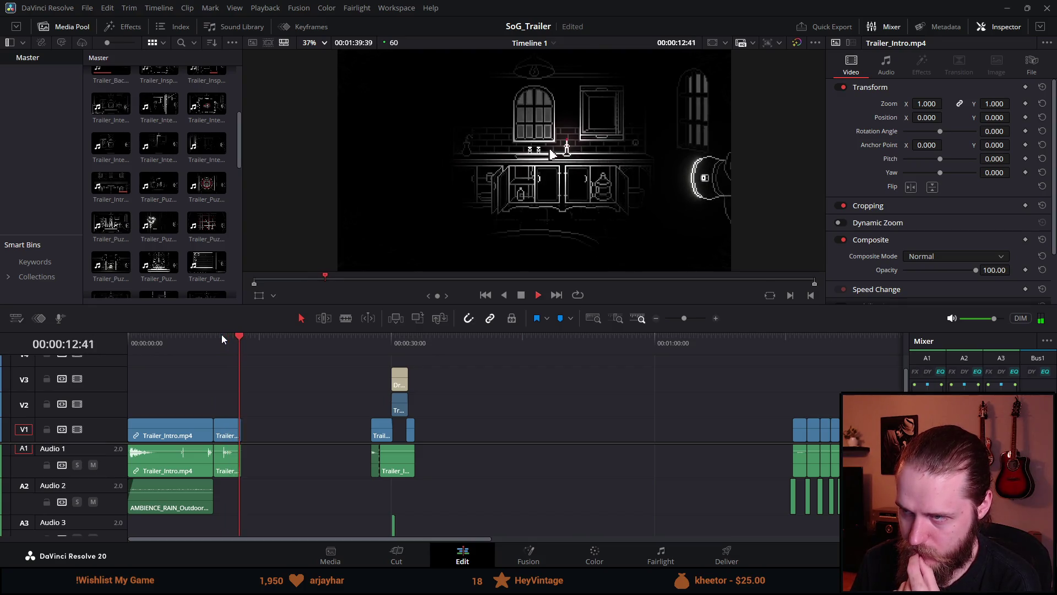
{"action": "left_click", "coordinate": [517, 298]}
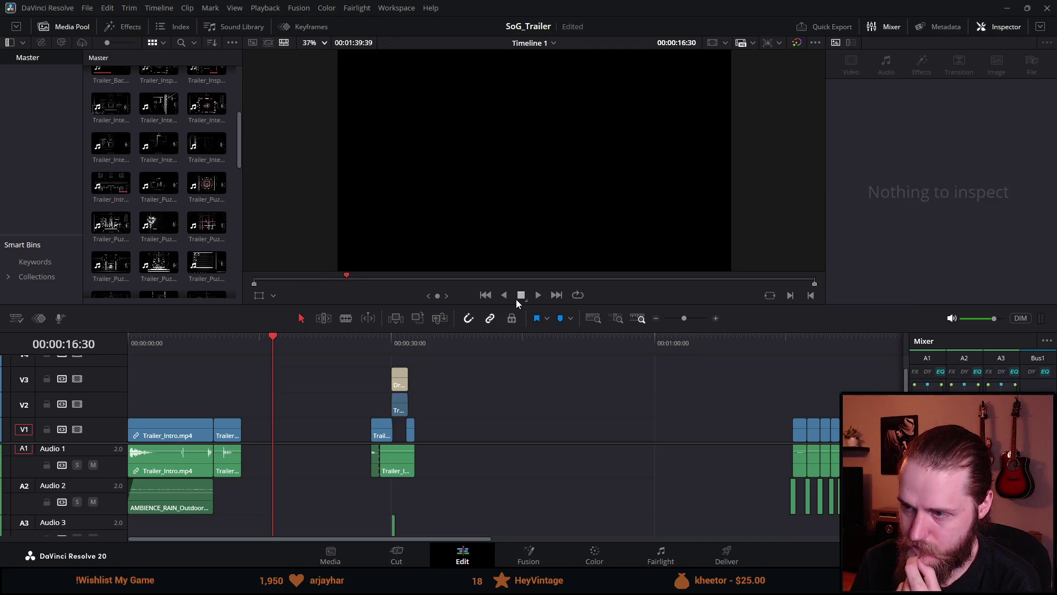
{"action": "left_click", "coordinate": [136, 345]}
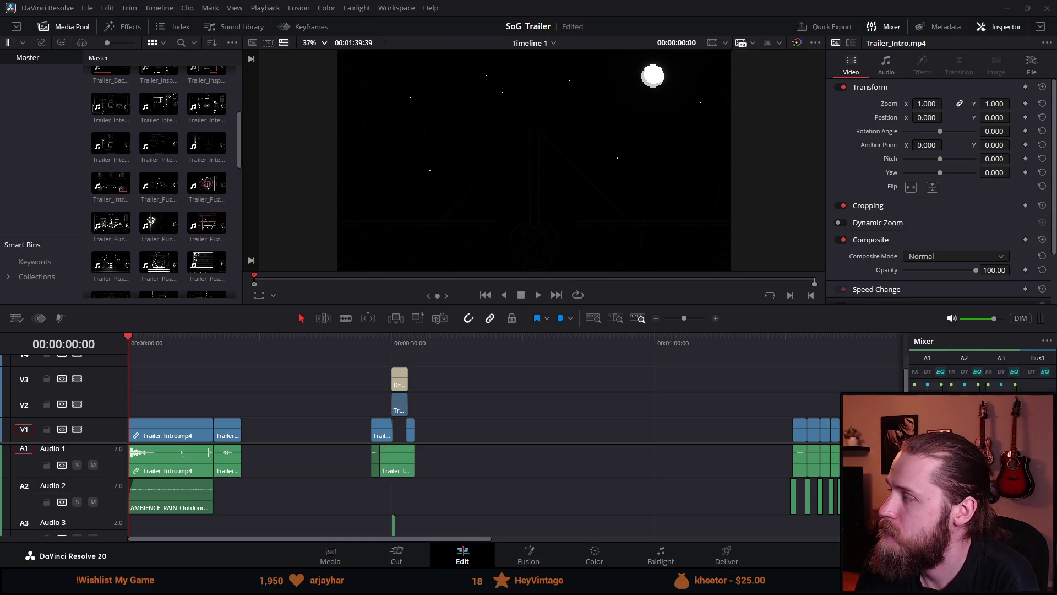
{"action": "key", "text": "alt+Tab"}
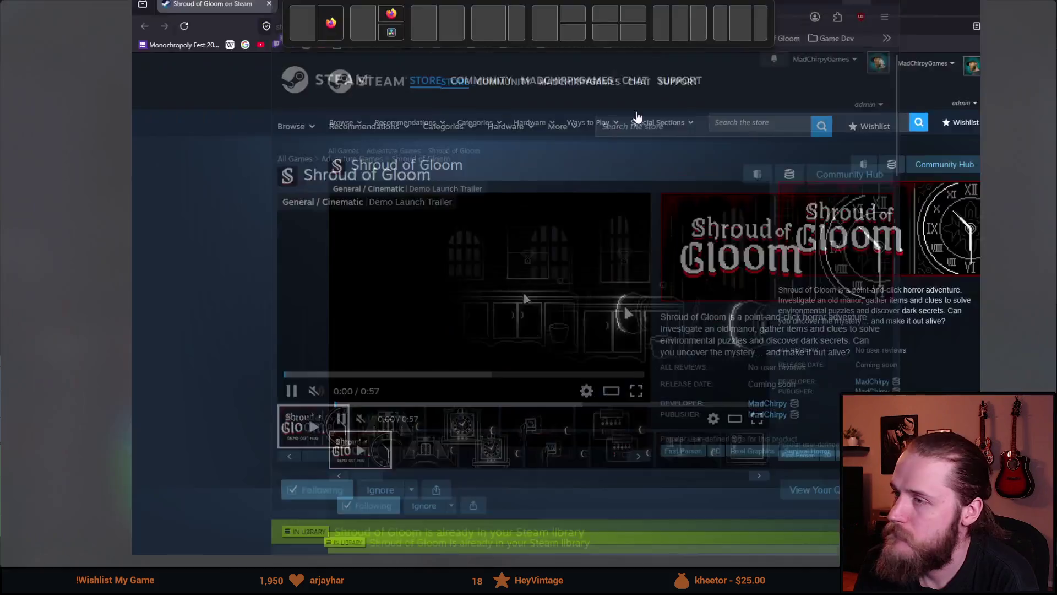
Step: Search the Steam store for 'seance of' and open The Séance of Blake Manor page
{"action": "left_click", "coordinate": [679, 131]}
{"action": "type", "text": "seance at"}
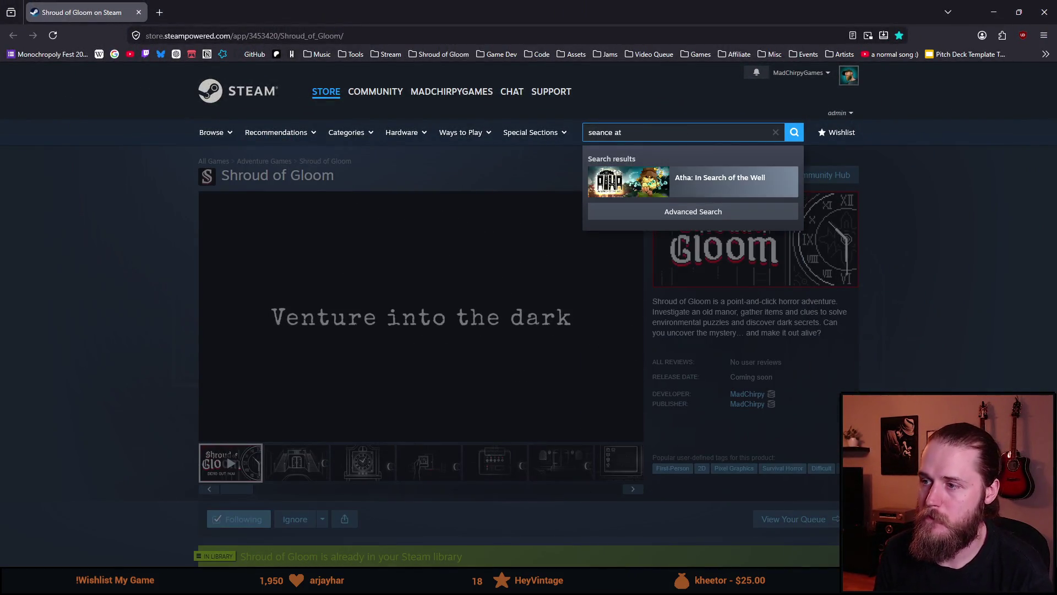
{"action": "key", "text": "BackSpace"}
{"action": "key", "text": "BackSpace"}
{"action": "type", "text": "of"}
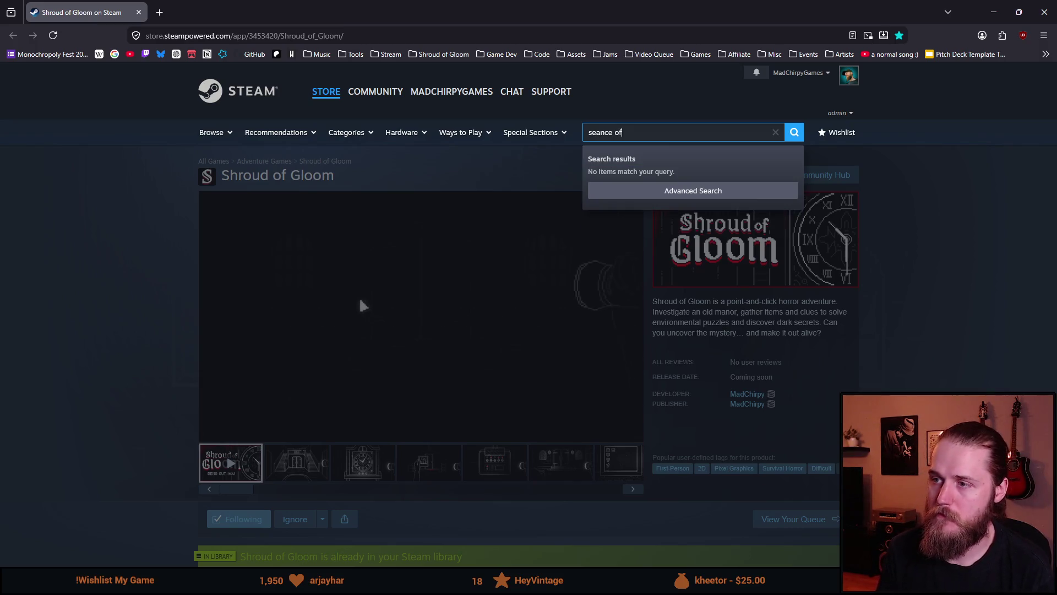
{"action": "key", "text": "Down"}
{"action": "key", "text": "Return"}
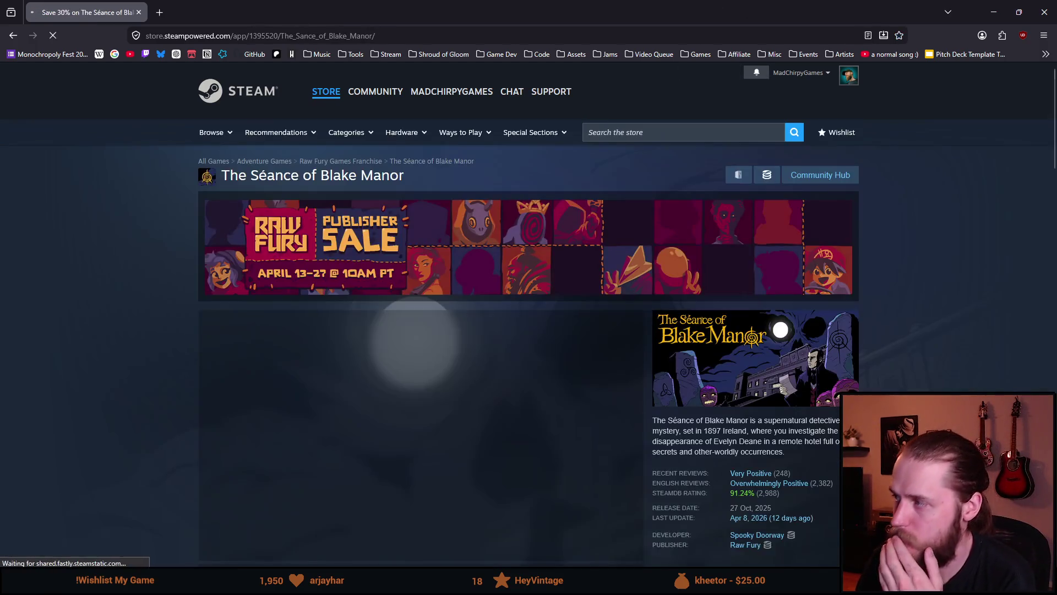
Step: Play the Blake Manor trailer unmuted at slightly lower volume, pausing near its end
{"action": "left_click", "coordinate": [213, 549]}
{"action": "left_click", "coordinate": [234, 552]}
{"action": "left_click", "coordinate": [212, 552]}
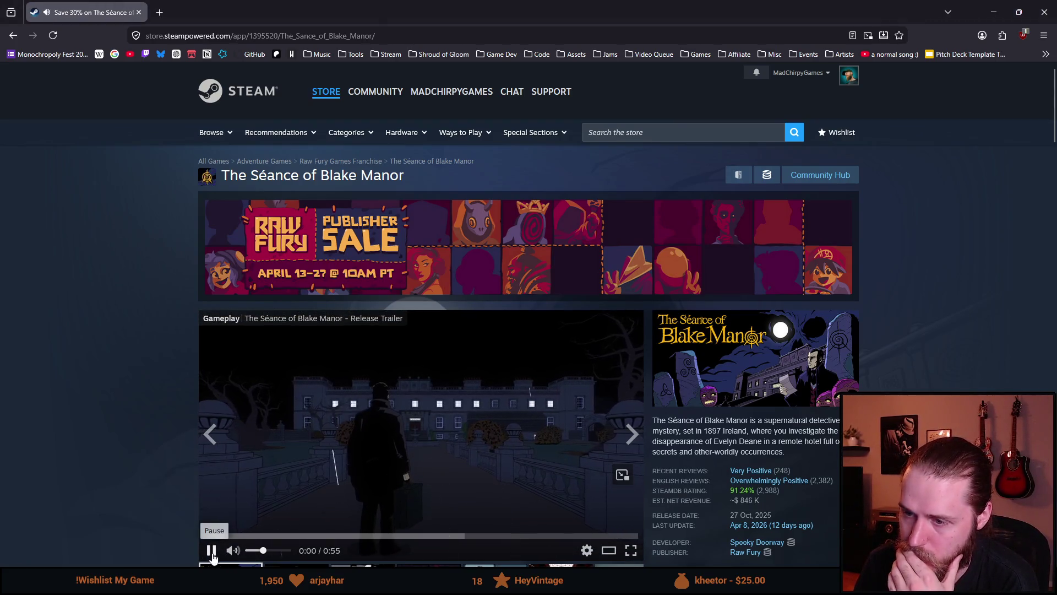
{"action": "scroll", "coordinate": [120, 480], "scroll_direction": "down", "scroll_amount": 1}
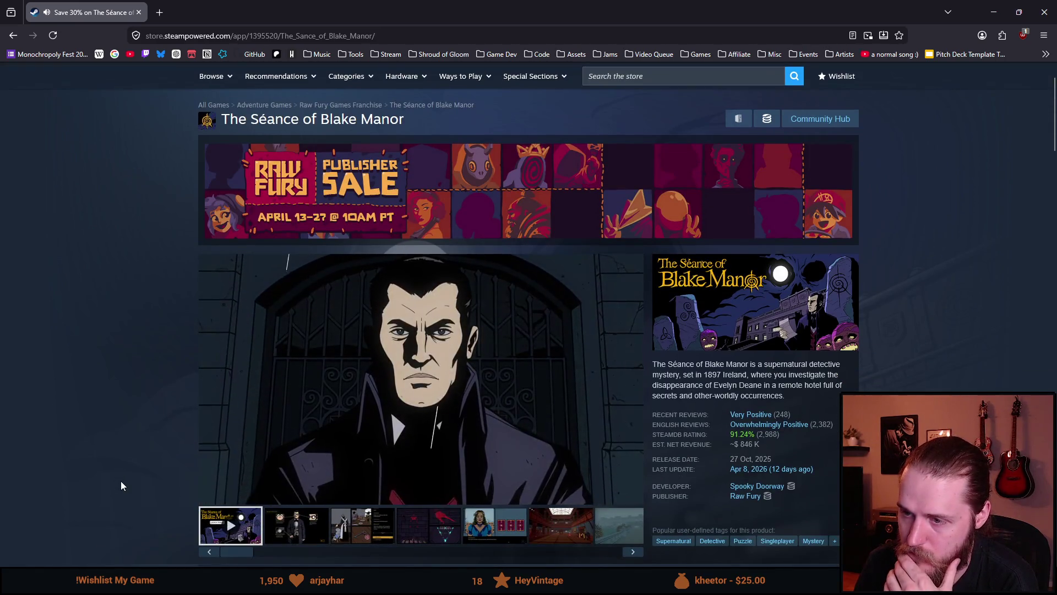
{"action": "mouse_move", "coordinate": [211, 497]}
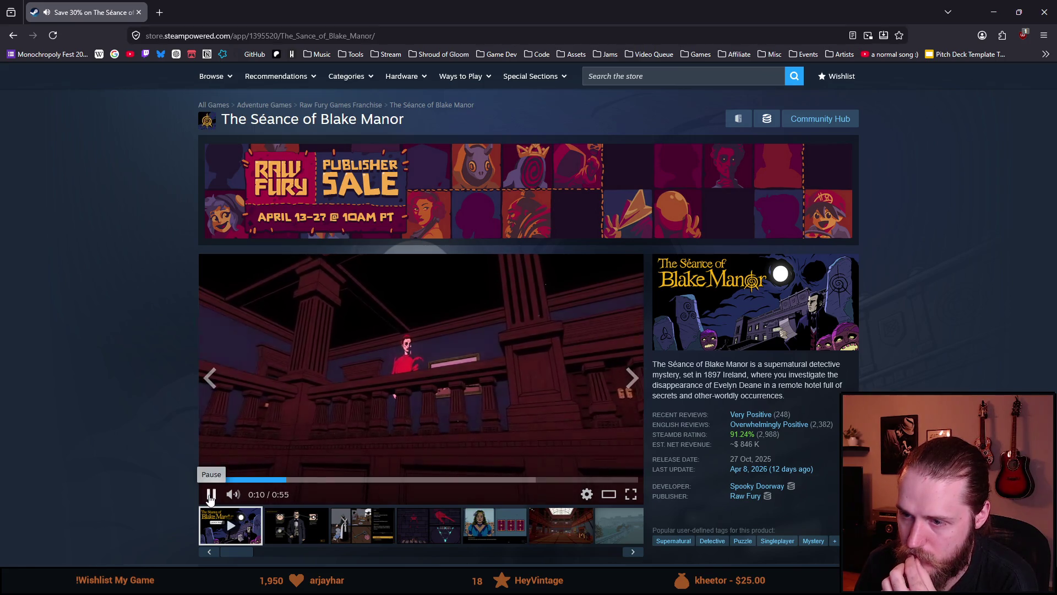
{"action": "left_click", "coordinate": [255, 494]}
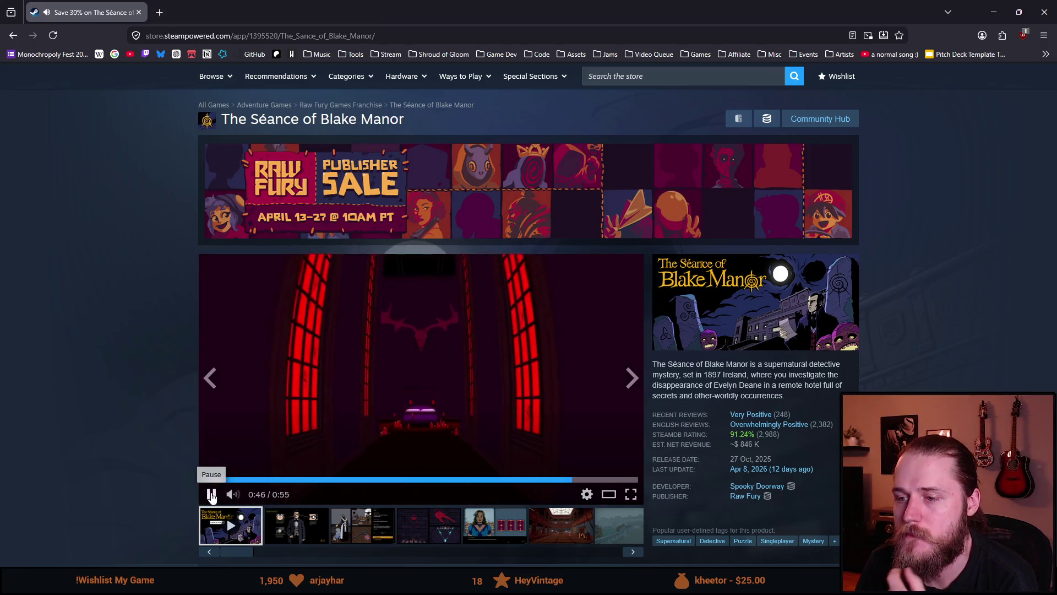
{"action": "left_click", "coordinate": [212, 495]}
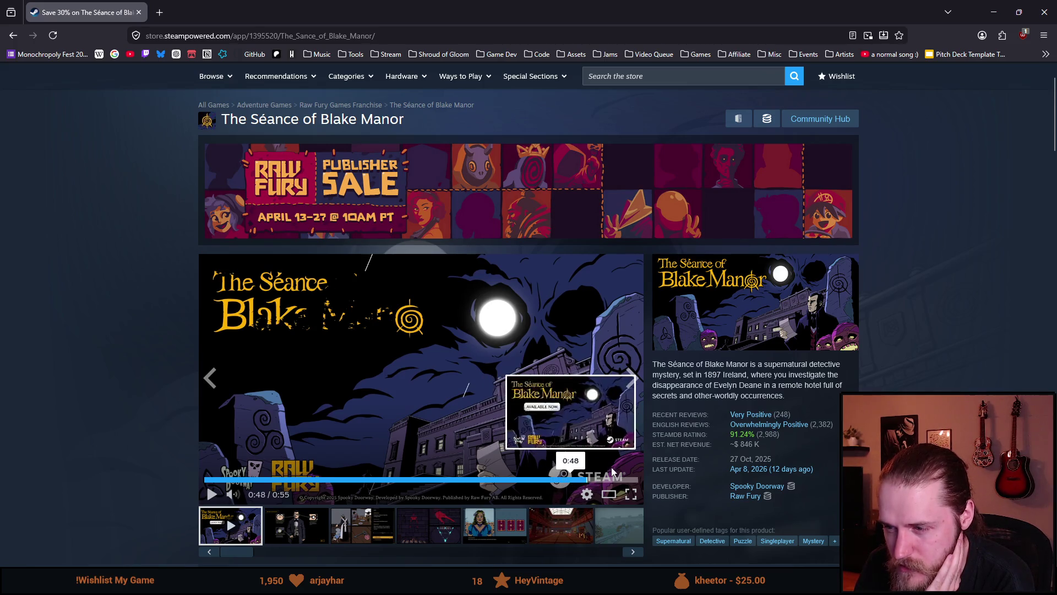
Step: Scroll through the Blake Manor page's offers (-30%, 13,65€), then return to DaVinci Resolve
{"action": "scroll", "coordinate": [322, 404], "scroll_direction": "up", "scroll_amount": 1}
{"action": "scroll", "coordinate": [323, 405], "scroll_direction": "up", "scroll_amount": 1}
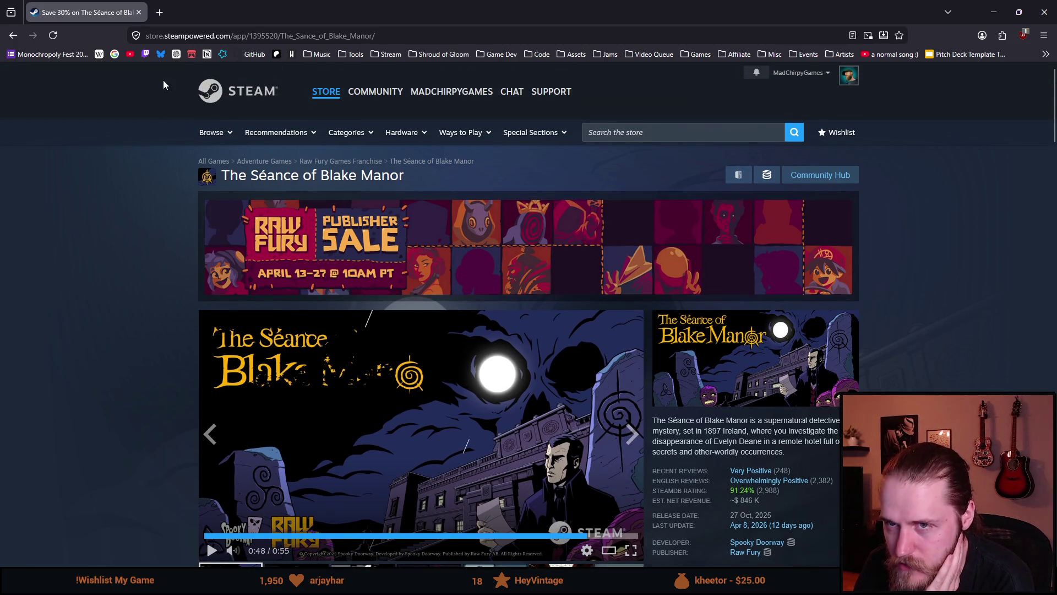
{"action": "scroll", "coordinate": [94, 302], "scroll_direction": "down", "scroll_amount": 3}
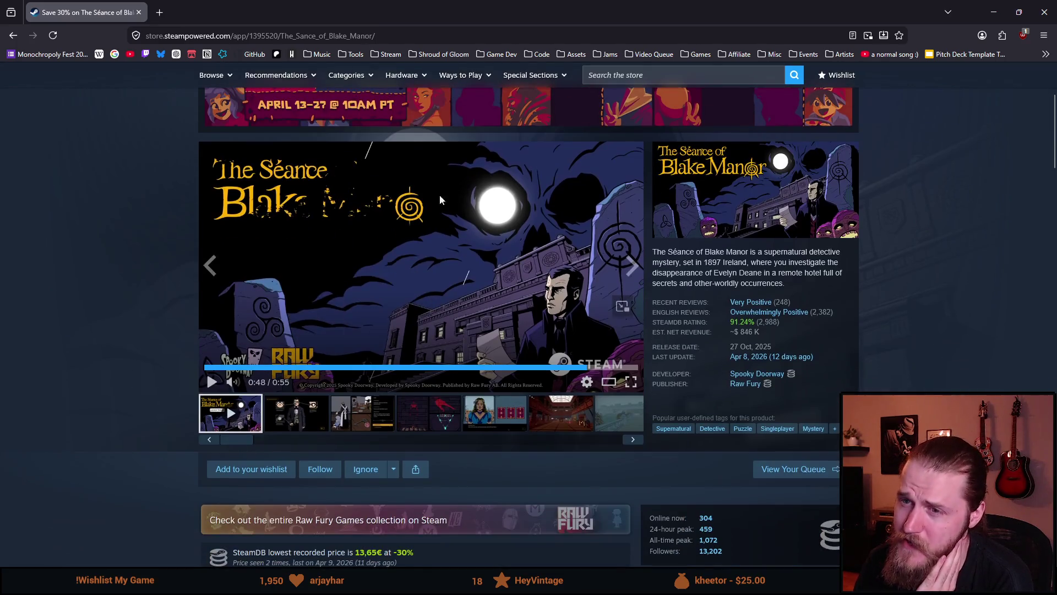
{"action": "scroll", "coordinate": [170, 253], "scroll_direction": "down", "scroll_amount": 1}
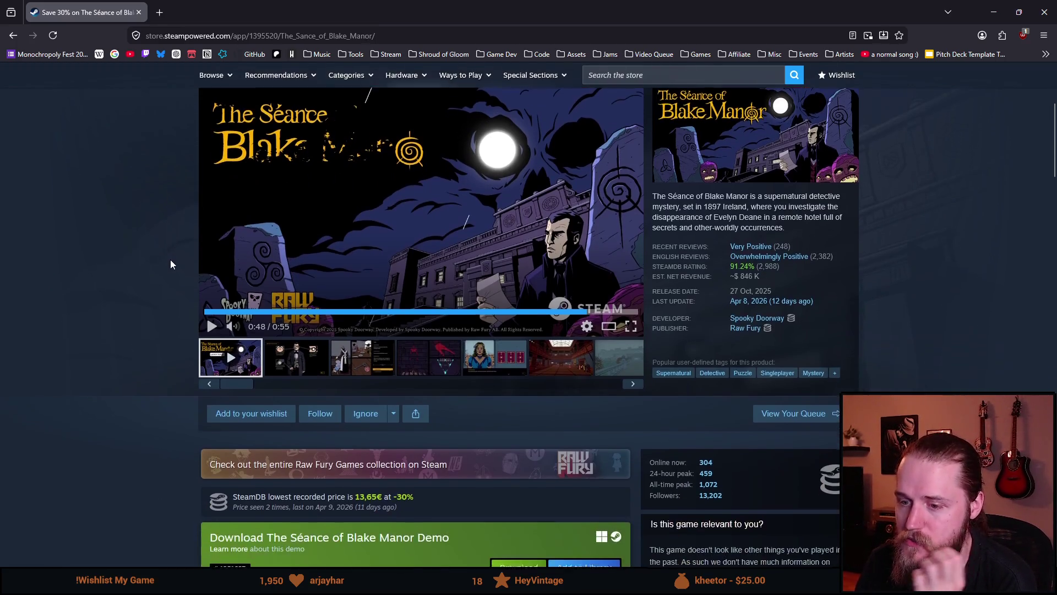
{"action": "scroll", "coordinate": [167, 270], "scroll_direction": "down", "scroll_amount": 7}
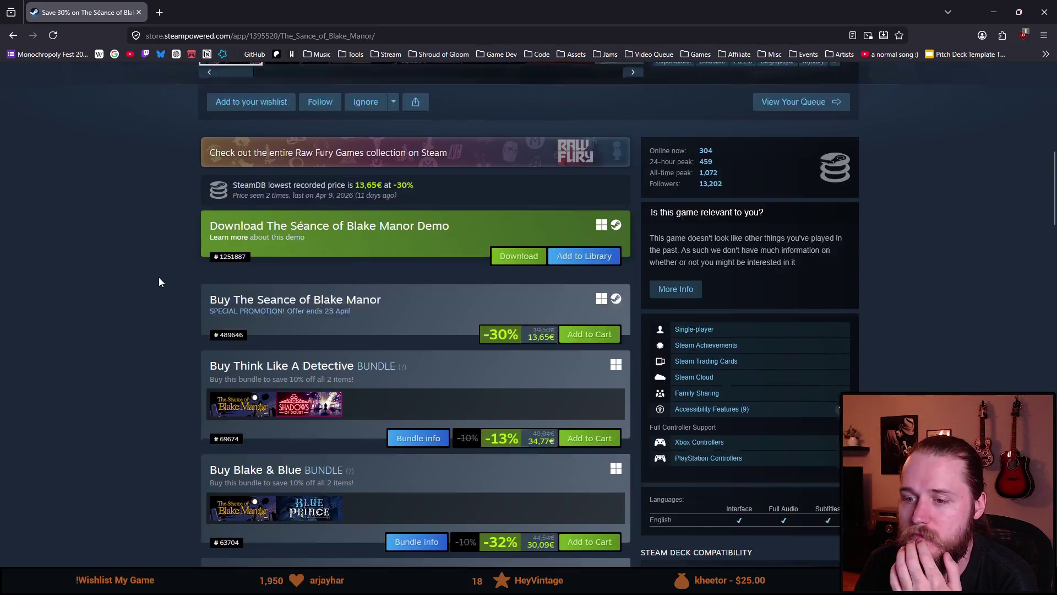
{"action": "scroll", "coordinate": [158, 297], "scroll_direction": "up", "scroll_amount": 4}
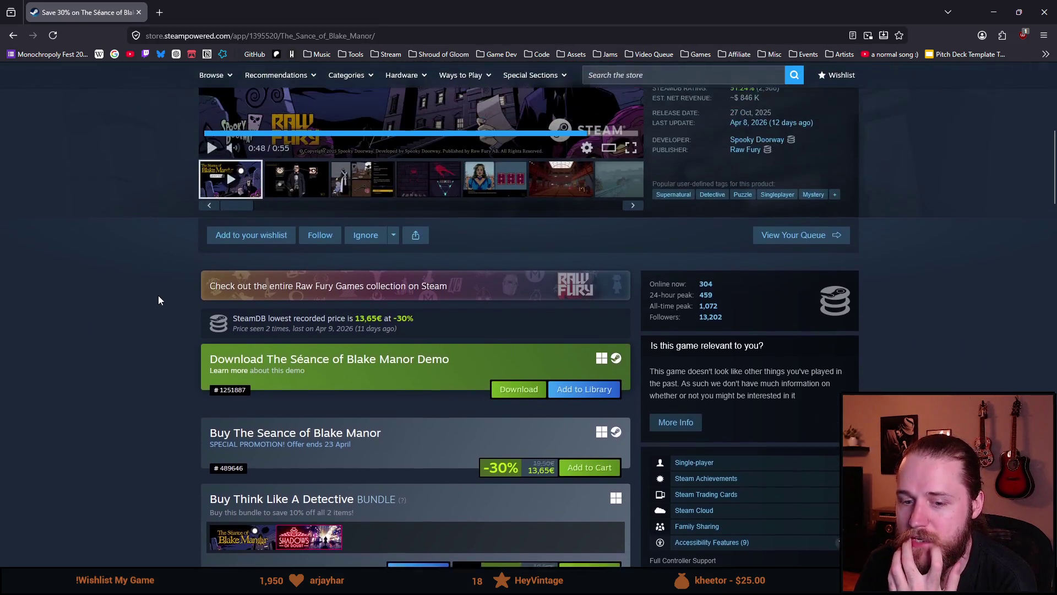
{"action": "scroll", "coordinate": [154, 289], "scroll_direction": "up", "scroll_amount": 4}
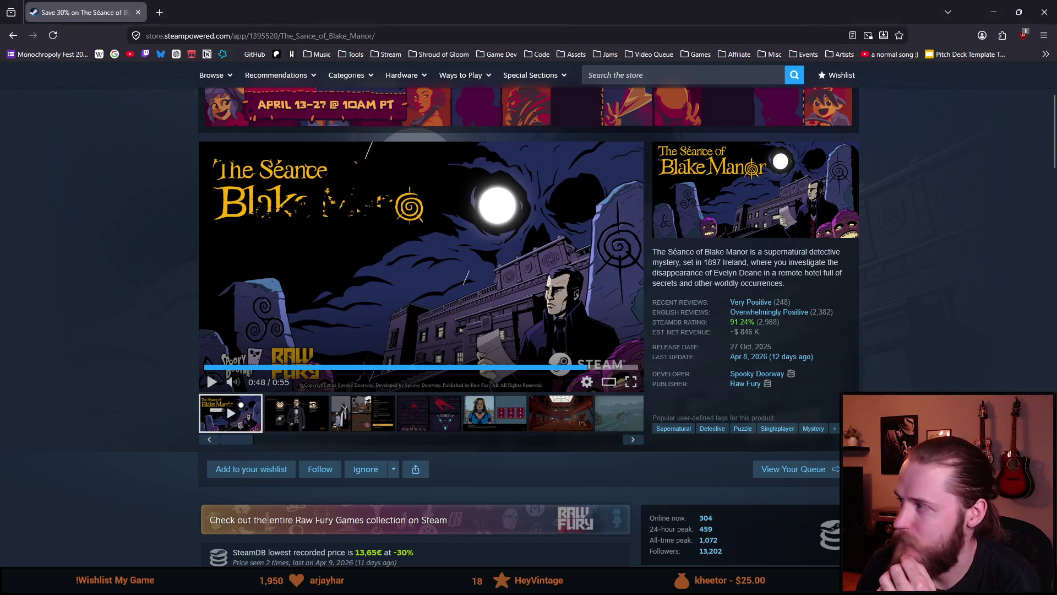
{"action": "key", "text": "alt+Tab"}
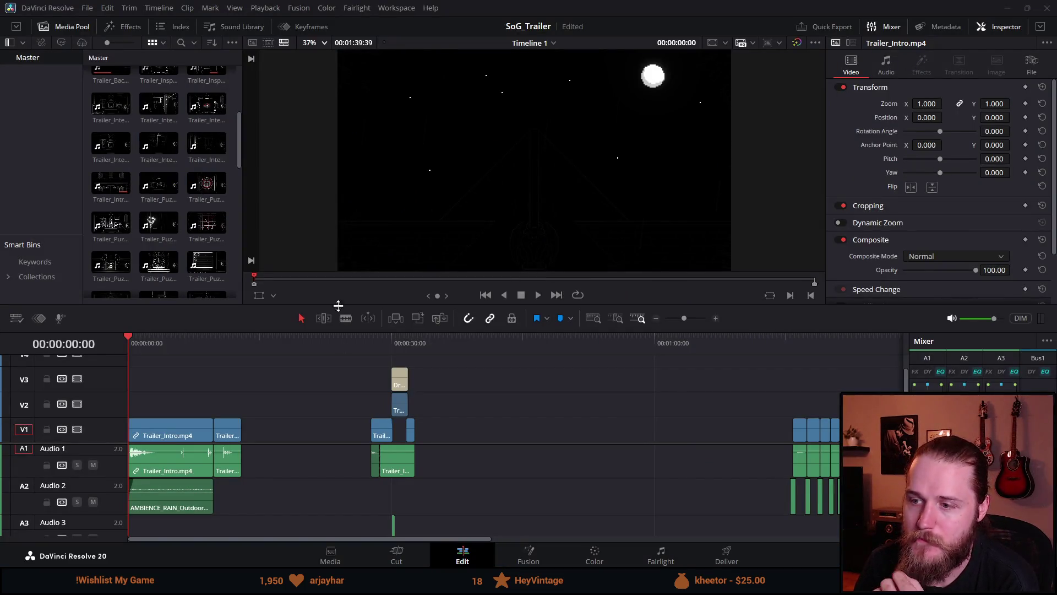
{"action": "left_click", "coordinate": [539, 296]}
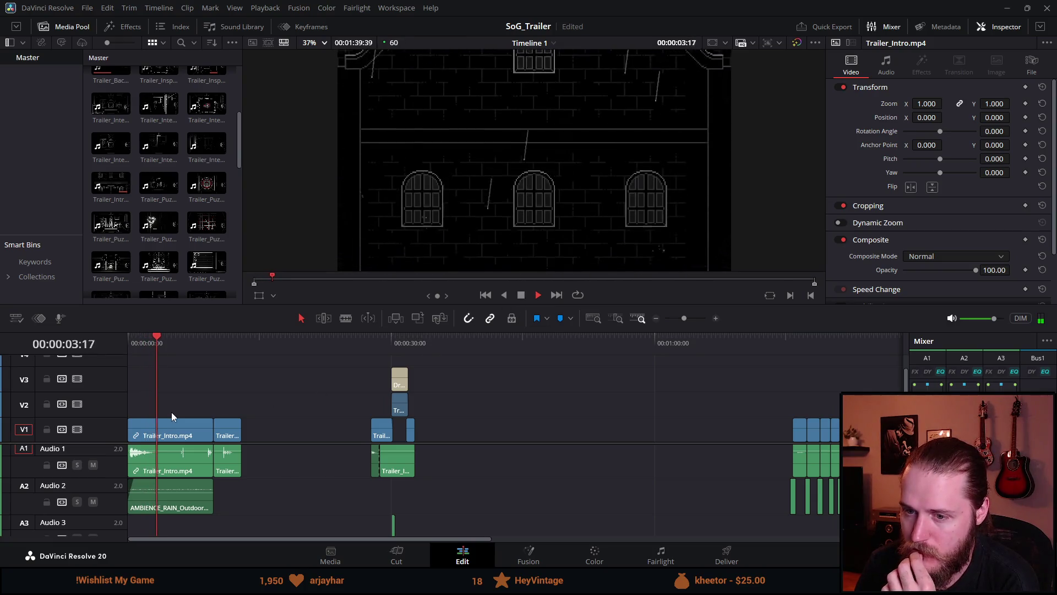
{"action": "left_click", "coordinate": [200, 345]}
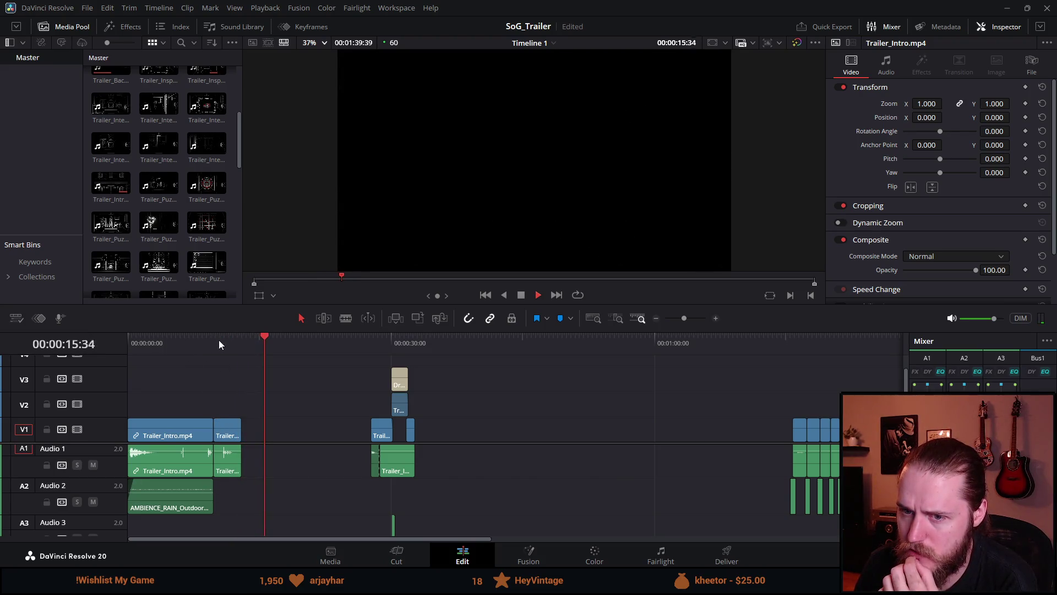
{"action": "left_click", "coordinate": [207, 339]}
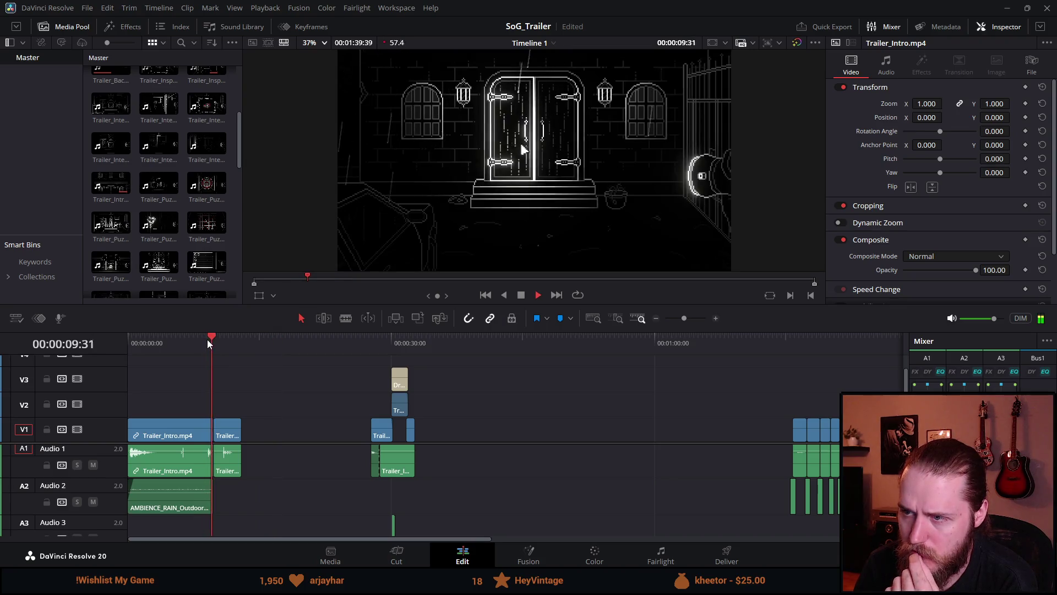
{"action": "left_click", "coordinate": [523, 295]}
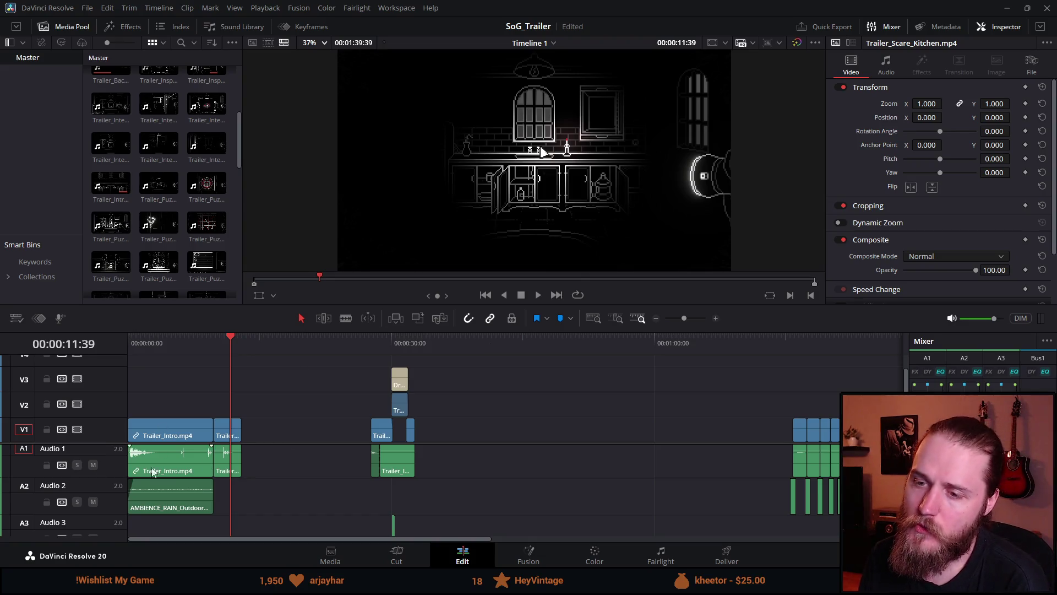
{"action": "mouse_move", "coordinate": [223, 441]}
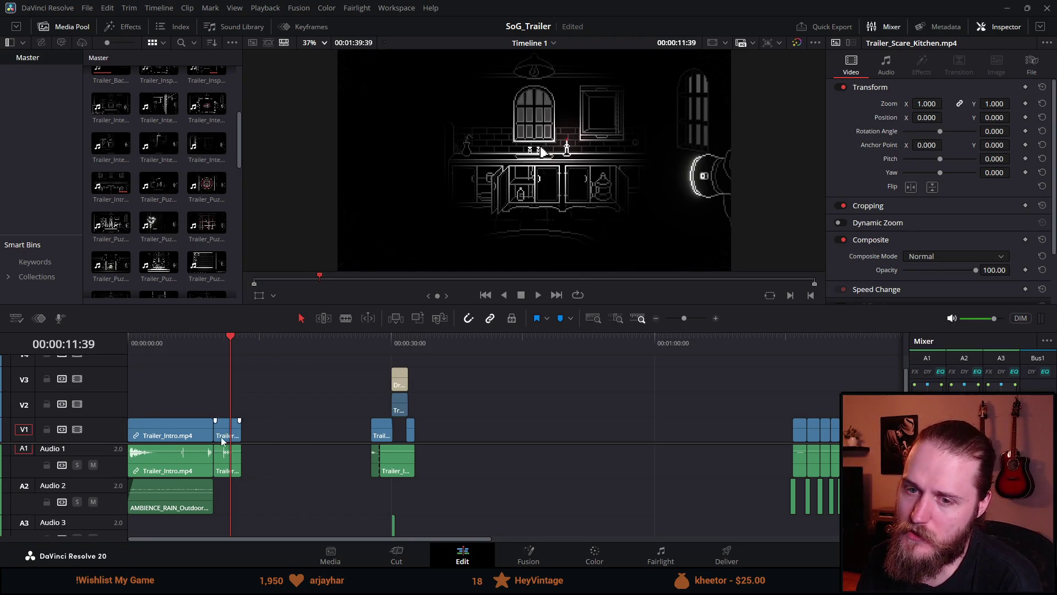
{"action": "mouse_move", "coordinate": [207, 348]}
{"action": "left_mouse_down"}
{"action": "mouse_move", "coordinate": [308, 354]}
{"action": "mouse_move", "coordinate": [376, 342]}
{"action": "left_mouse_up"}
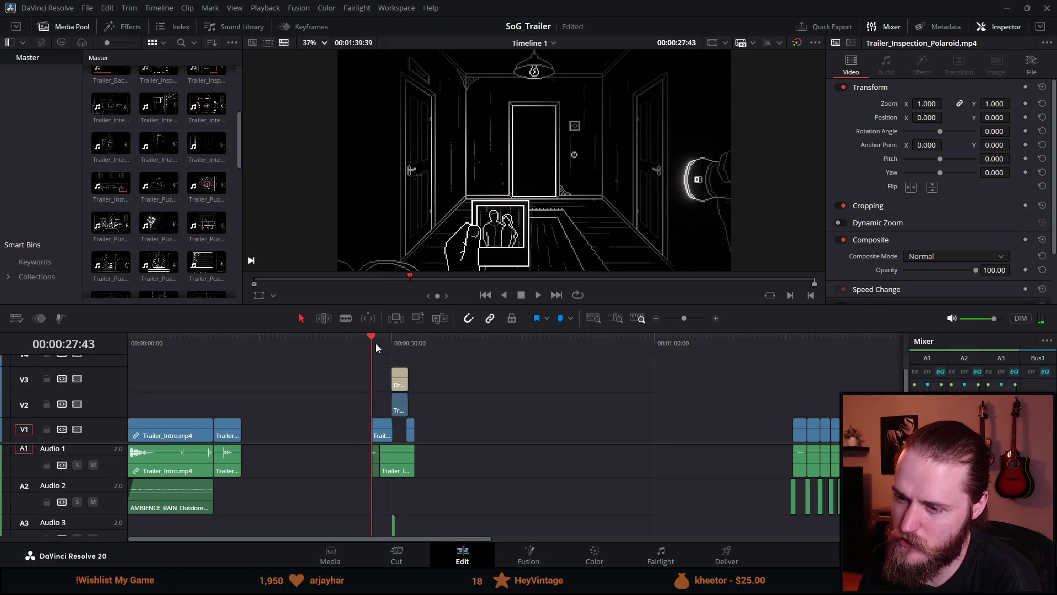
{"action": "left_click", "coordinate": [535, 295]}
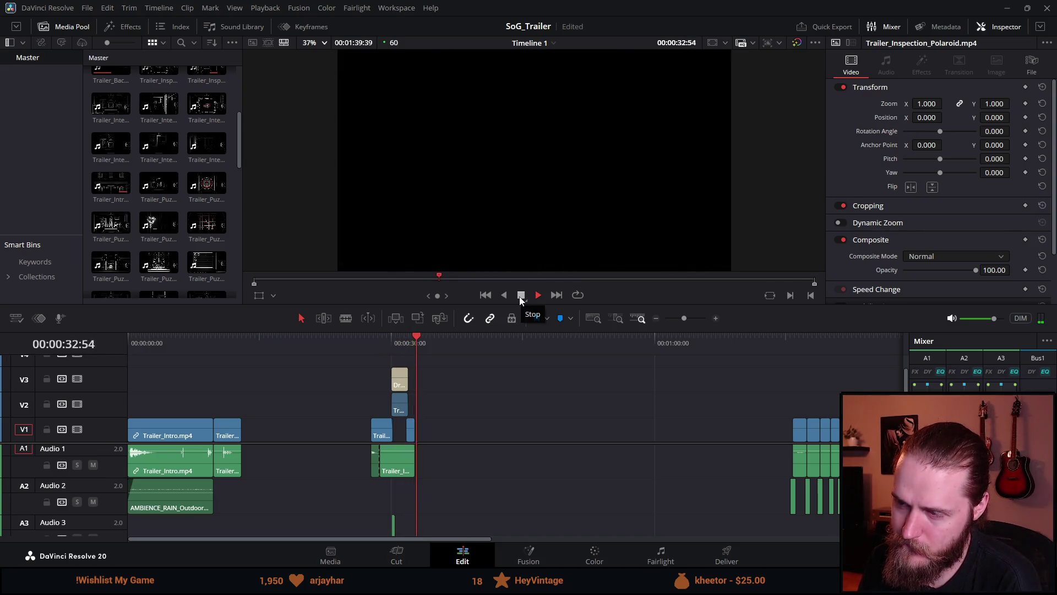
{"action": "left_click", "coordinate": [521, 297]}
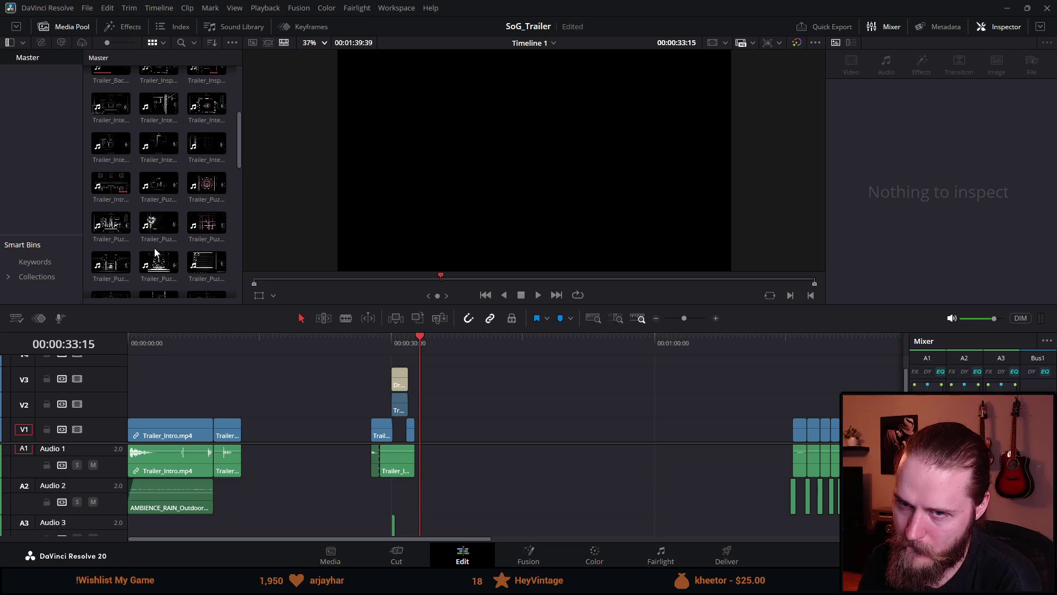
{"action": "scroll", "coordinate": [149, 253], "scroll_direction": "up", "scroll_amount": 1}
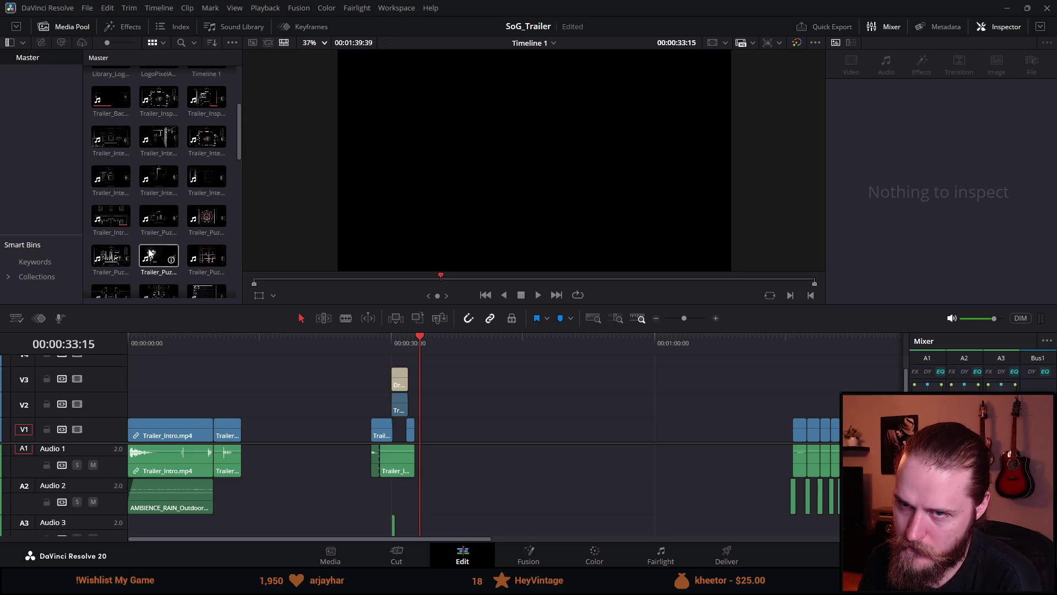
{"action": "scroll", "coordinate": [148, 252], "scroll_direction": "up", "scroll_amount": 1}
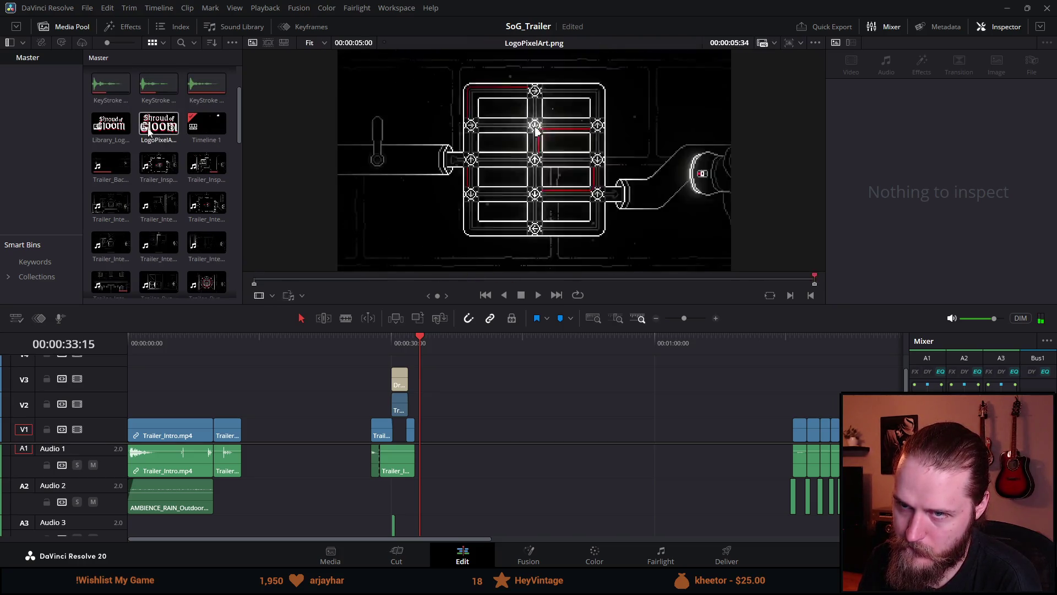
{"action": "scroll", "coordinate": [159, 165], "scroll_direction": "down", "scroll_amount": 2}
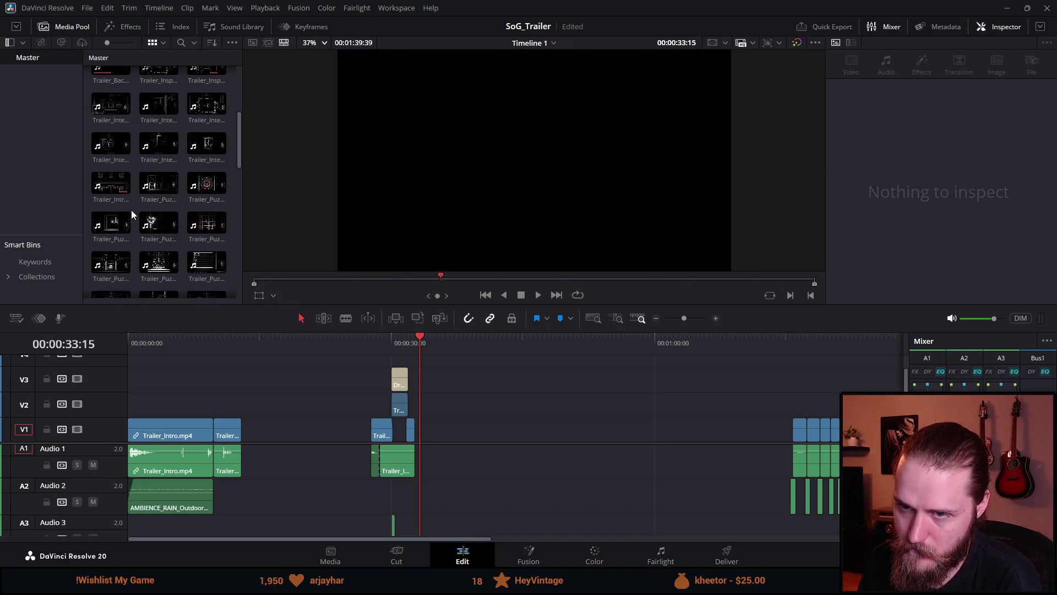
{"action": "scroll", "coordinate": [131, 209], "scroll_direction": "down", "scroll_amount": 1}
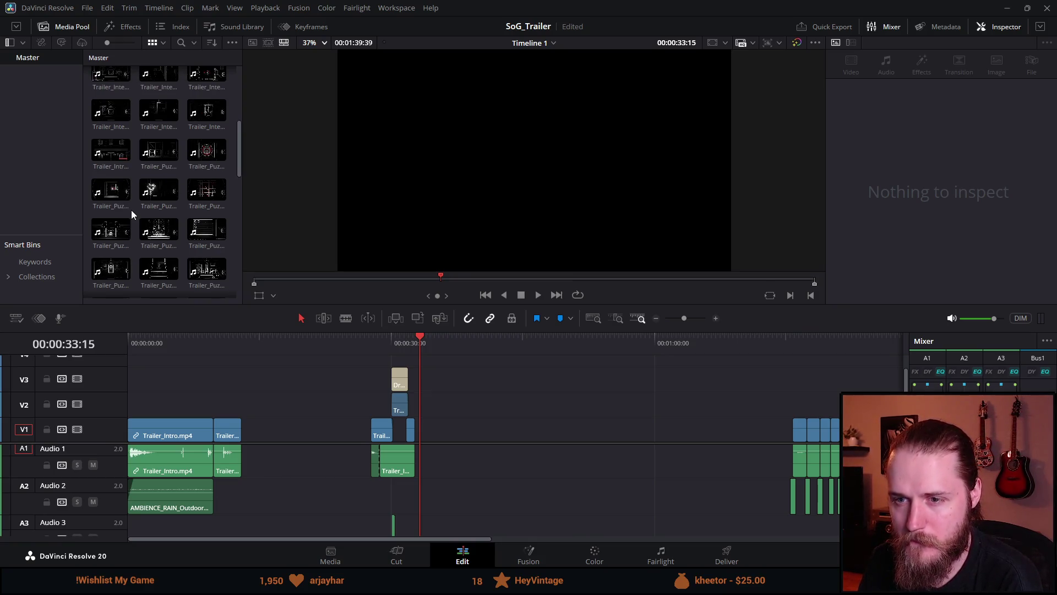
{"action": "scroll", "coordinate": [131, 210], "scroll_direction": "down", "scroll_amount": 1}
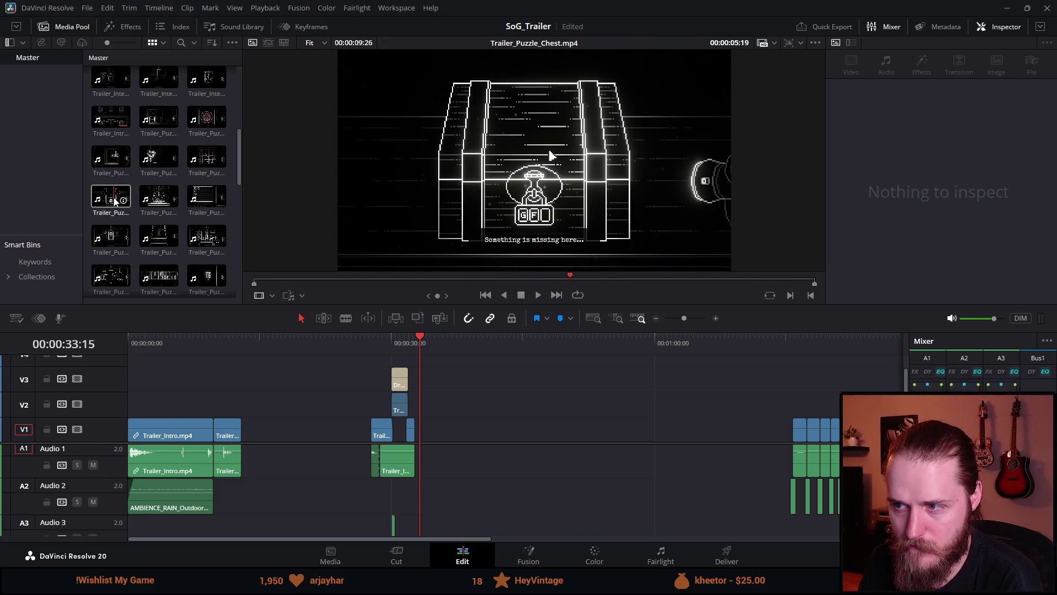
{"action": "scroll", "coordinate": [140, 216], "scroll_direction": "down", "scroll_amount": 1}
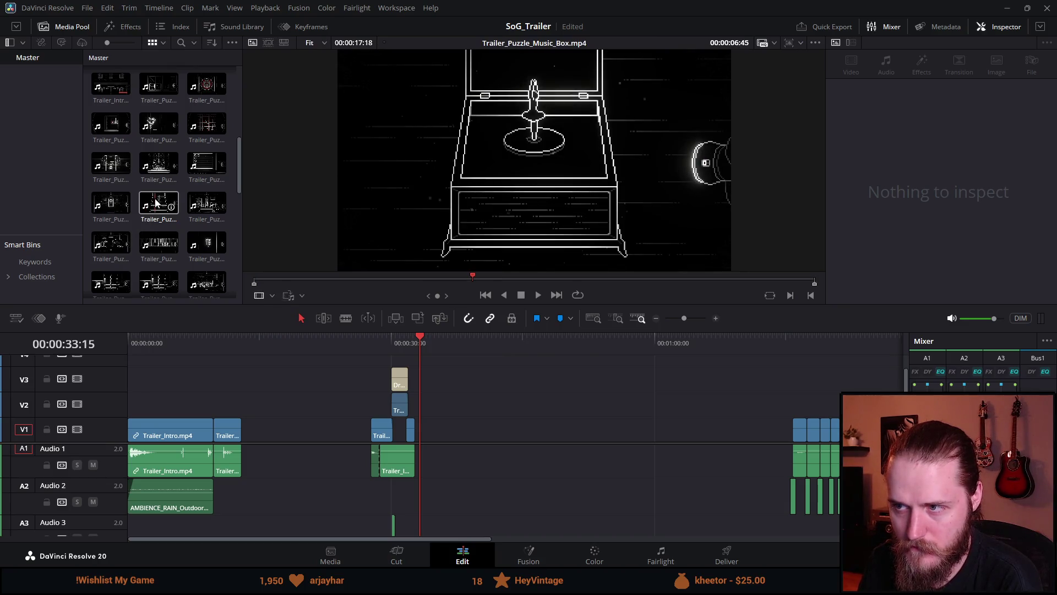
{"action": "mouse_move", "coordinate": [156, 202]}
{"action": "left_mouse_down"}
{"action": "mouse_move", "coordinate": [432, 448]}
{"action": "mouse_move", "coordinate": [420, 460]}
{"action": "mouse_move", "coordinate": [415, 451]}
{"action": "left_mouse_up"}
{"action": "left_click", "coordinate": [408, 342]}
{"action": "key", "text": "space"}
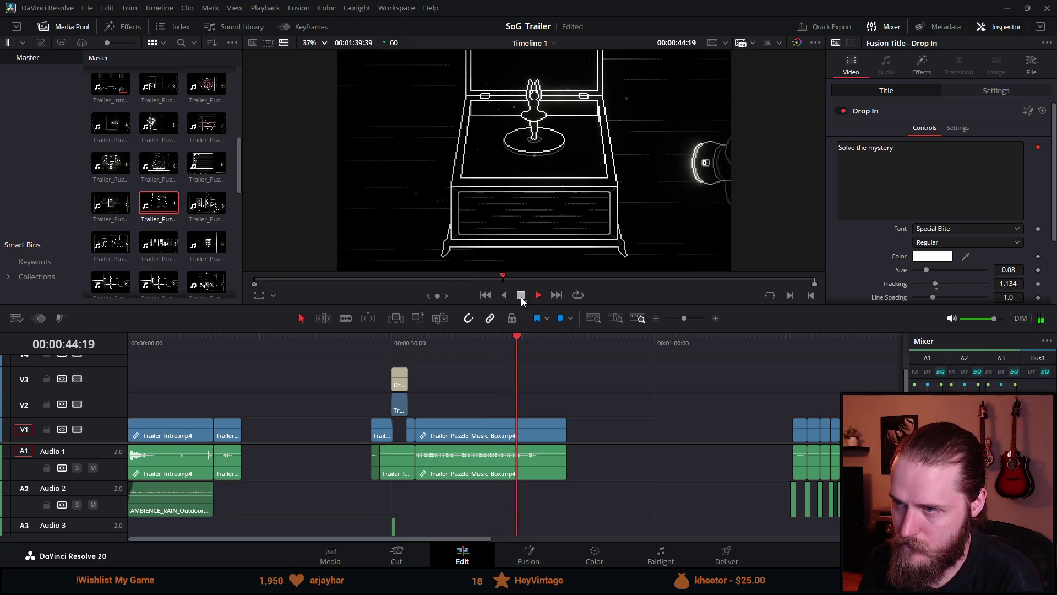
{"action": "left_click", "coordinate": [521, 297]}
{"action": "left_click", "coordinate": [479, 438]}
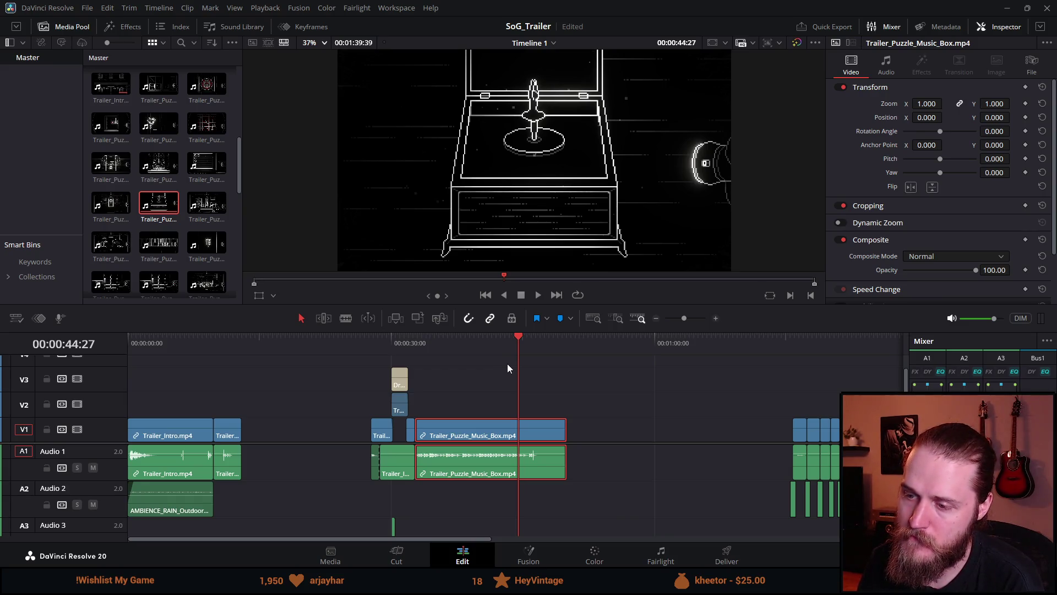
{"action": "key", "text": "BackSpace"}
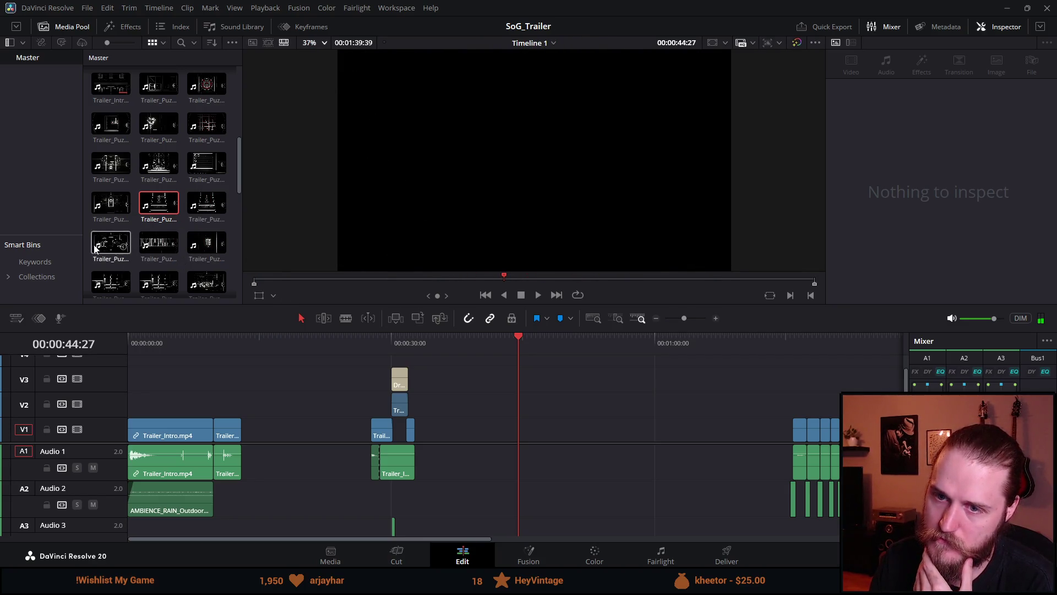
Step: Play the timeline from the Polaroid shot at about 28 seconds to review it
{"action": "scroll", "coordinate": [104, 249], "scroll_direction": "down", "scroll_amount": 1}
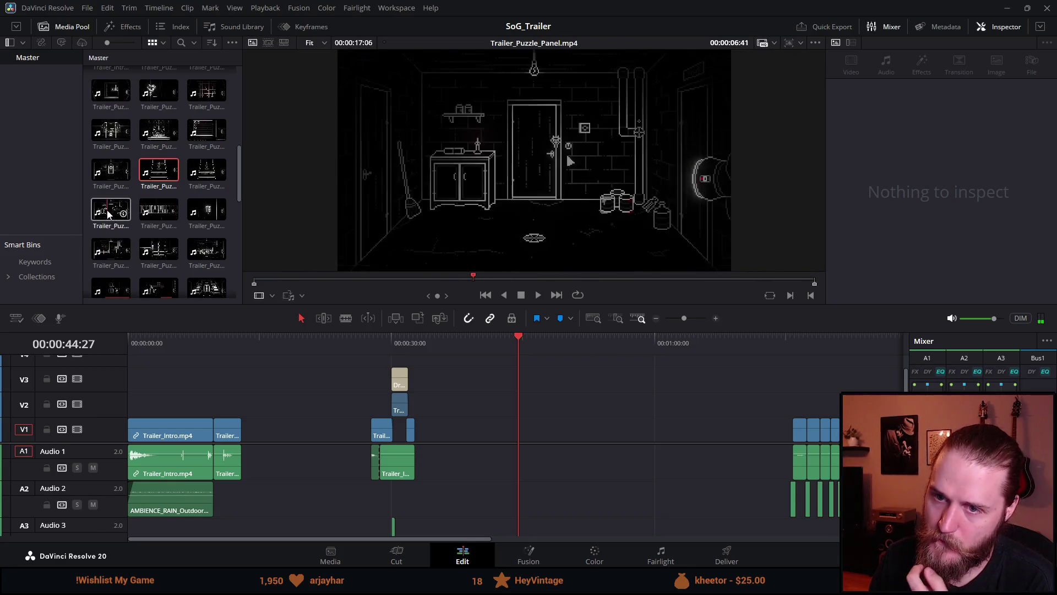
{"action": "scroll", "coordinate": [110, 231], "scroll_direction": "down", "scroll_amount": 2}
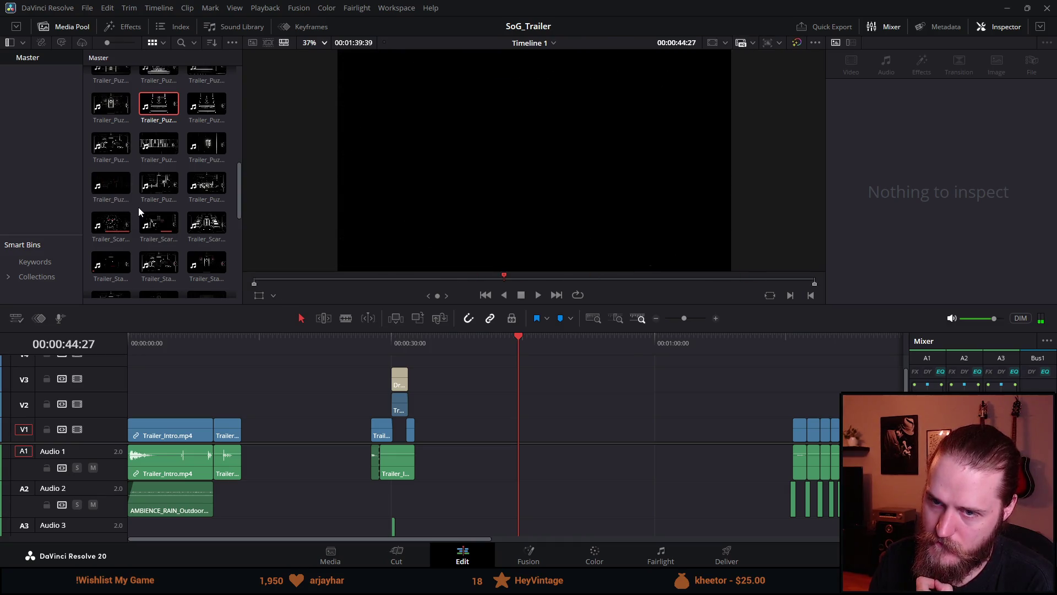
{"action": "scroll", "coordinate": [138, 207], "scroll_direction": "down", "scroll_amount": 1}
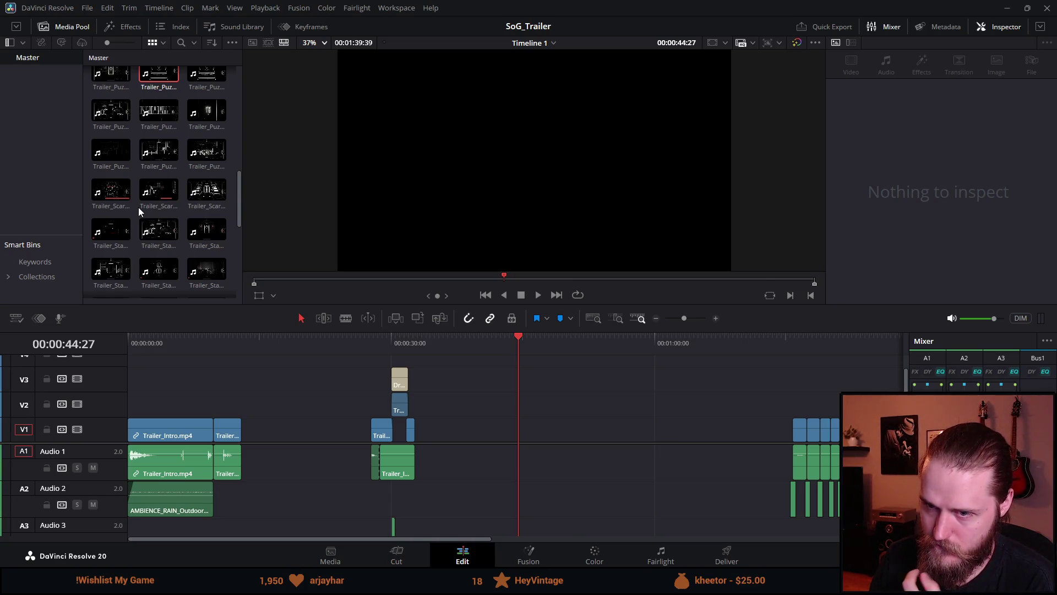
{"action": "left_click", "coordinate": [377, 346]}
{"action": "left_click", "coordinate": [538, 295]}
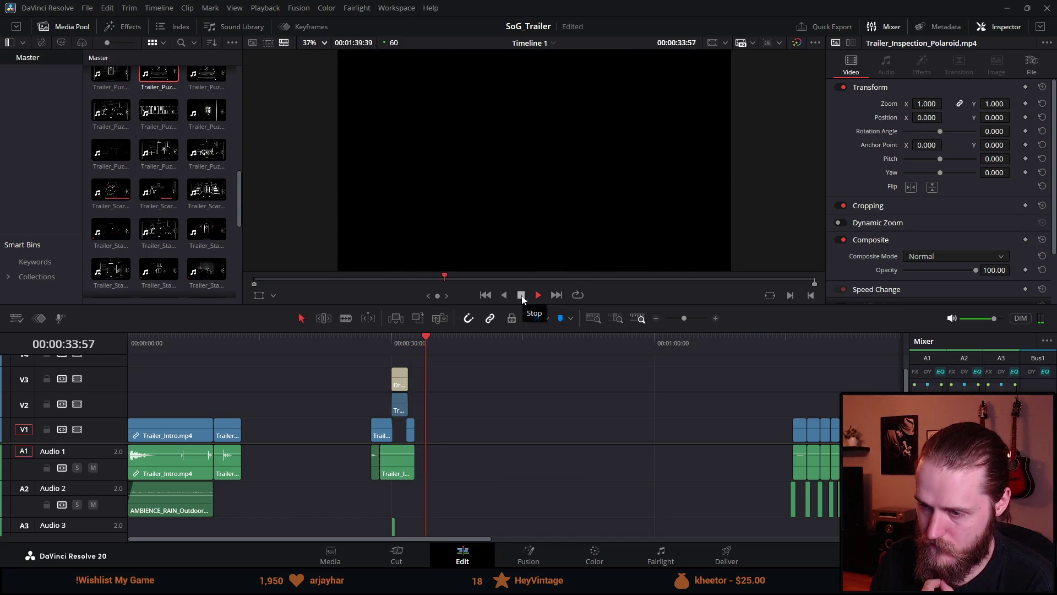
{"action": "left_click", "coordinate": [521, 295]}
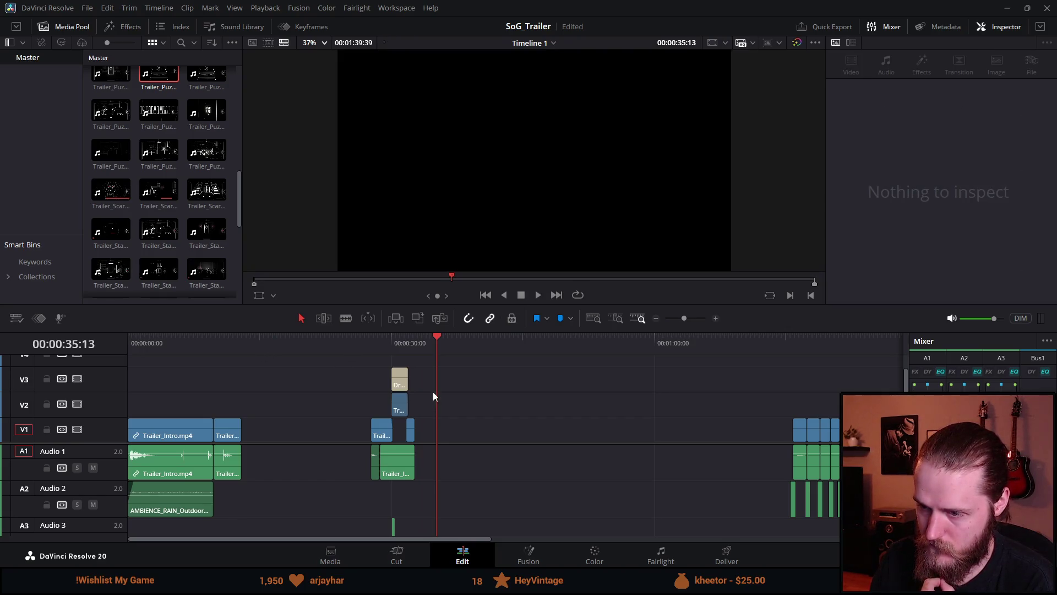
Step: Delete the short stray V1 clip after the Polaroid shot and shorten the Polaroid audio's end
{"action": "left_click", "coordinate": [411, 434]}
{"action": "key", "text": "Delete"}
{"action": "left_click_drag", "start_coordinate": [414, 466], "coordinate": [408, 467]}
{"action": "left_click", "coordinate": [396, 343]}
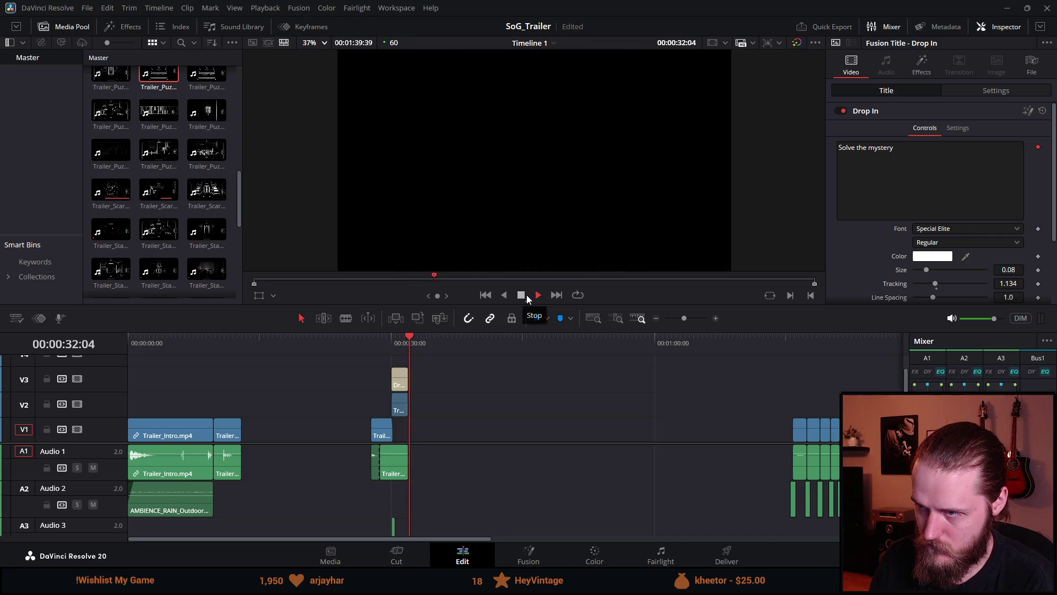
{"action": "left_click", "coordinate": [521, 295]}
Step: Trim the V2 Trailer_Inspection_Polaroid overlay under the Drop In title and play the trimmed section
{"action": "scroll", "coordinate": [397, 414], "scroll_direction": "up", "scroll_amount": 5}
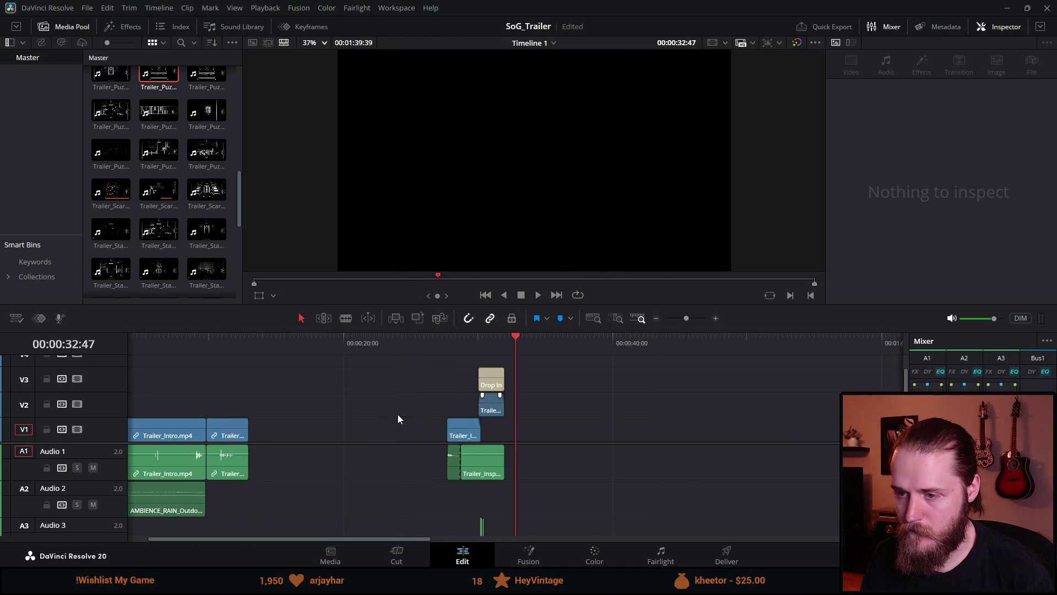
{"action": "left_click_drag", "start_coordinate": [485, 396], "coordinate": [484, 395]}
{"action": "scroll", "coordinate": [484, 395], "scroll_direction": "down", "scroll_amount": 5}
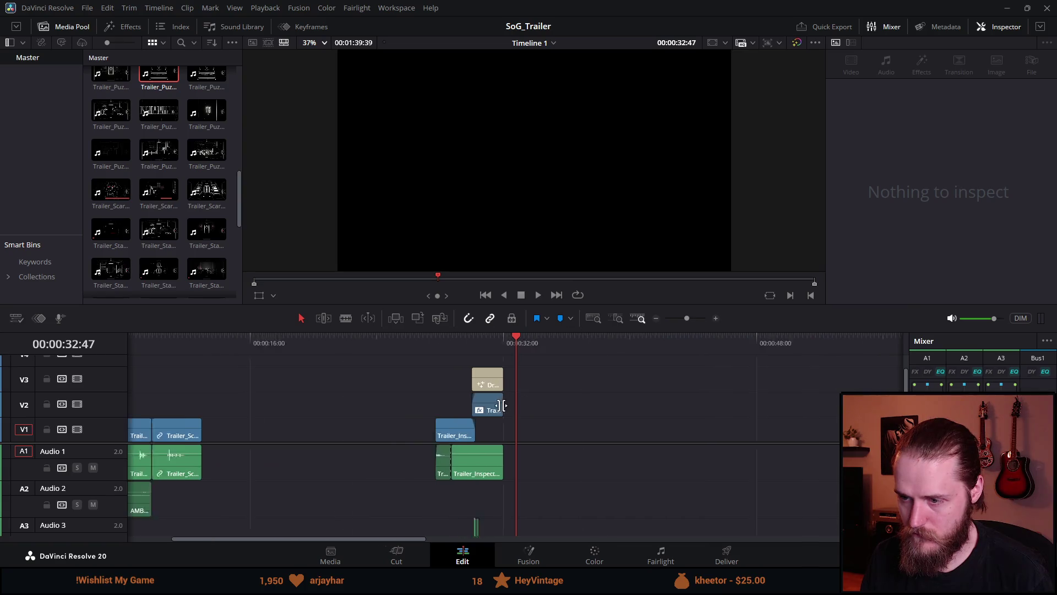
{"action": "left_click", "coordinate": [472, 342]}
{"action": "key", "text": "space"}
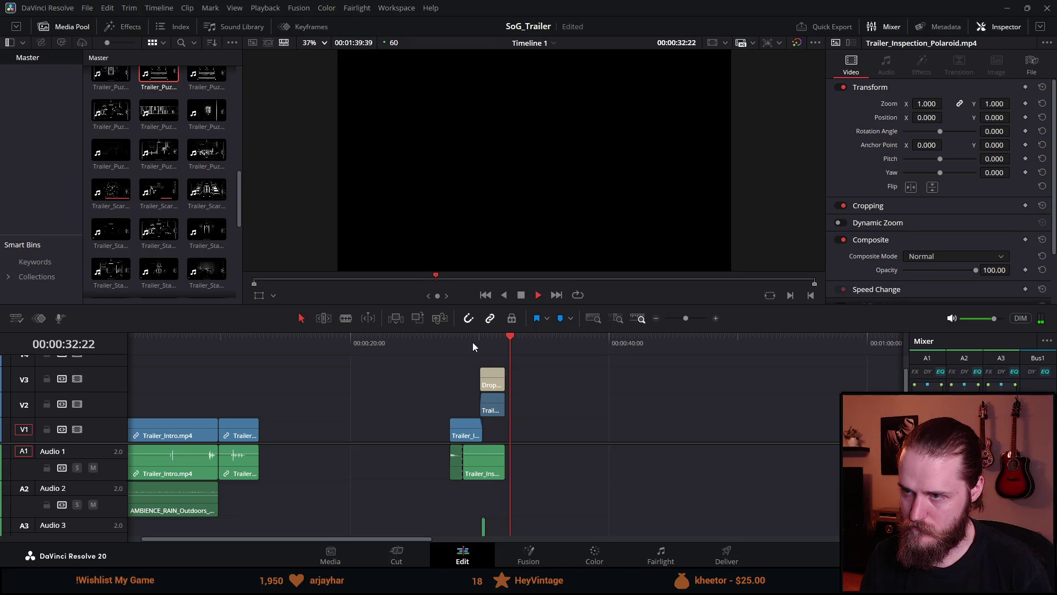
{"action": "left_click", "coordinate": [523, 295]}
Step: Replay the overlay clip's ending near 31 seconds several times to check it
{"action": "scroll", "coordinate": [496, 395], "scroll_direction": "up", "scroll_amount": 3}
{"action": "scroll", "coordinate": [496, 394], "scroll_direction": "up", "scroll_amount": 2}
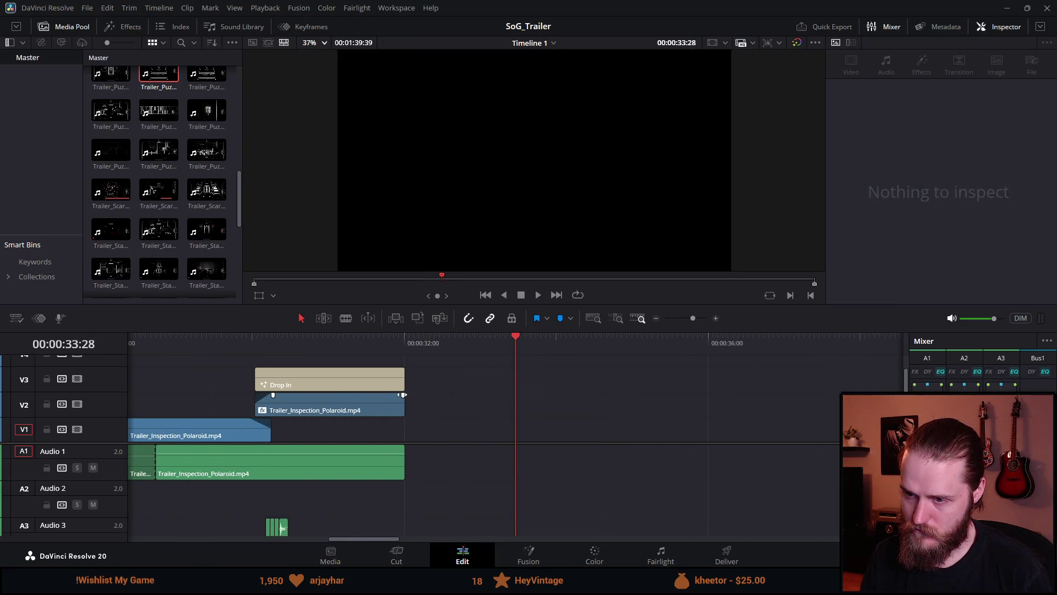
{"action": "left_click", "coordinate": [380, 344]}
{"action": "key", "text": "space"}
{"action": "left_click", "coordinate": [380, 344]}
{"action": "left_click", "coordinate": [379, 342]}
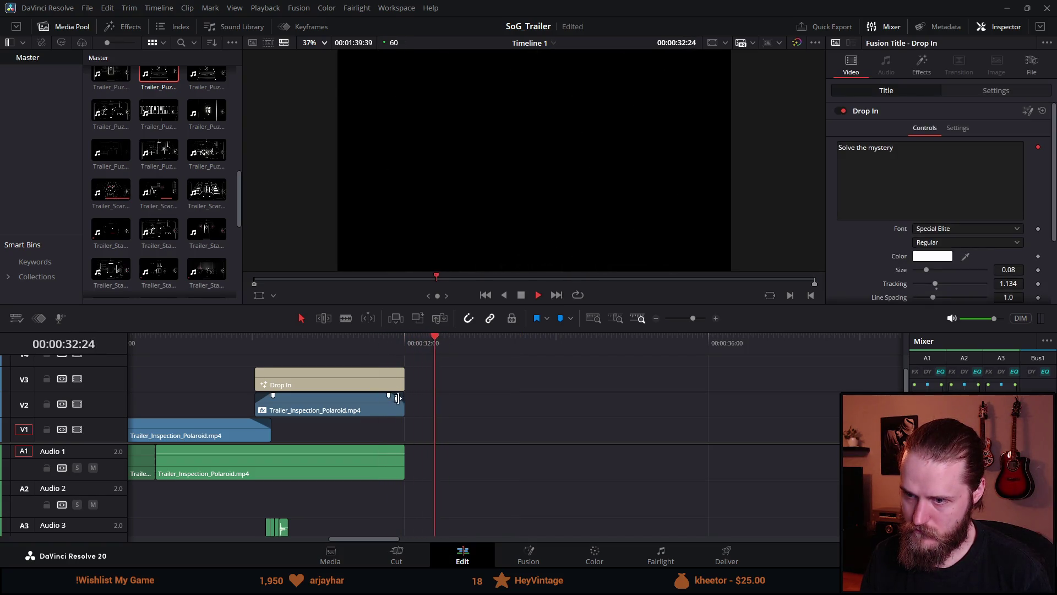
{"action": "left_click", "coordinate": [372, 342]}
{"action": "left_click", "coordinate": [371, 342]}
{"action": "left_click", "coordinate": [372, 342]}
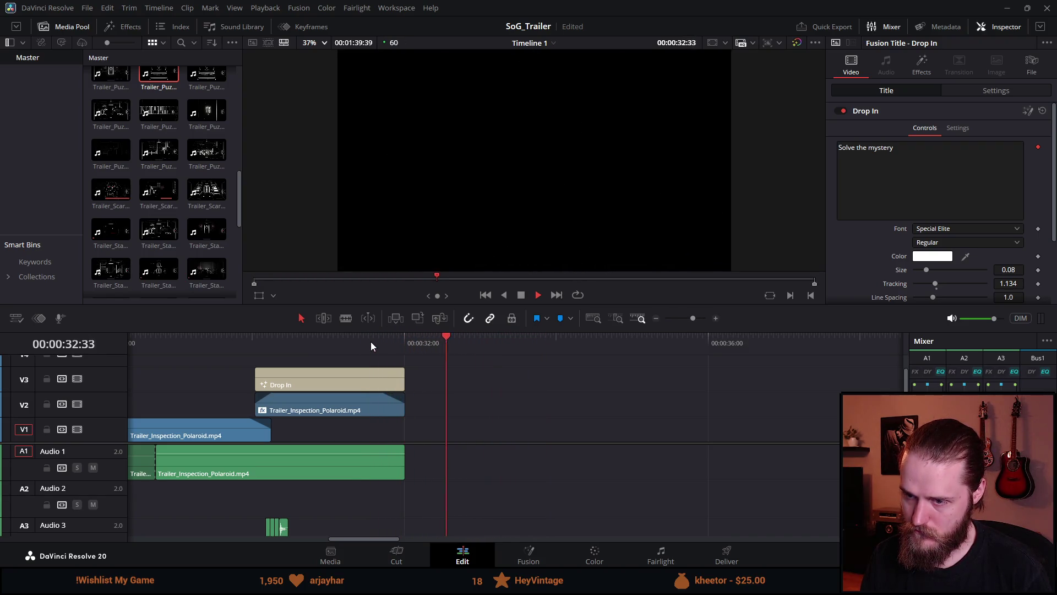
{"action": "scroll", "coordinate": [371, 341], "scroll_direction": "down", "scroll_amount": 3}
{"action": "left_click", "coordinate": [521, 295]}
Step: Play through the whole Polaroid section from about 28 seconds
{"action": "scroll", "coordinate": [458, 372], "scroll_direction": "down", "scroll_amount": 2}
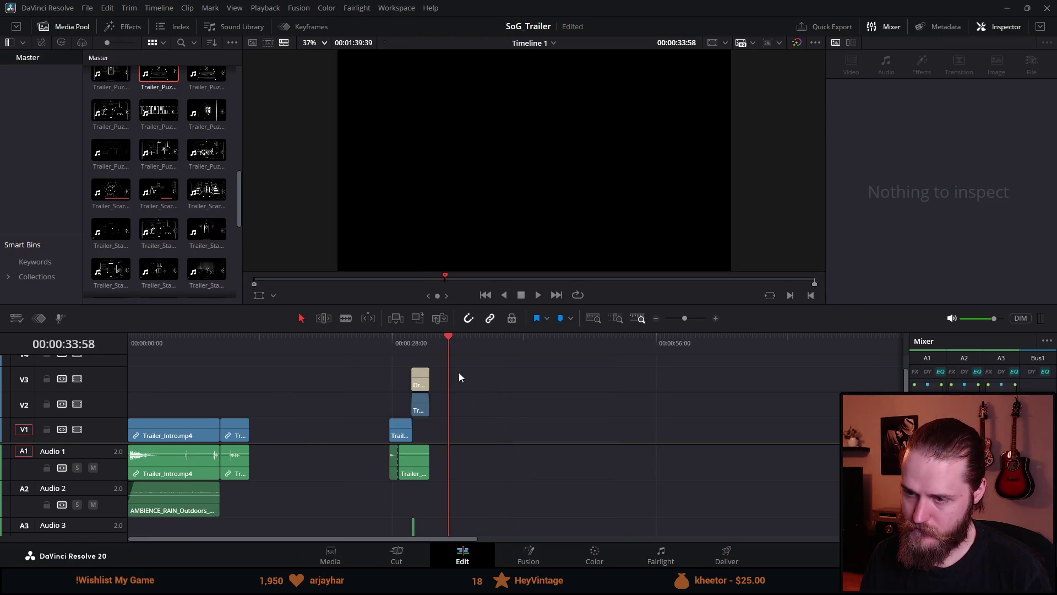
{"action": "left_click", "coordinate": [396, 343]}
{"action": "key", "text": "space"}
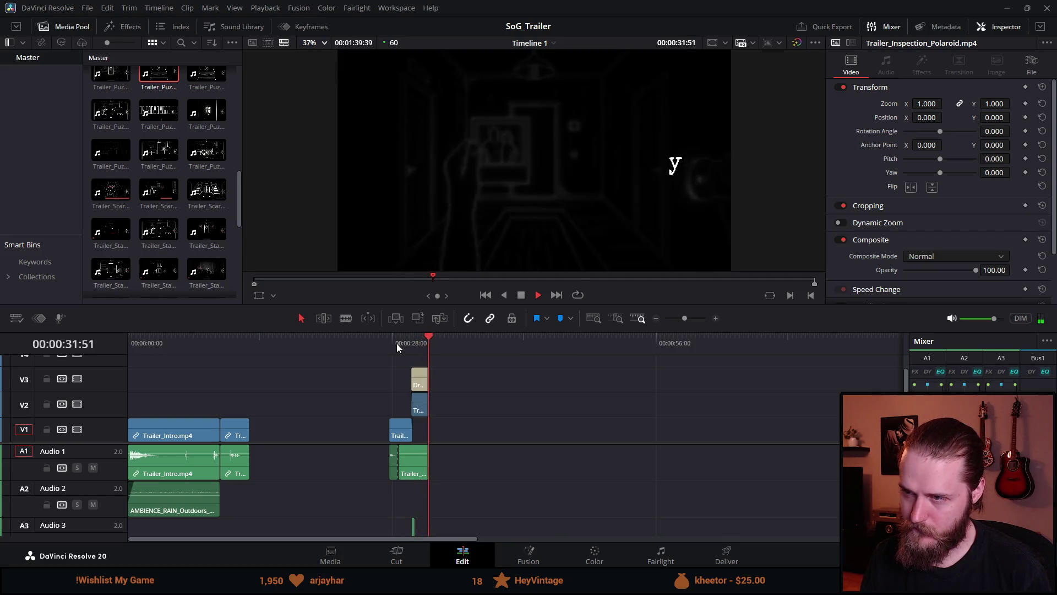
{"action": "left_click", "coordinate": [520, 295]}
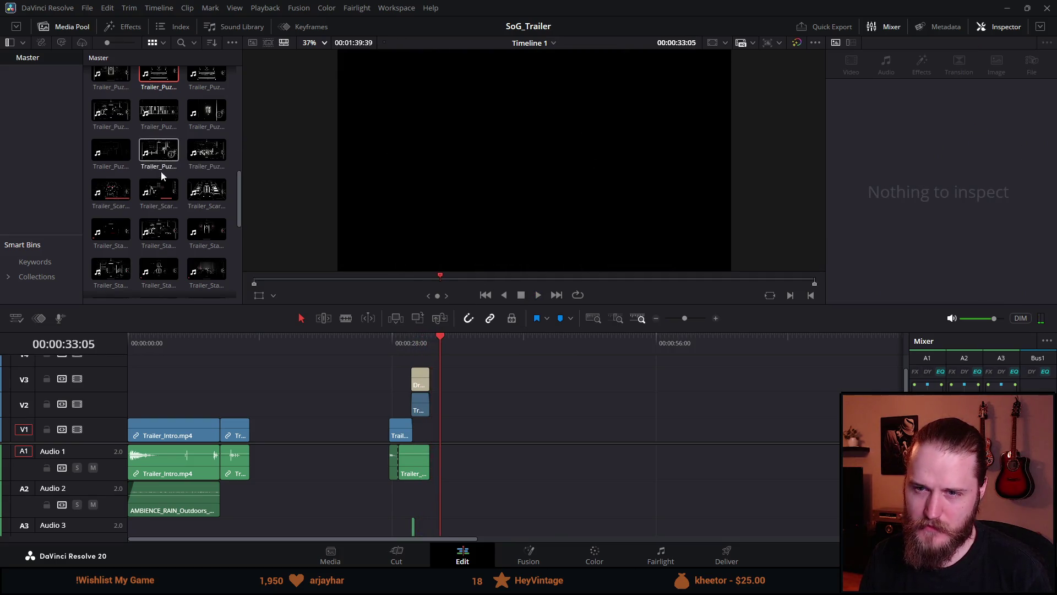
Step: Add the Chained Door clip after the Polaroid shot and play from about 30 seconds
{"action": "scroll", "coordinate": [183, 222], "scroll_direction": "up", "scroll_amount": 3}
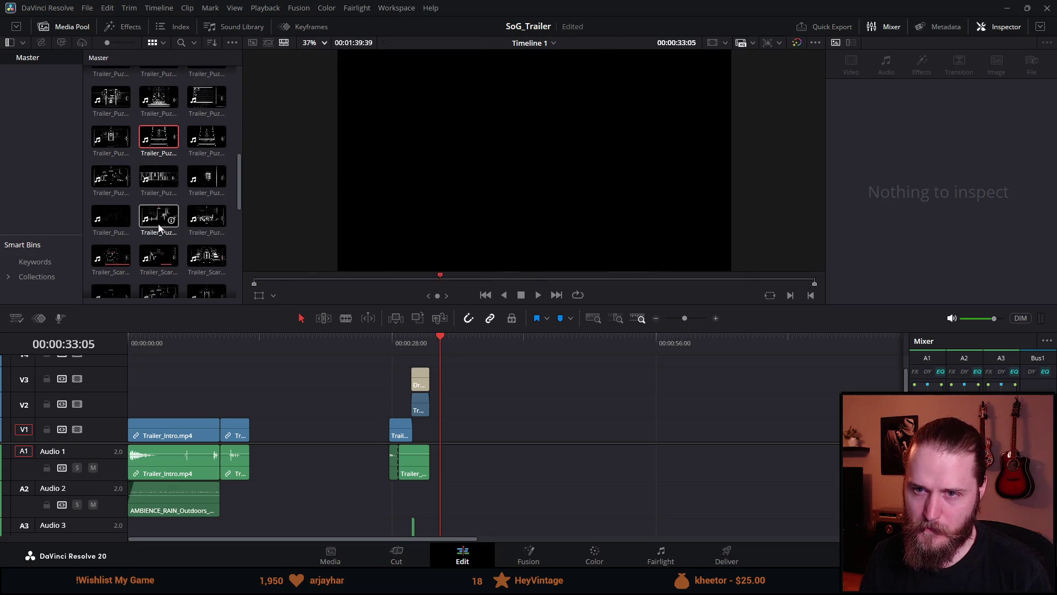
{"action": "left_click", "coordinate": [158, 170]}
{"action": "scroll", "coordinate": [177, 227], "scroll_direction": "up", "scroll_amount": 2}
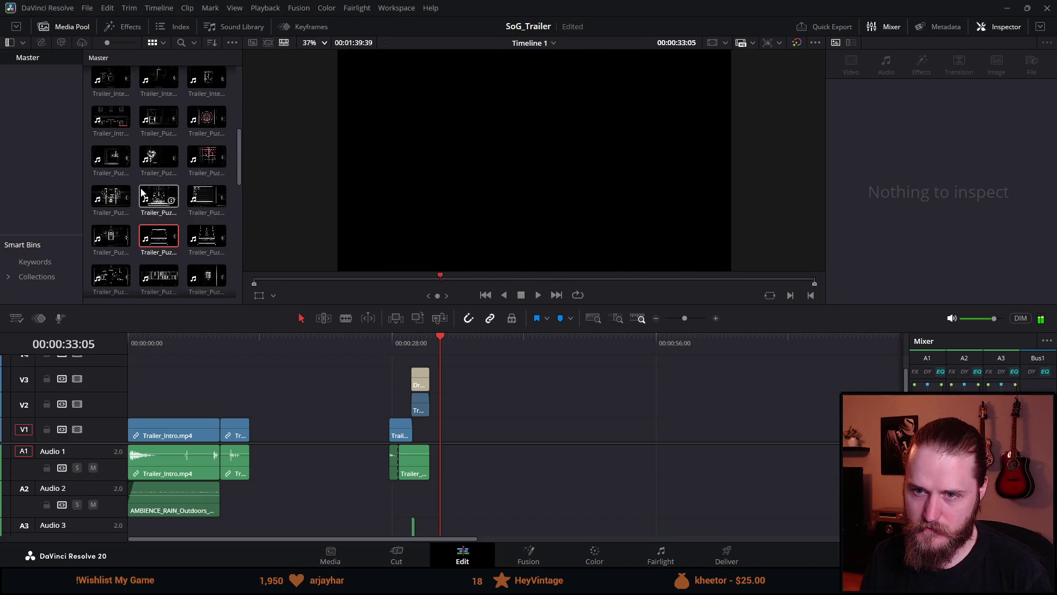
{"action": "scroll", "coordinate": [142, 237], "scroll_direction": "up", "scroll_amount": 2}
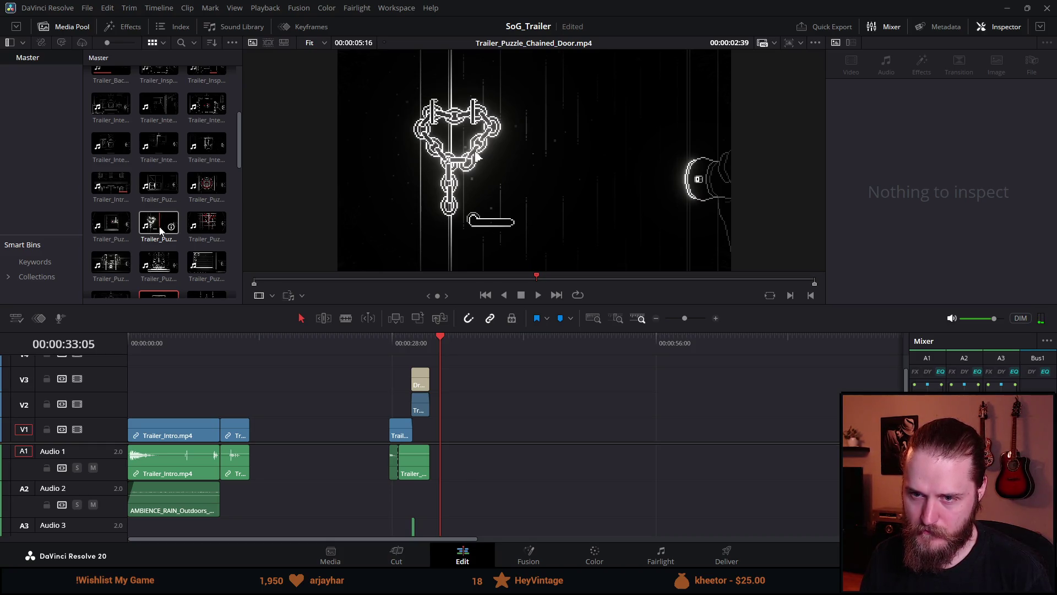
{"action": "mouse_move", "coordinate": [159, 230]}
{"action": "left_mouse_down"}
{"action": "mouse_move", "coordinate": [444, 446]}
{"action": "mouse_move", "coordinate": [429, 448]}
{"action": "left_mouse_up"}
{"action": "left_click", "coordinate": [412, 352]}
{"action": "key", "text": "space"}
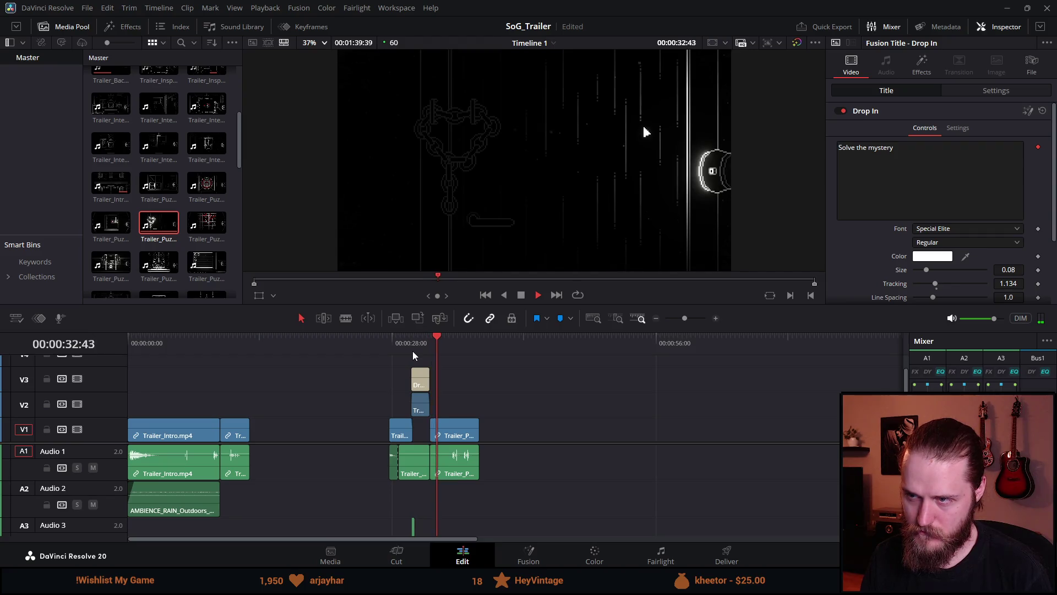
Step: Trim the head of the chained-door clip so it starts later
{"action": "scroll", "coordinate": [444, 432], "scroll_direction": "up", "scroll_amount": 3}
{"action": "mouse_move", "coordinate": [465, 434]}
{"action": "left_mouse_down"}
{"action": "mouse_move", "coordinate": [557, 431]}
{"action": "mouse_move", "coordinate": [476, 435]}
{"action": "left_mouse_up"}
{"action": "key", "text": "ctrl+z"}
{"action": "left_click", "coordinate": [511, 430]}
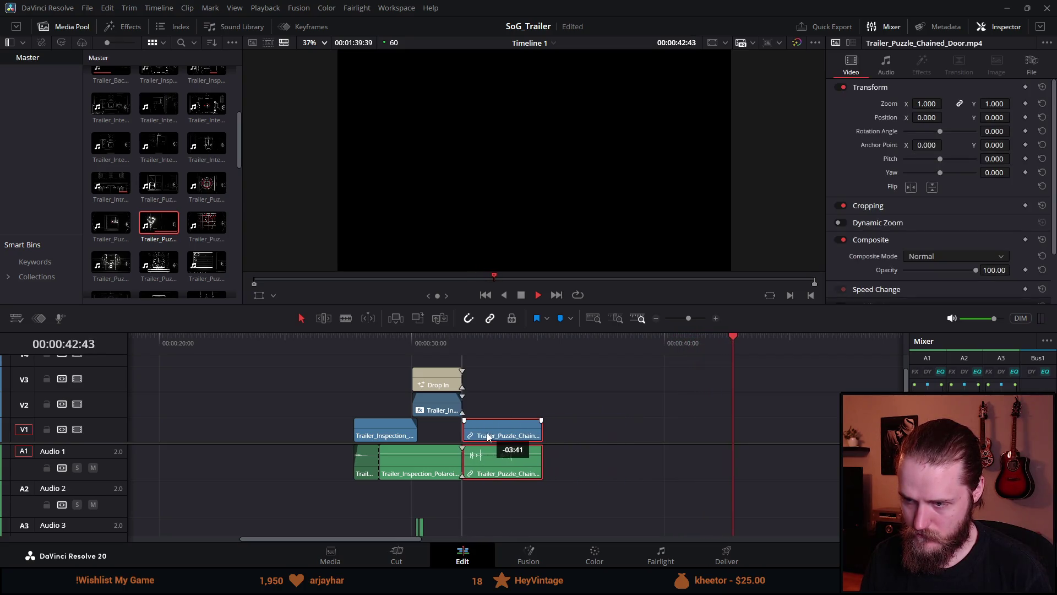
{"action": "left_click", "coordinate": [435, 336]}
{"action": "key", "text": "space"}
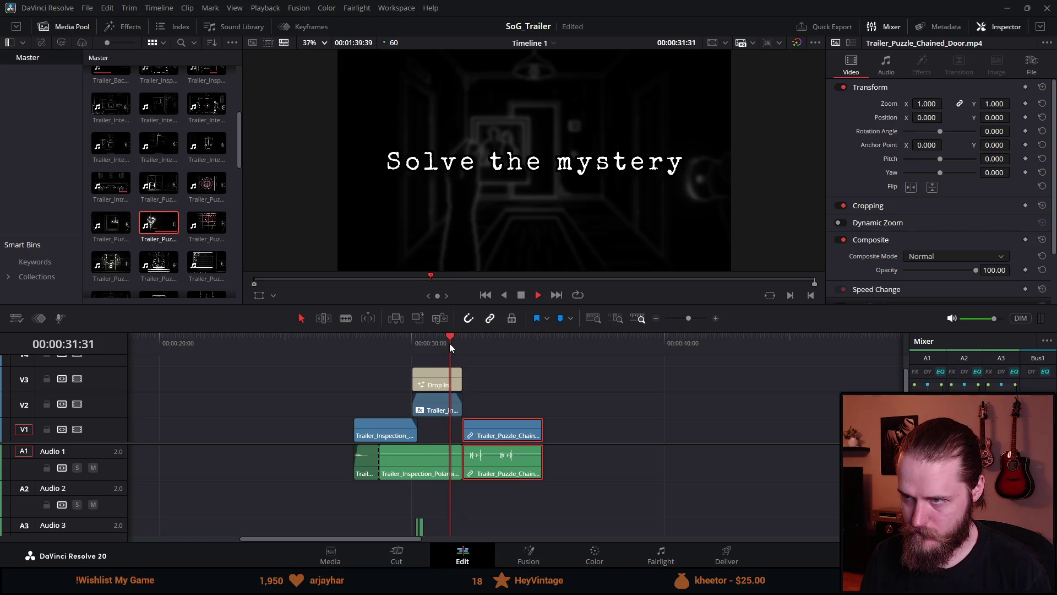
{"action": "left_click_drag", "start_coordinate": [487, 428], "coordinate": [479, 427]}
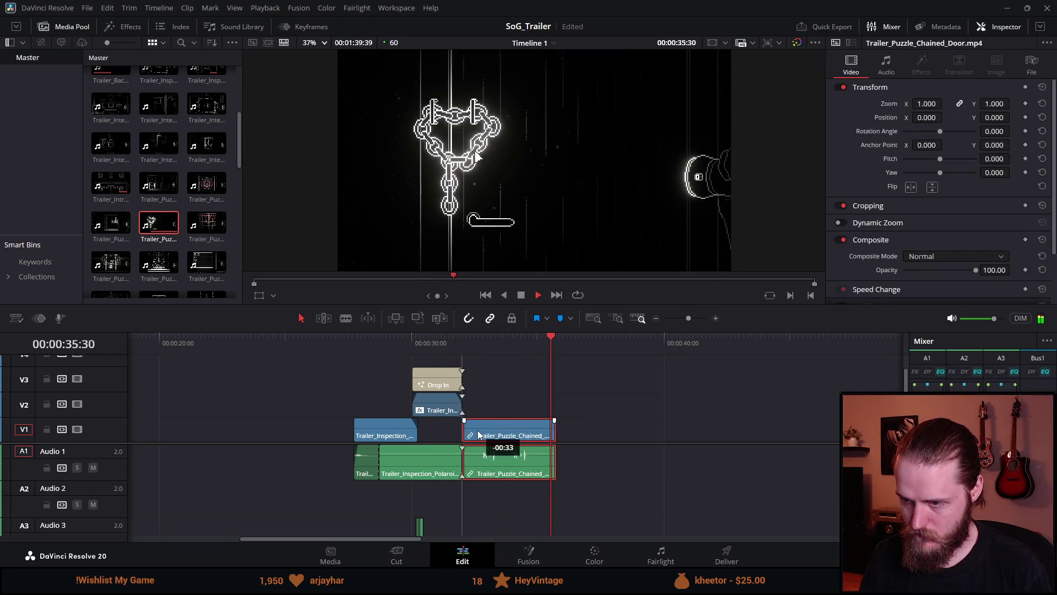
{"action": "left_click", "coordinate": [450, 343]}
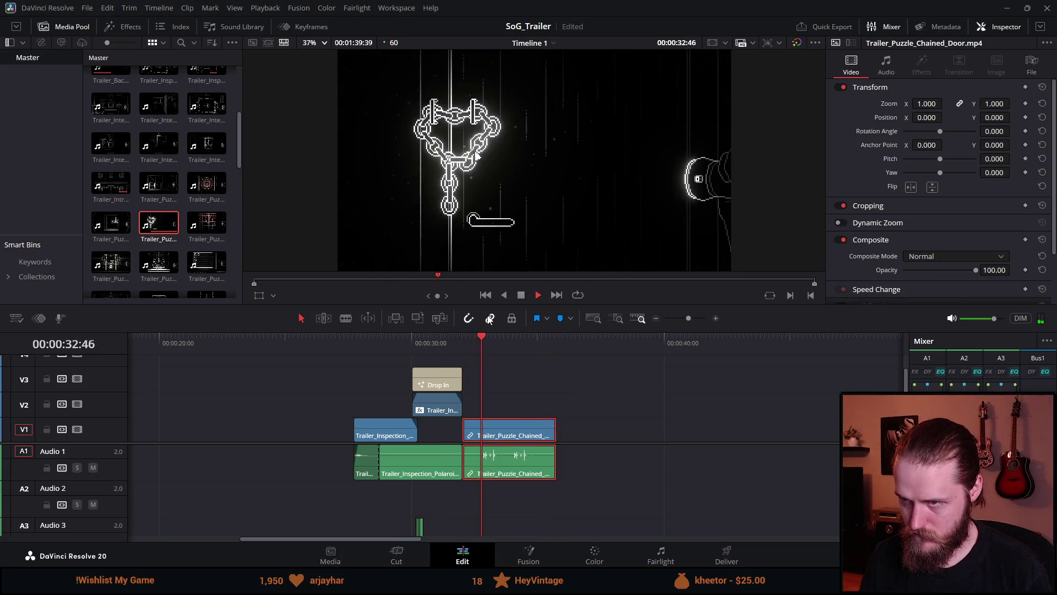
{"action": "left_click", "coordinate": [518, 296]}
Step: Cut about two seconds off the chained-door clip's end and replay from about 32 seconds
{"action": "key", "text": "ctrl+equal"}
{"action": "left_click_drag", "start_coordinate": [621, 433], "coordinate": [509, 433]}
{"action": "left_click", "coordinate": [389, 338]}
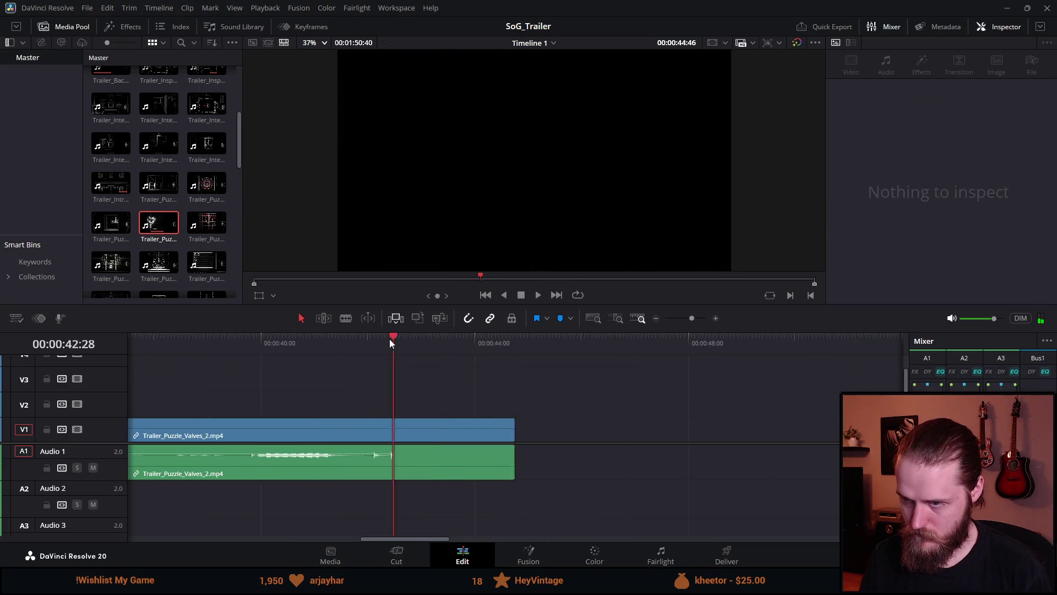
{"action": "scroll", "coordinate": [391, 363], "scroll_direction": "down", "scroll_amount": 10}
{"action": "scroll", "coordinate": [253, 428], "scroll_direction": "up", "scroll_amount": 6}
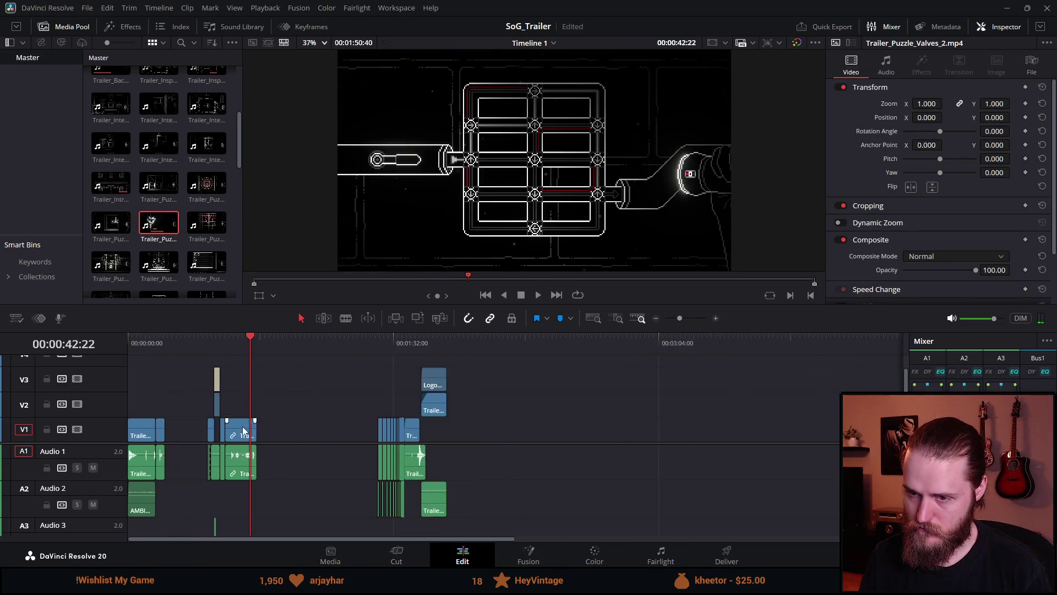
{"action": "left_click", "coordinate": [244, 348]}
{"action": "key", "text": "space"}
Step: Remove the Trailer_Puzzle_Valves clip from the timeline and review the cut from about 27 seconds
{"action": "scroll", "coordinate": [363, 396], "scroll_direction": "up", "scroll_amount": 2}
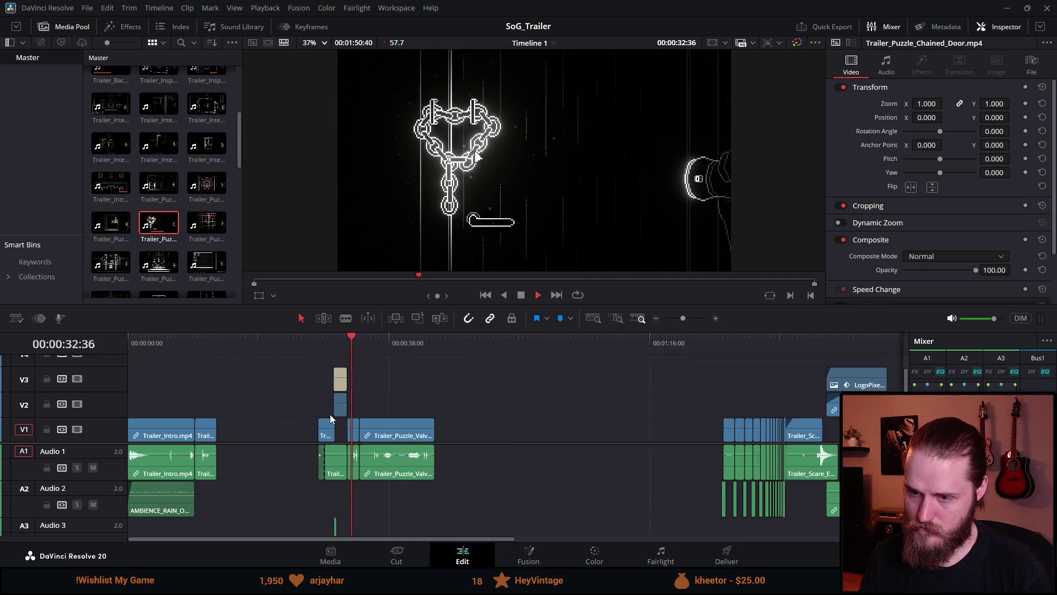
{"action": "left_click_drag", "start_coordinate": [396, 432], "coordinate": [462, 433]}
{"action": "left_click", "coordinate": [441, 363]}
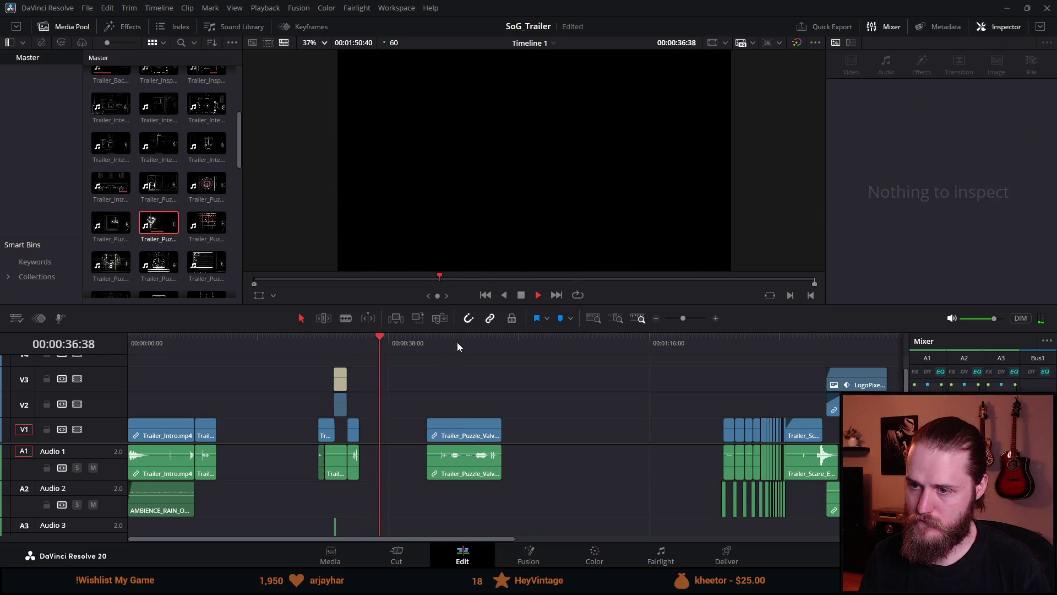
{"action": "left_click", "coordinate": [457, 342]}
{"action": "left_click", "coordinate": [522, 295]}
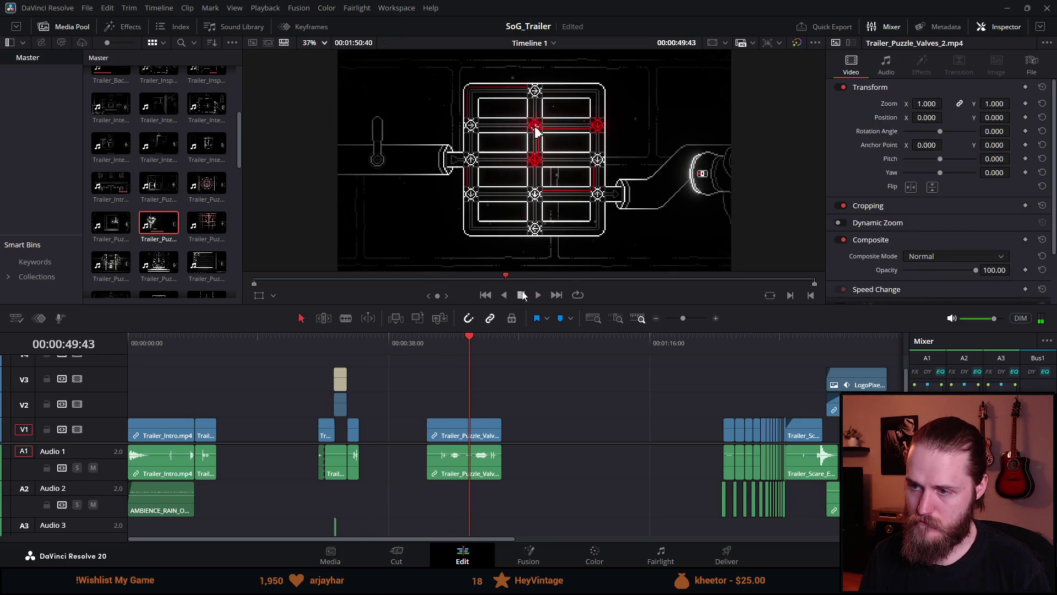
{"action": "key", "text": "BackSpace"}
{"action": "left_click", "coordinate": [316, 342]}
{"action": "key", "text": "space"}
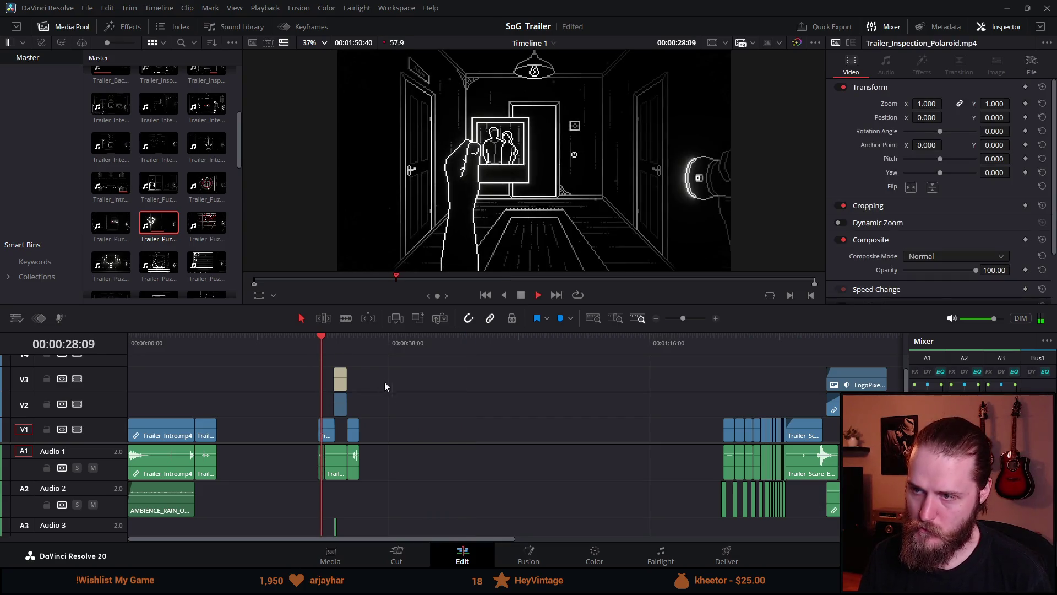
{"action": "scroll", "coordinate": [276, 437], "scroll_direction": "up", "scroll_amount": 4}
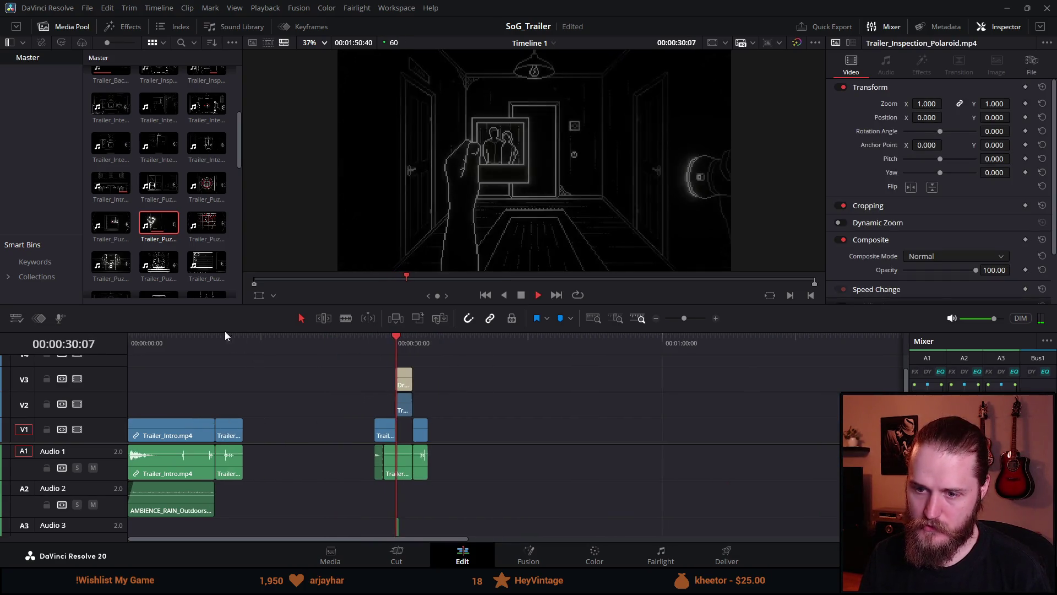
{"action": "left_click", "coordinate": [155, 349]}
Step: Move the Trailer_Scare_Kitchen clip later on the timeline
{"action": "left_click", "coordinate": [516, 296]}
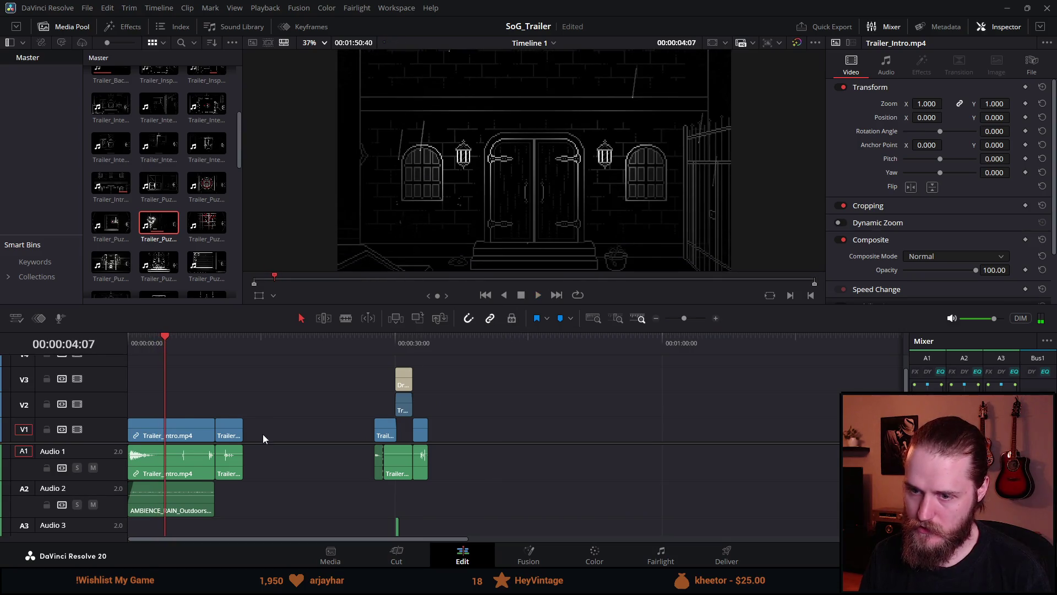
{"action": "scroll", "coordinate": [329, 435], "scroll_direction": "up", "scroll_amount": 3}
{"action": "scroll", "coordinate": [329, 435], "scroll_direction": "up", "scroll_amount": 1}
{"action": "left_click", "coordinate": [370, 346]}
{"action": "left_click_drag", "start_coordinate": [385, 432], "coordinate": [536, 432]}
Step: Split Trailer_Intro.mp4 into two pieces at about 00:00:05:31 with Ctrl+B
{"action": "mouse_move", "coordinate": [249, 336]}
{"action": "left_mouse_down"}
{"action": "mouse_move", "coordinate": [197, 348]}
{"action": "mouse_move", "coordinate": [266, 352]}
{"action": "mouse_move", "coordinate": [256, 357]}
{"action": "left_mouse_up"}
{"action": "scroll", "coordinate": [264, 469], "scroll_direction": "up", "scroll_amount": 3}
{"action": "left_click", "coordinate": [450, 470]}
{"action": "key", "text": "ctrl+b"}
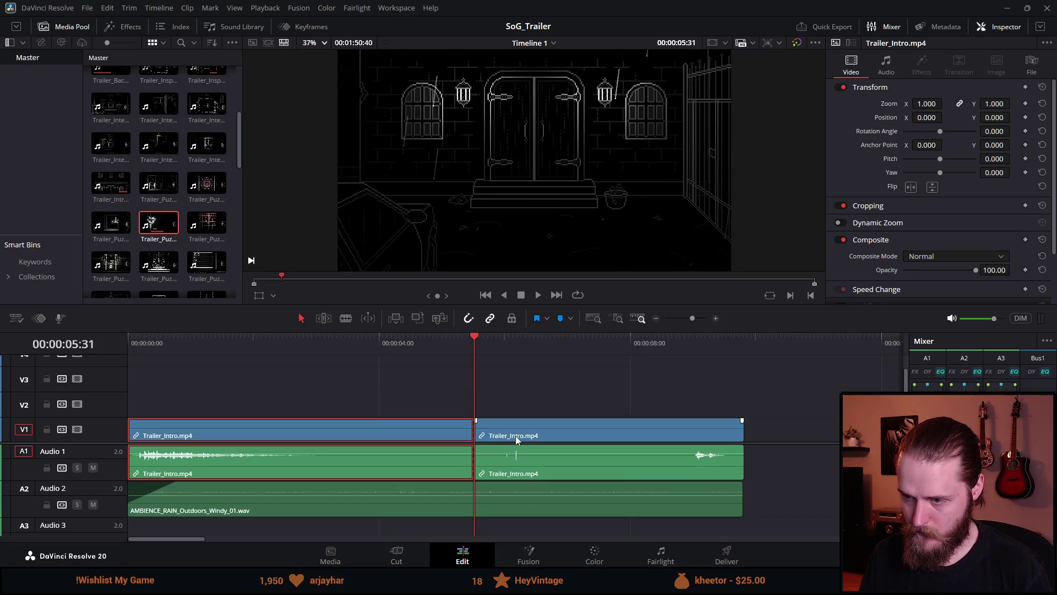
{"action": "mouse_move", "coordinate": [516, 439]}
{"action": "left_mouse_down"}
{"action": "mouse_move", "coordinate": [519, 408]}
{"action": "mouse_move", "coordinate": [523, 471]}
{"action": "left_mouse_up"}
{"action": "scroll", "coordinate": [521, 465], "scroll_direction": "down", "scroll_amount": 4}
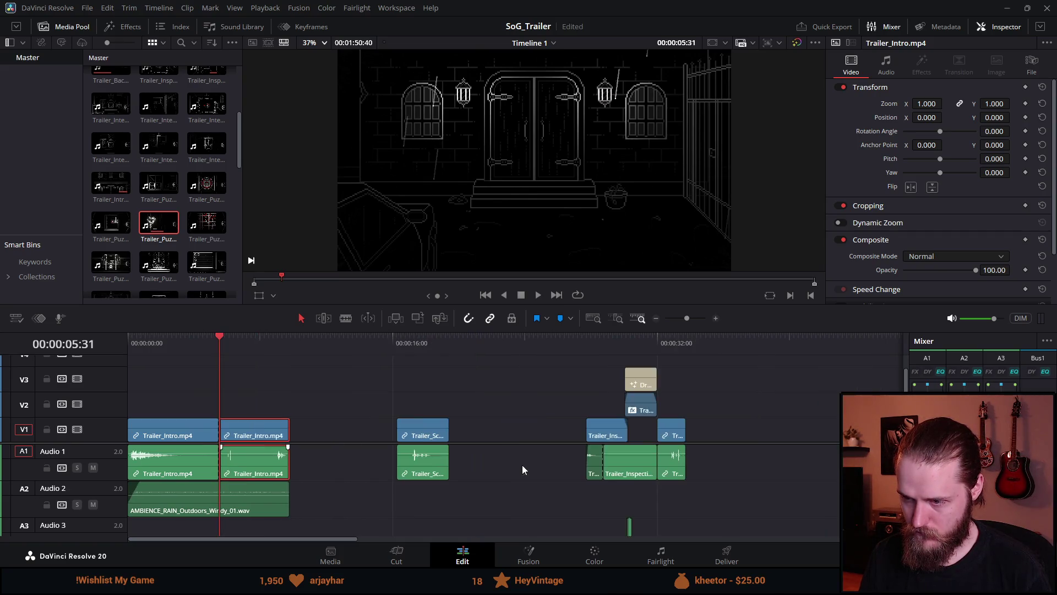
{"action": "scroll", "coordinate": [276, 478], "scroll_direction": "up", "scroll_amount": 2}
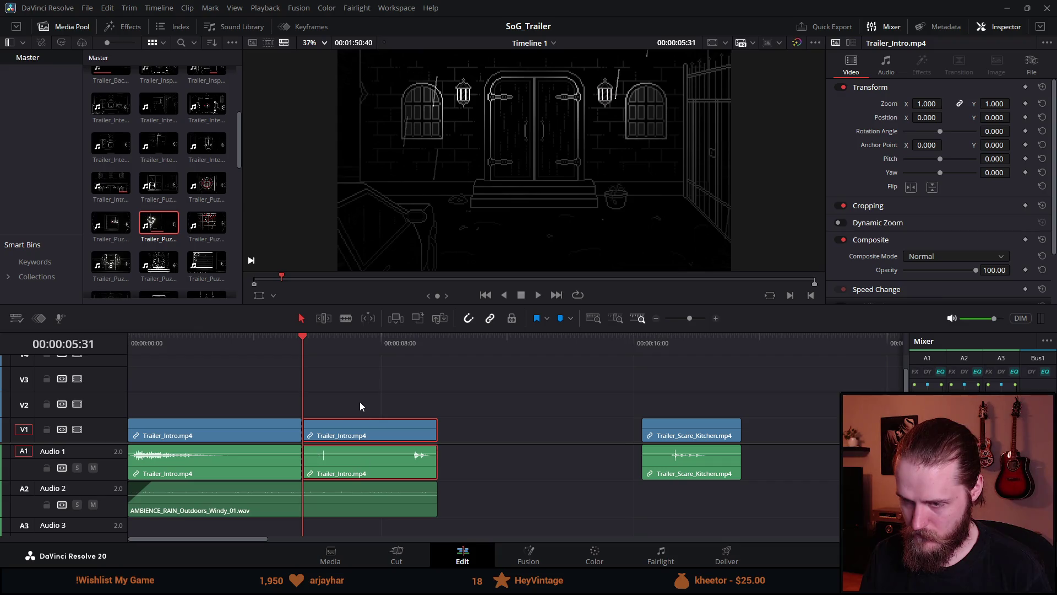
{"action": "key", "text": "space"}
{"action": "key", "text": "ctrl+z"}
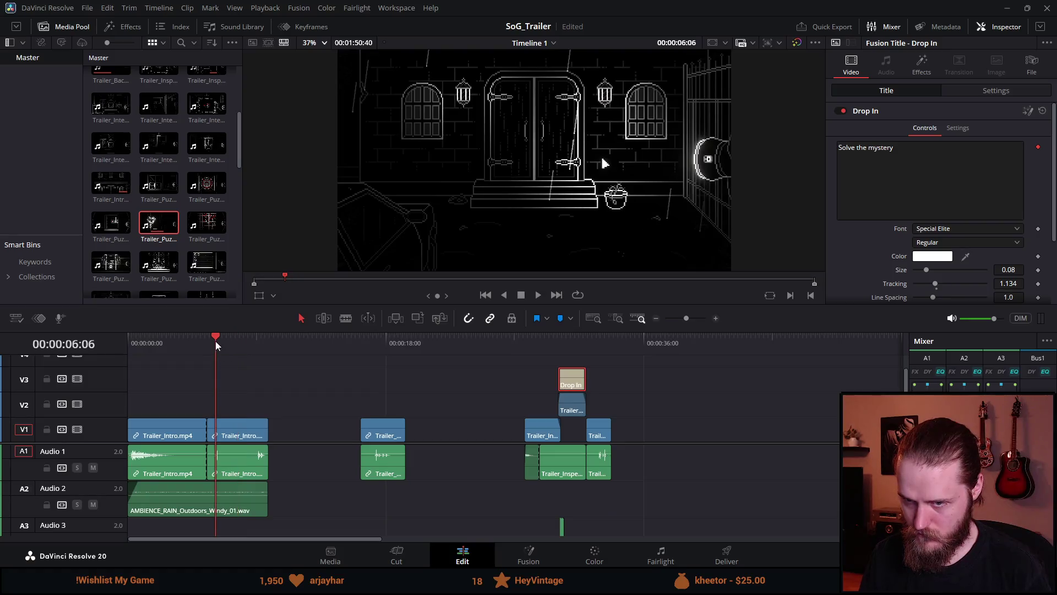
Step: Paste a trial copy of the Drop In title into the intro, preview it, then delete it
{"action": "key", "text": "ctrl+v"}
{"action": "scroll", "coordinate": [299, 387], "scroll_direction": "up", "scroll_amount": 1}
{"action": "left_click", "coordinate": [872, 201]}
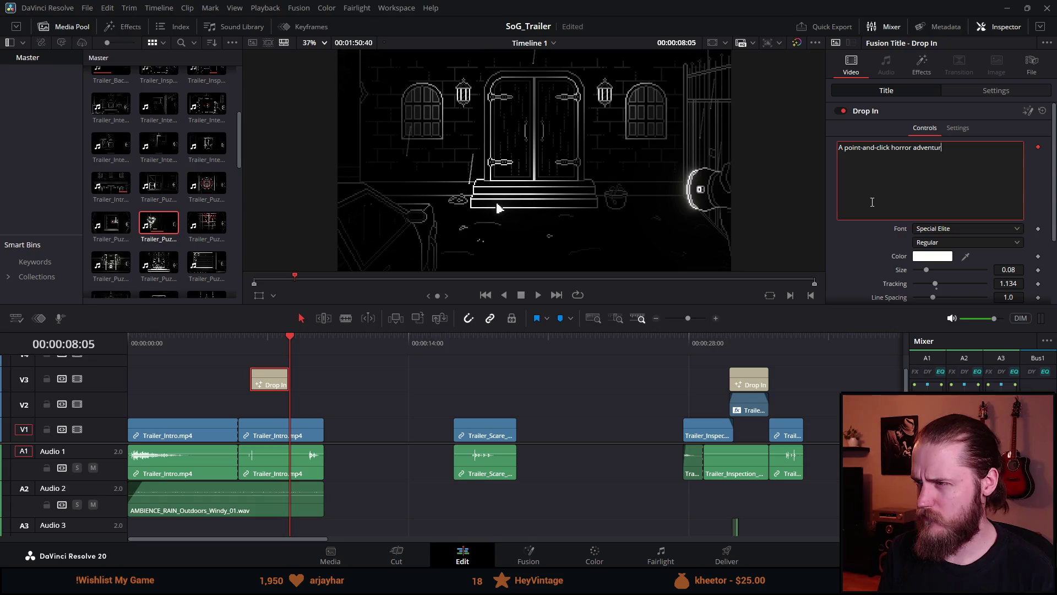
{"action": "left_click_drag", "start_coordinate": [272, 342], "coordinate": [256, 348]}
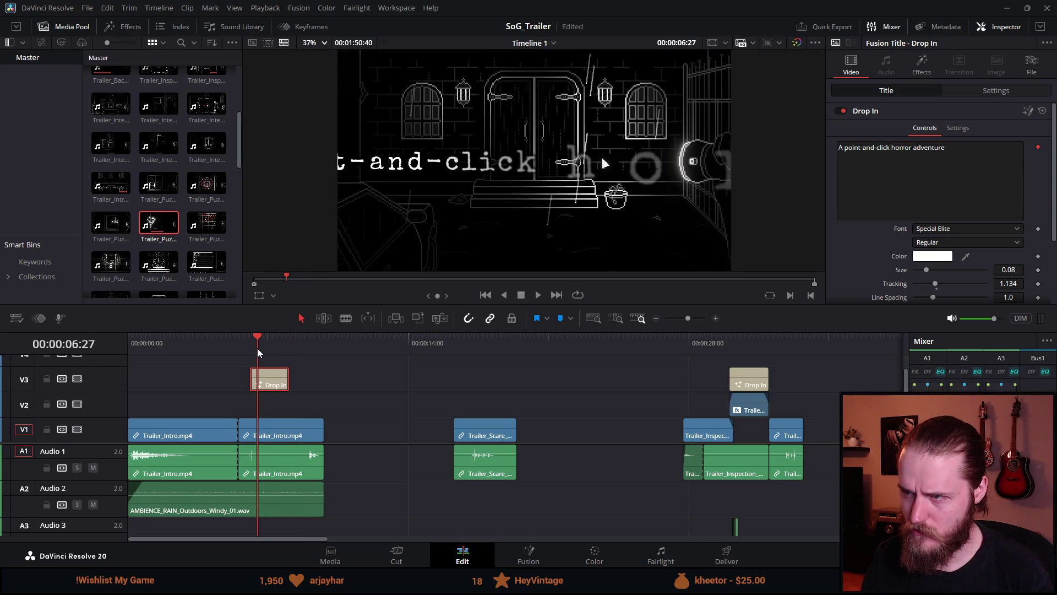
{"action": "key", "text": "space"}
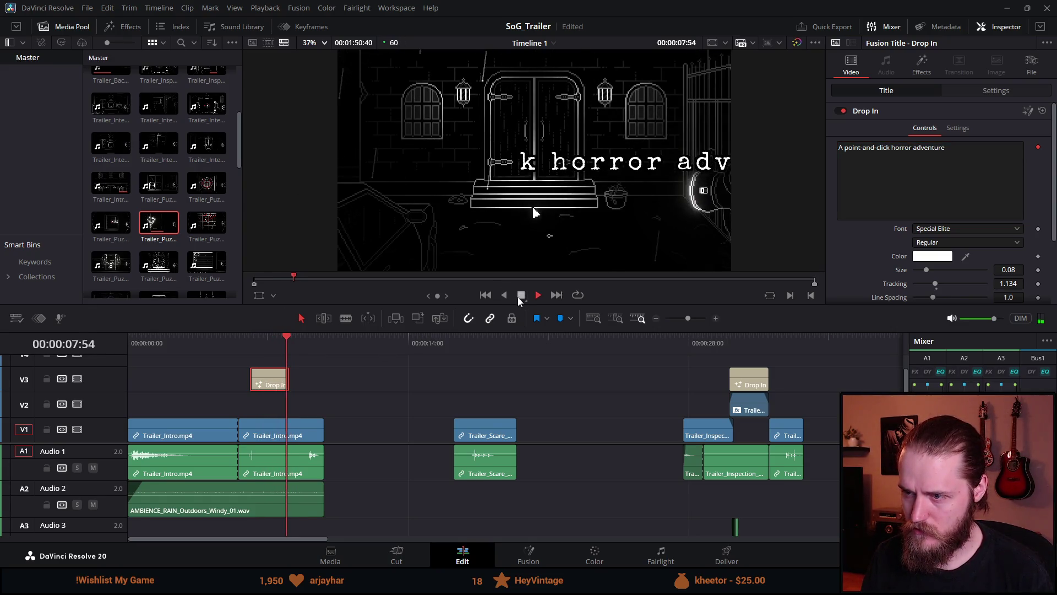
{"action": "left_click", "coordinate": [520, 296]}
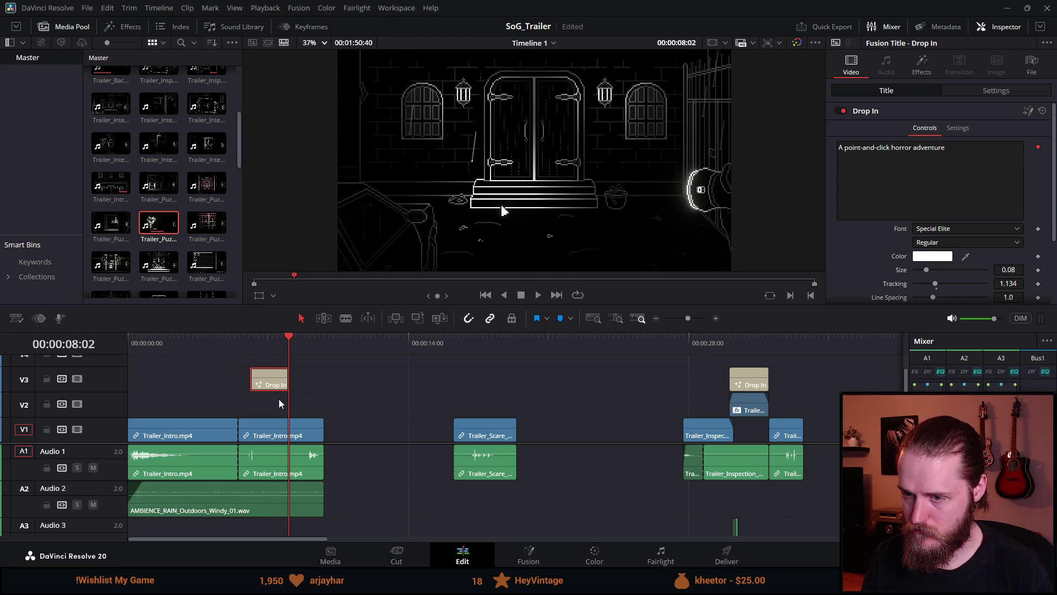
{"action": "key", "text": "Delete"}
{"action": "key", "text": "ctrl+minus"}
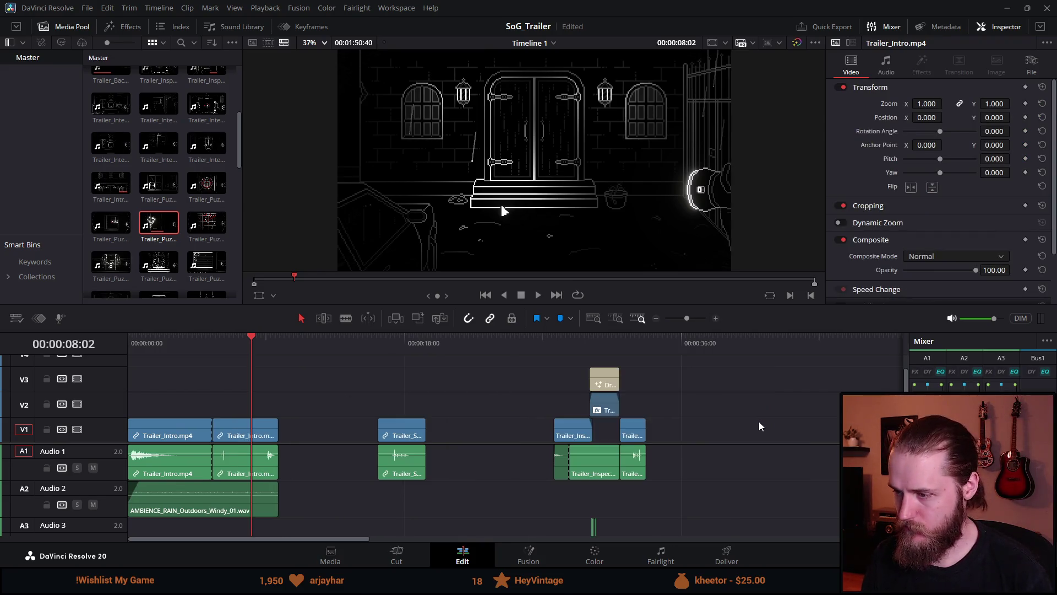
{"action": "key", "text": "ctrl+equal"}
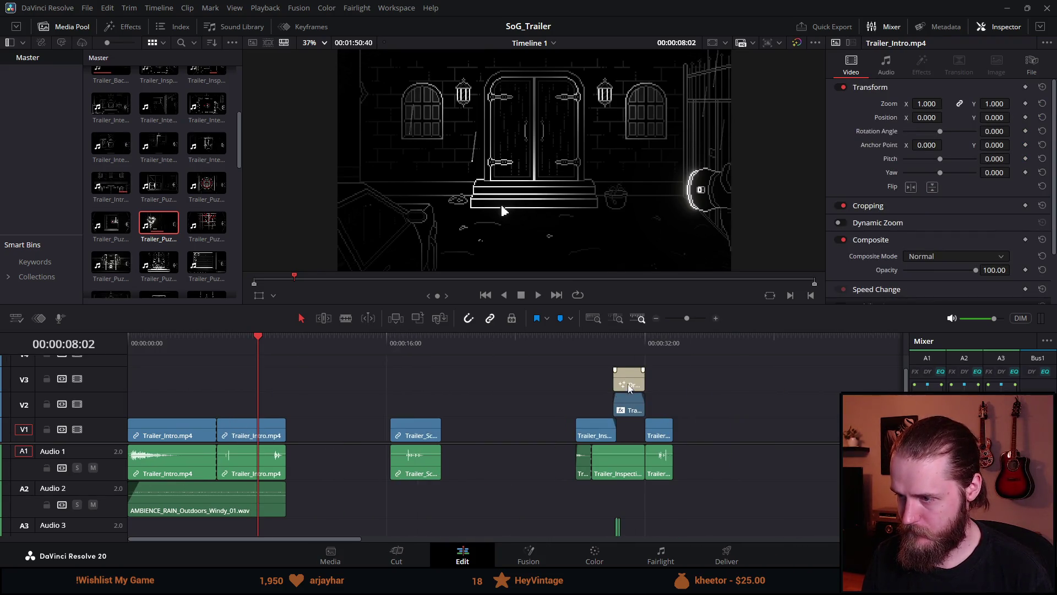
Step: Paste the Solve the mystery title and its Audio 3 sound effect into the intro
{"action": "left_click", "coordinate": [630, 386]}
{"action": "scroll", "coordinate": [637, 512], "scroll_direction": "down", "scroll_amount": 1}
{"action": "left_click", "coordinate": [617, 517]}
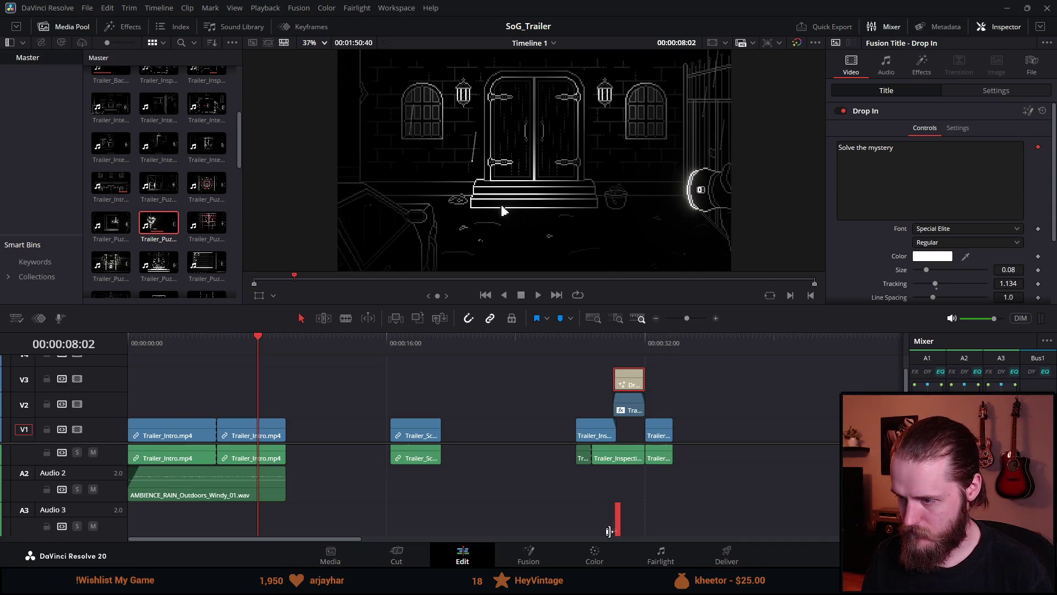
{"action": "left_click", "coordinate": [219, 346]}
{"action": "left_click", "coordinate": [234, 339]}
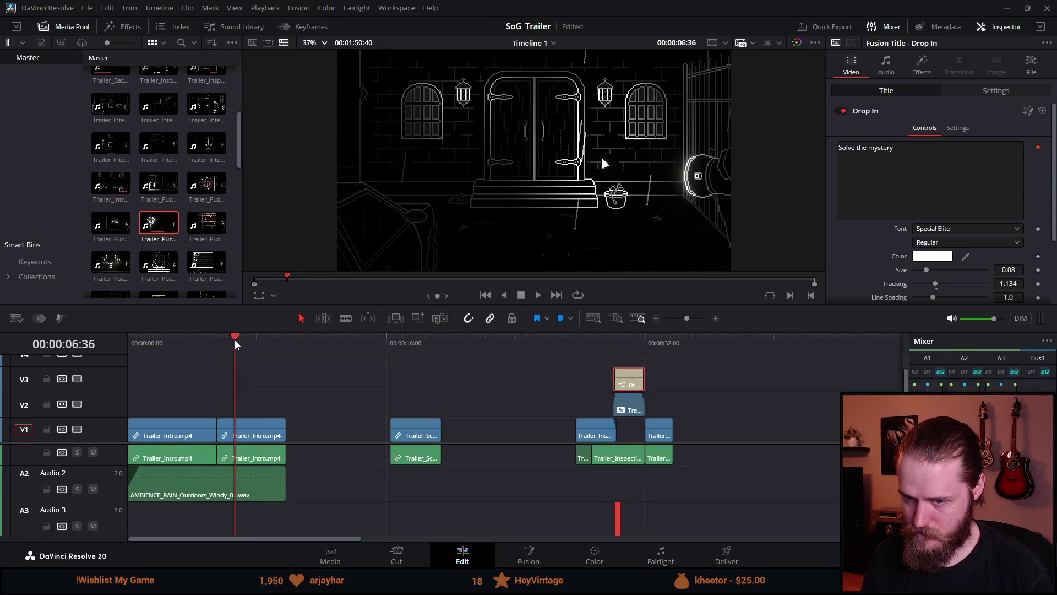
{"action": "key", "text": "ctrl+v"}
Step: Align the pasted title and sound with the intro split, play it back, and begin editing its text
{"action": "scroll", "coordinate": [236, 418], "scroll_direction": "up", "scroll_amount": 3}
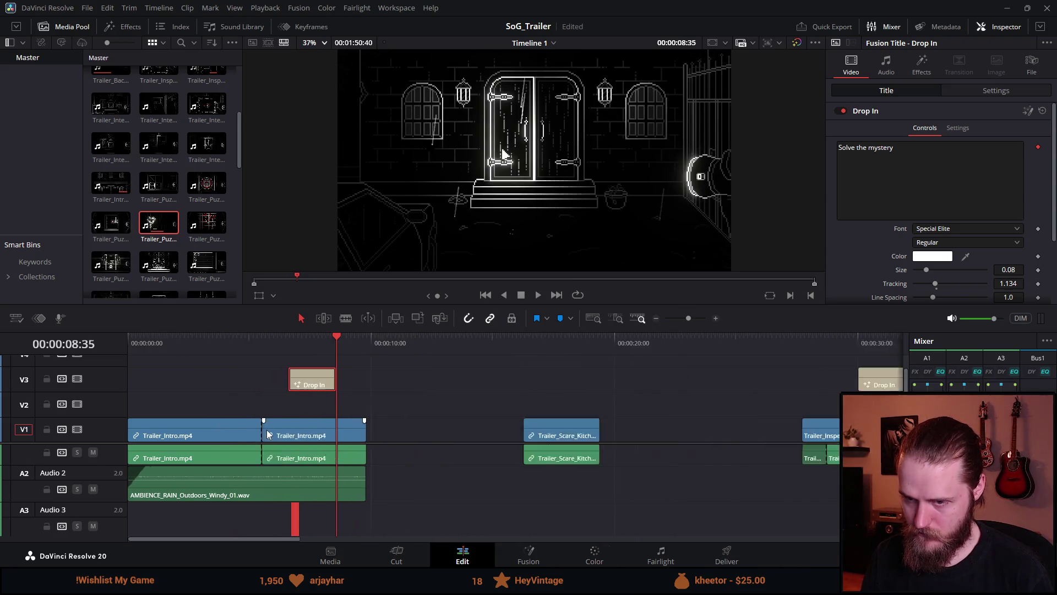
{"action": "left_click_drag", "start_coordinate": [357, 389], "coordinate": [341, 389]}
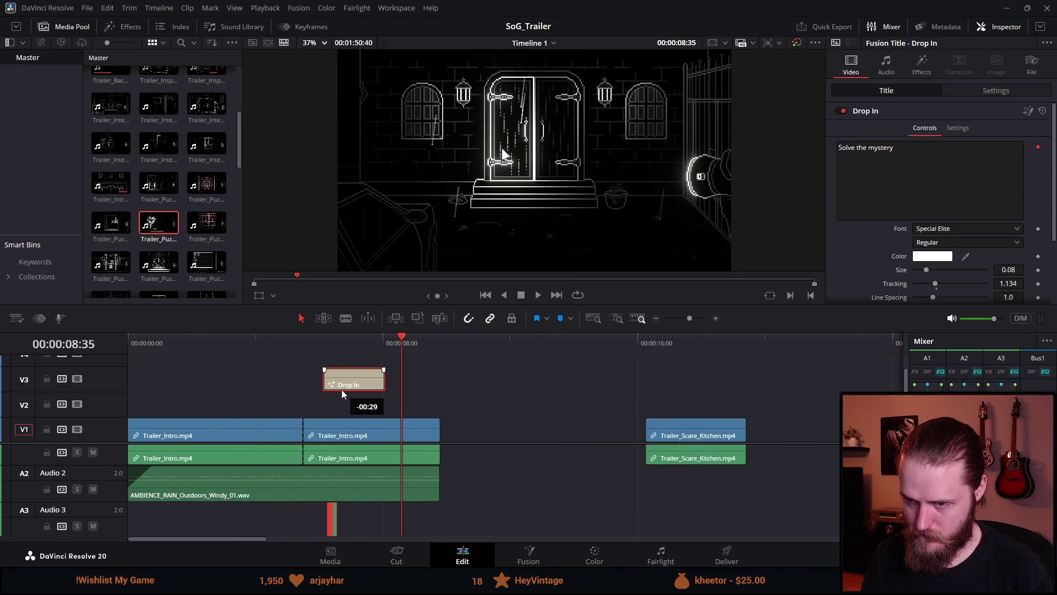
{"action": "scroll", "coordinate": [477, 407], "scroll_direction": "down", "scroll_amount": 3}
{"action": "scroll", "coordinate": [477, 407], "scroll_direction": "up", "scroll_amount": 5}
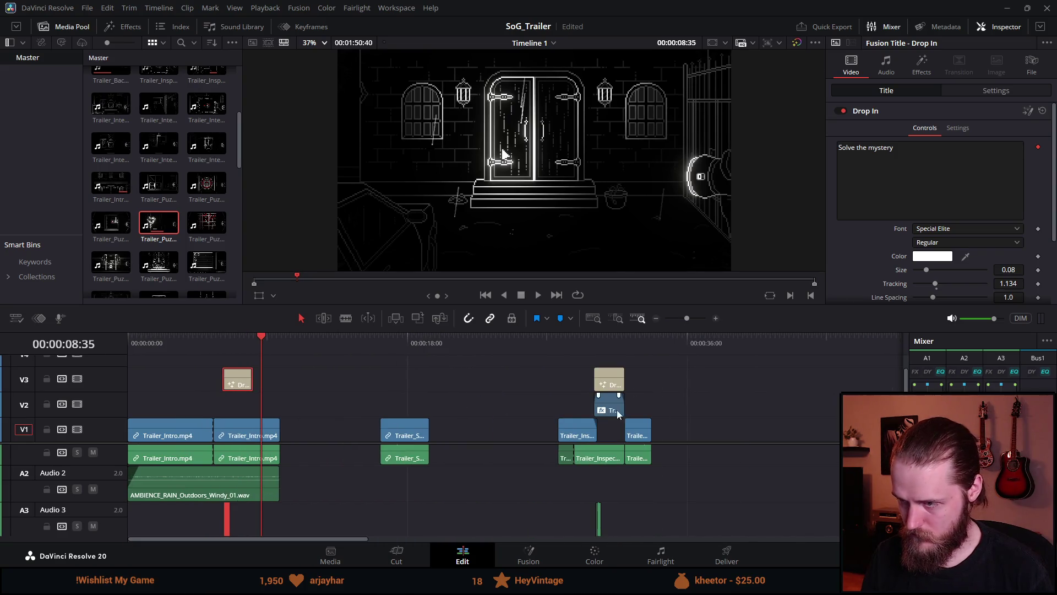
{"action": "left_click_drag", "start_coordinate": [398, 388], "coordinate": [365, 390]}
{"action": "left_click", "coordinate": [325, 341]}
{"action": "key", "text": "space"}
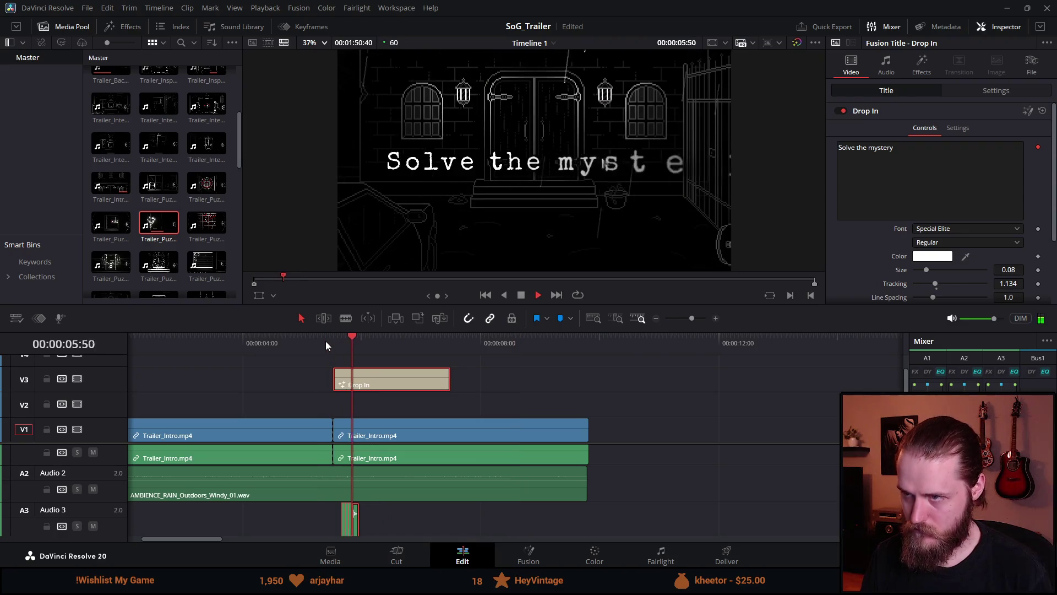
{"action": "key", "text": "space"}
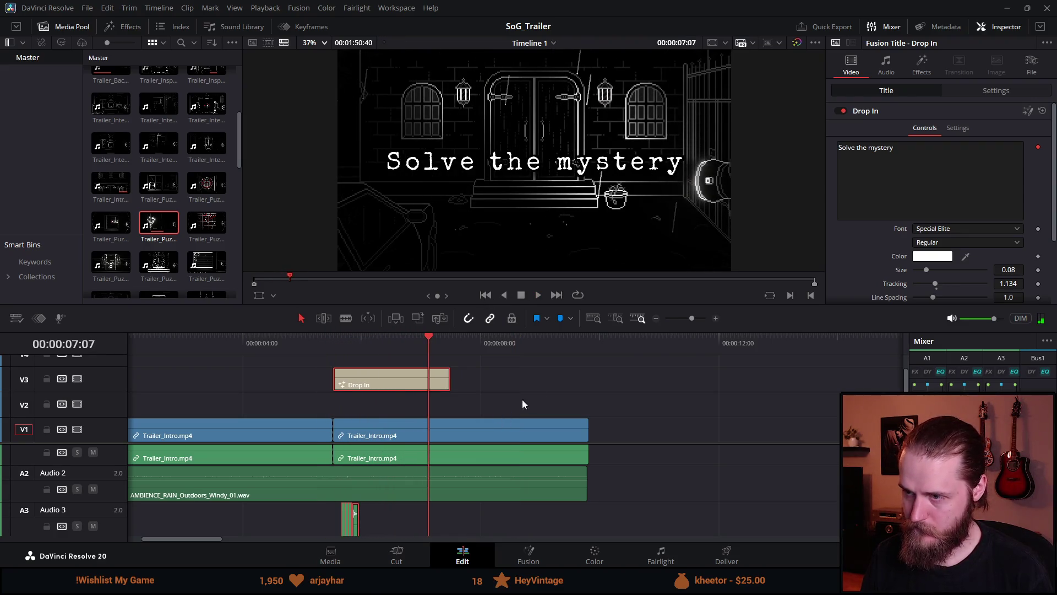
{"action": "left_click", "coordinate": [950, 184]}
Step: Change the title text to read 'Venture into the dark'
{"action": "type", "text": "Ventuyre"}
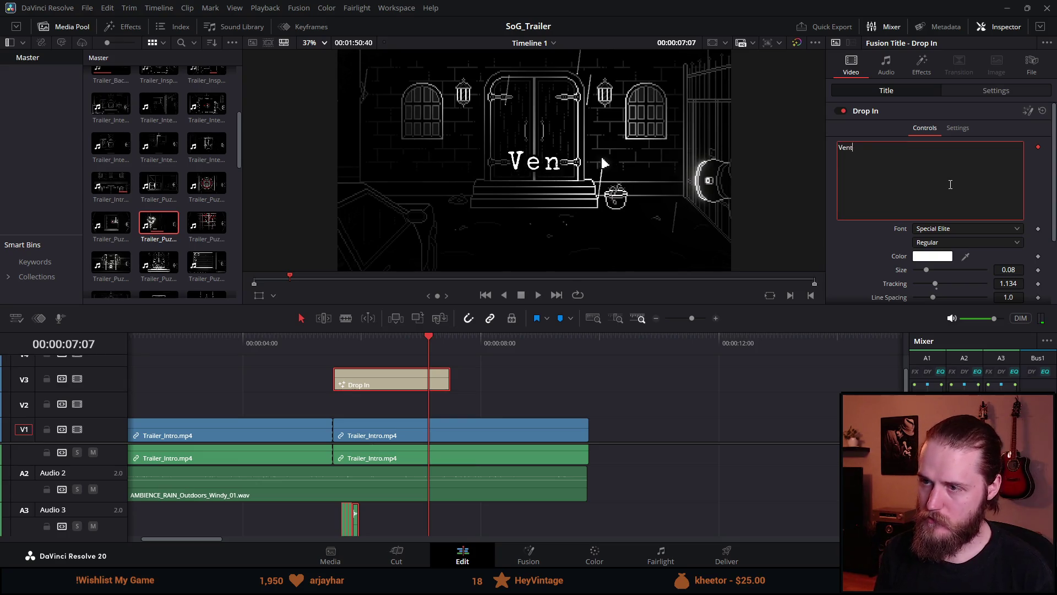
{"action": "key", "text": "BackSpace"}
{"action": "key", "text": "BackSpace"}
{"action": "key", "text": "BackSpace"}
{"action": "type", "text": "re into the dark"}
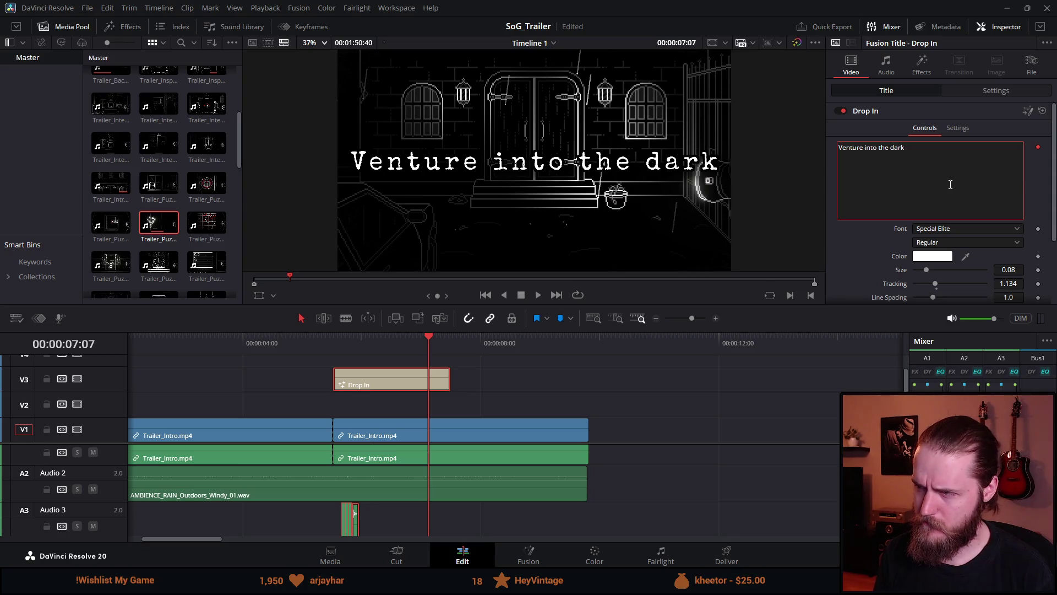
Step: Replay the Drop In title's animation over the intro several times, then stop playback
{"action": "left_click", "coordinate": [322, 352]}
{"action": "key", "text": "space"}
{"action": "left_click", "coordinate": [334, 335]}
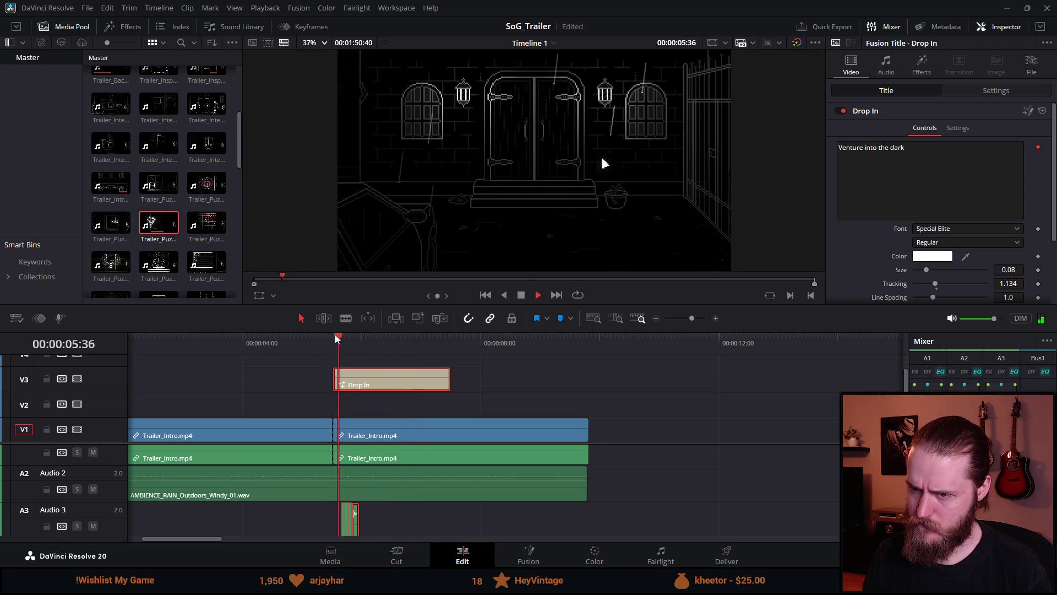
{"action": "left_click", "coordinate": [335, 334]}
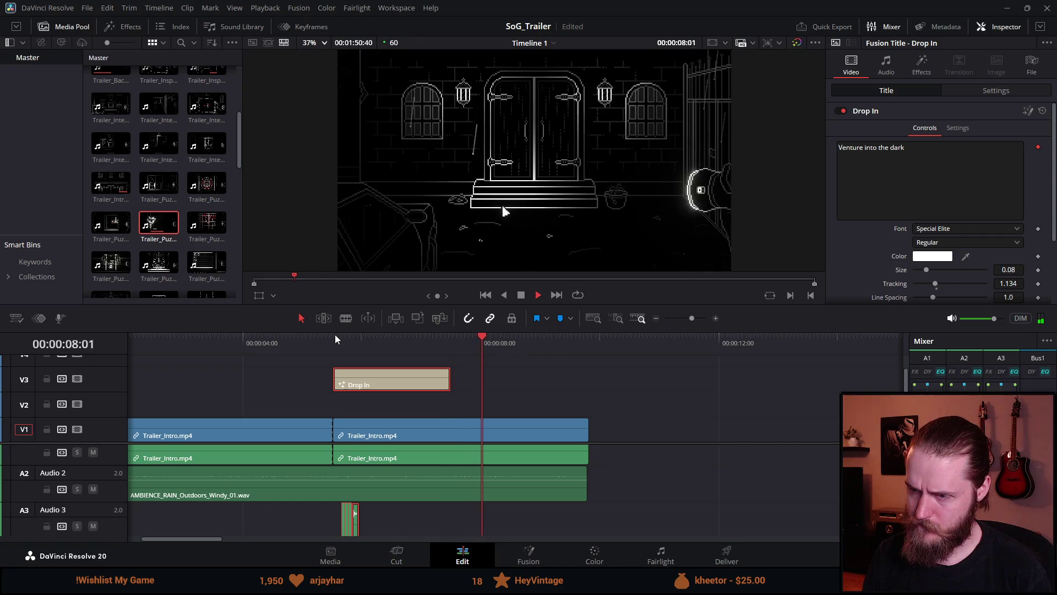
{"action": "left_click", "coordinate": [335, 334]}
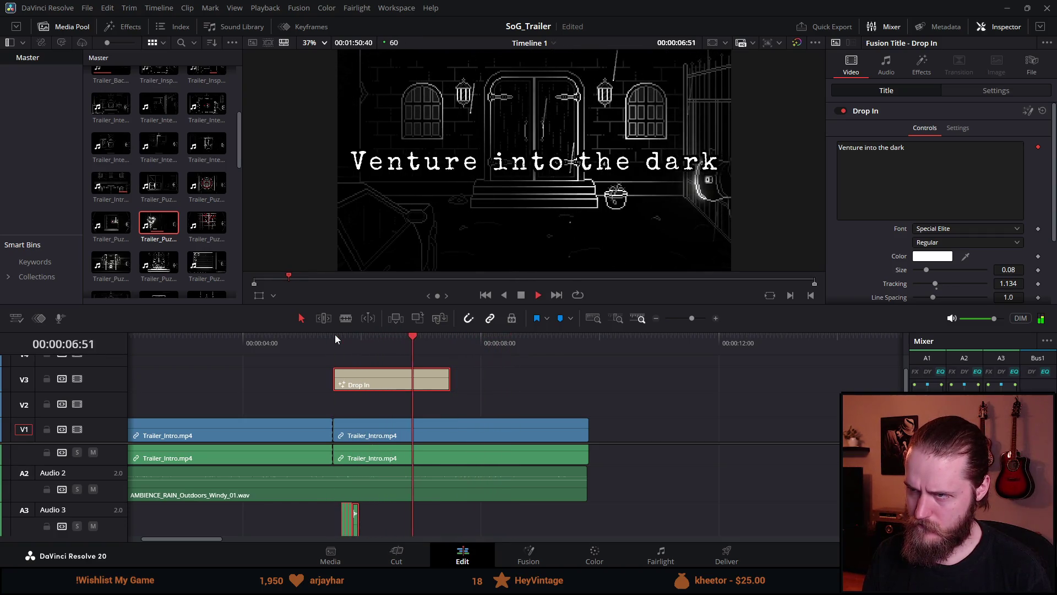
{"action": "left_click", "coordinate": [518, 297]}
Step: Select the second Trailer_Intro clip and open the Effects library
{"action": "scroll", "coordinate": [371, 400], "scroll_direction": "down", "scroll_amount": 3}
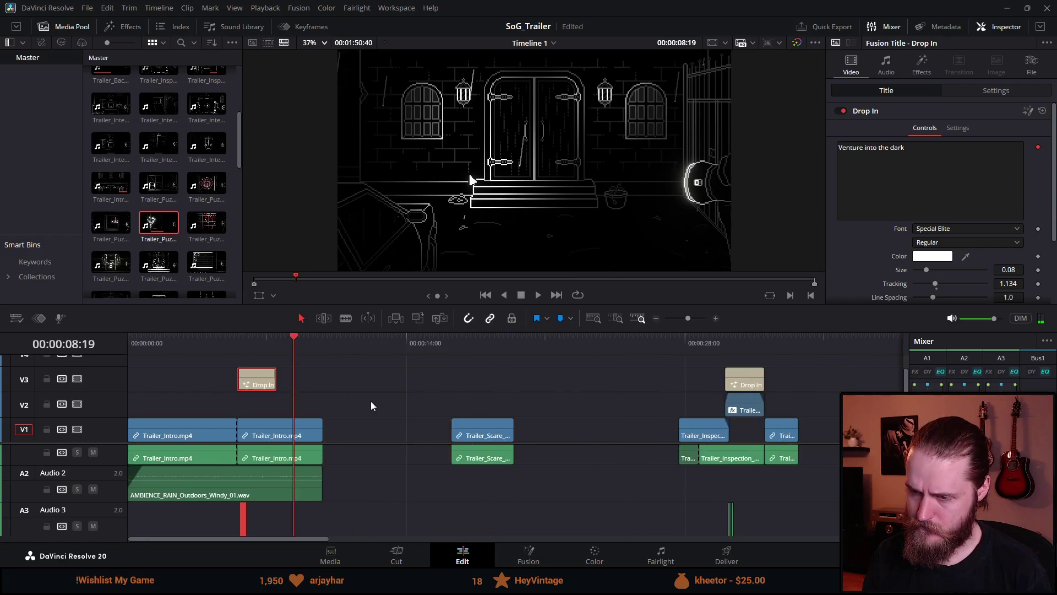
{"action": "scroll", "coordinate": [302, 410], "scroll_direction": "up", "scroll_amount": 2}
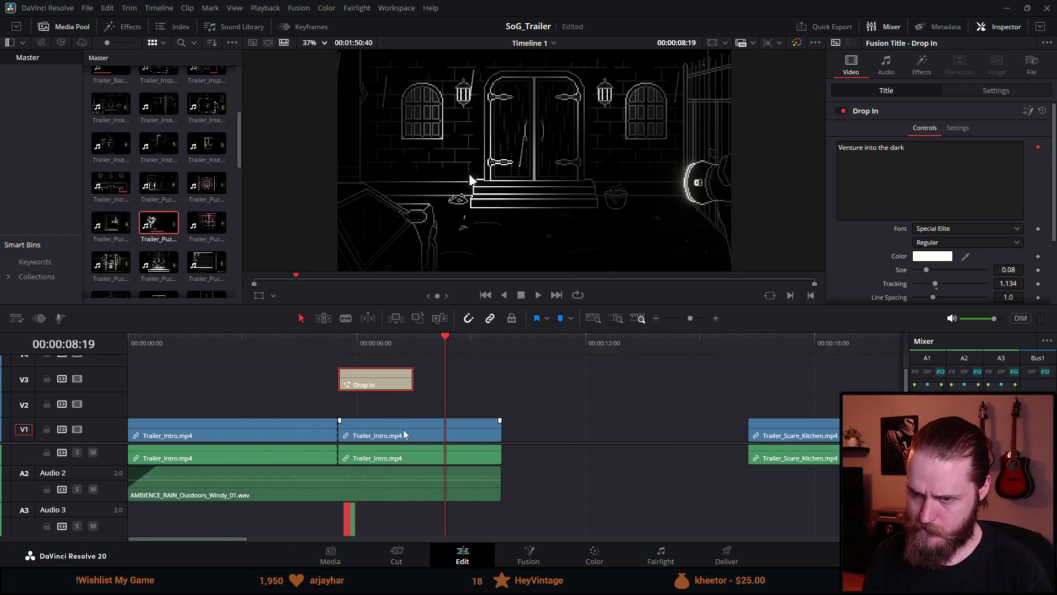
{"action": "left_click", "coordinate": [365, 435]}
{"action": "left_click", "coordinate": [135, 26]}
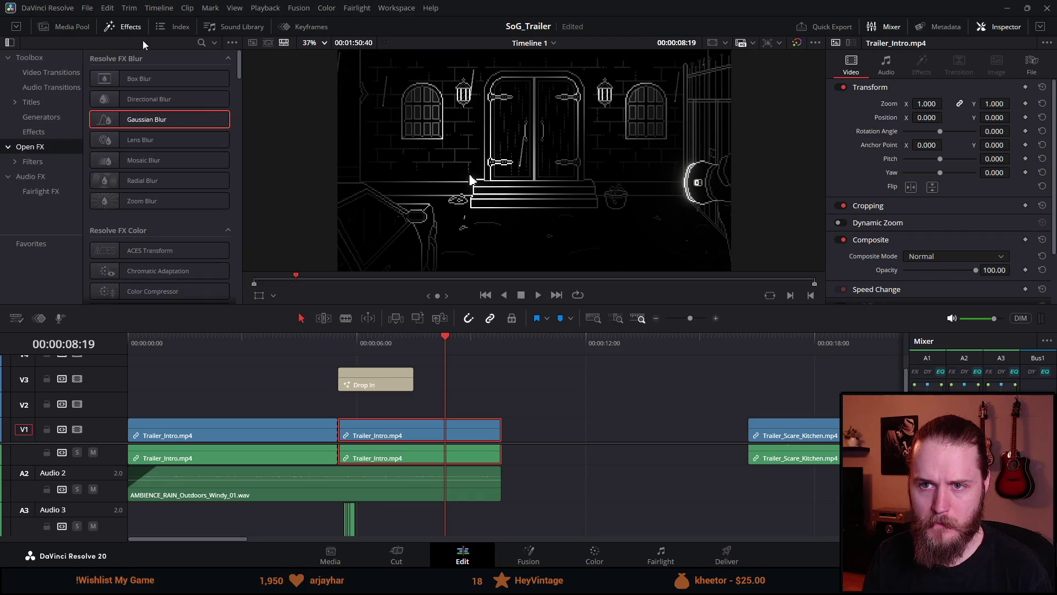
Step: Apply Gaussian Blur to the second intro clip, unlink its audio, and move it up to V2
{"action": "mouse_move", "coordinate": [143, 111]}
{"action": "left_mouse_down"}
{"action": "mouse_move", "coordinate": [418, 435]}
{"action": "mouse_move", "coordinate": [374, 436]}
{"action": "mouse_move", "coordinate": [386, 423]}
{"action": "left_mouse_up"}
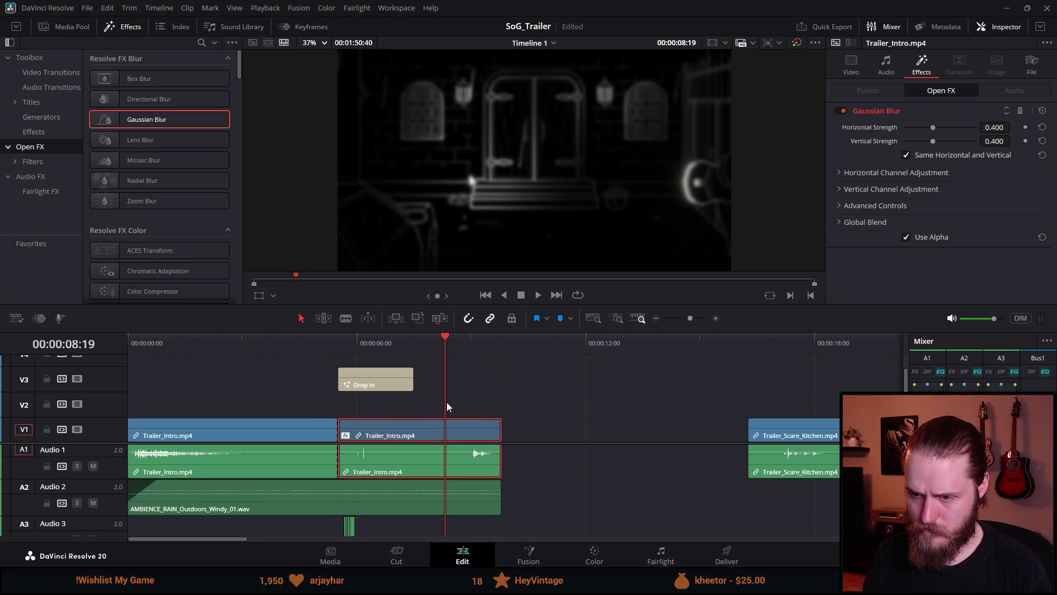
{"action": "right_click", "coordinate": [379, 467]}
{"action": "left_click", "coordinate": [459, 457]}
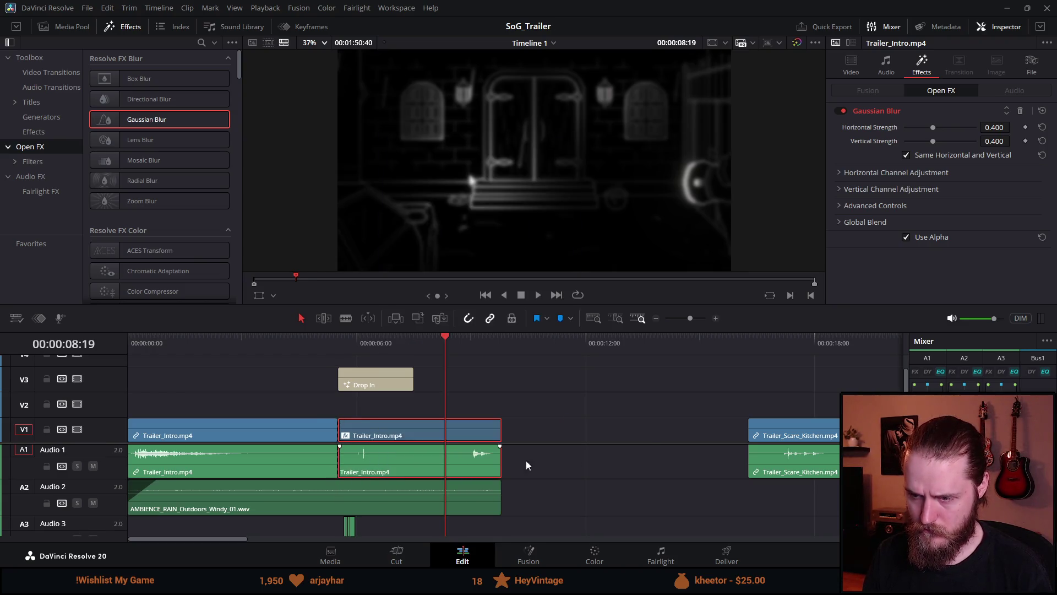
{"action": "left_click_drag", "start_coordinate": [388, 421], "coordinate": [388, 408]}
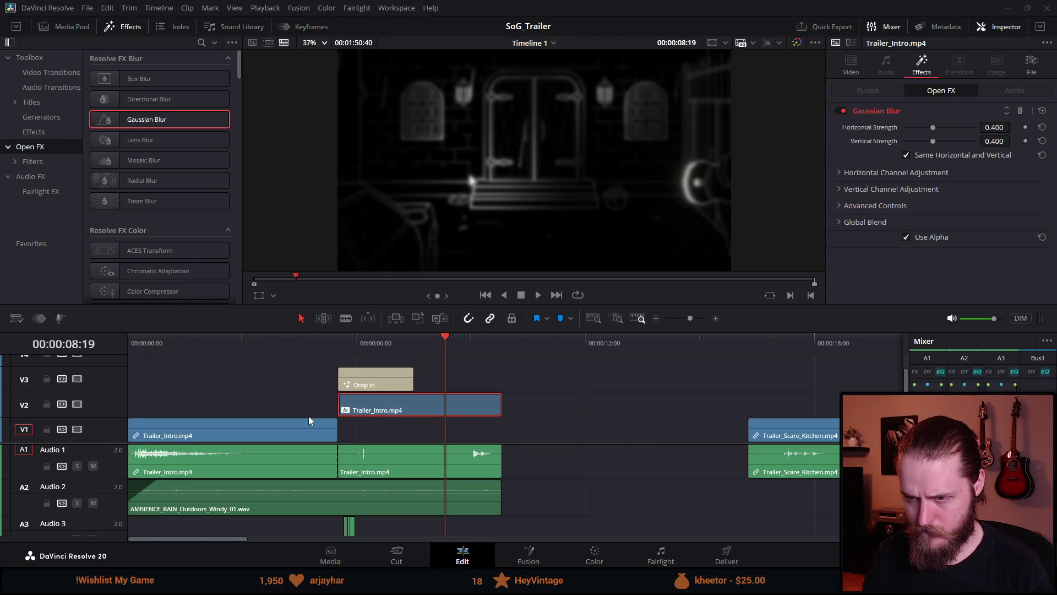
Step: Shift the Drop In title and its A3 sound effects earlier, and extend the blurred clip to start earlier
{"action": "scroll", "coordinate": [309, 421], "scroll_direction": "up", "scroll_amount": 3}
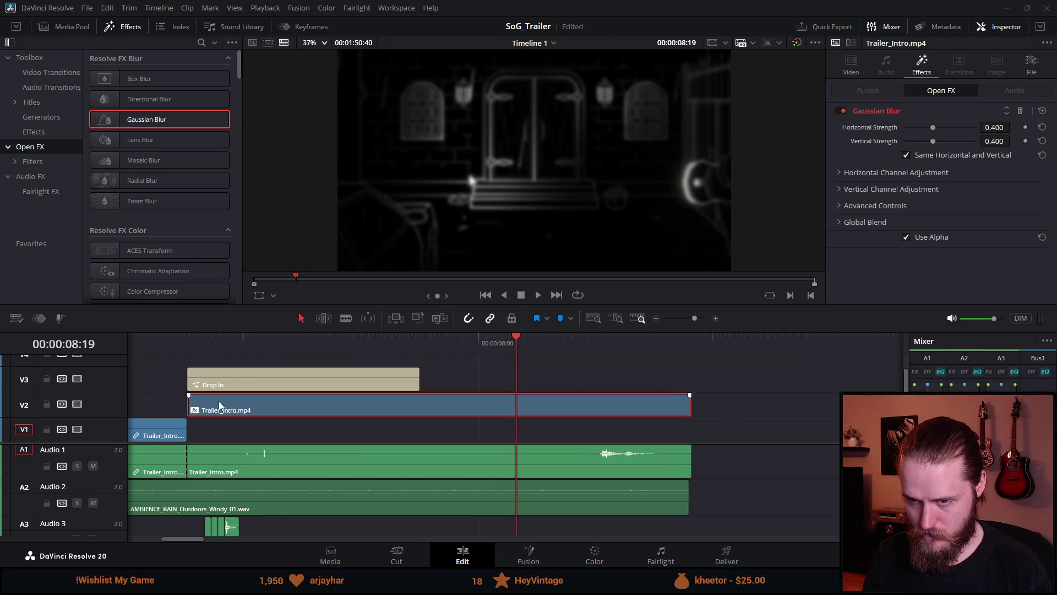
{"action": "left_click", "coordinate": [231, 386], "text": "ctrl"}
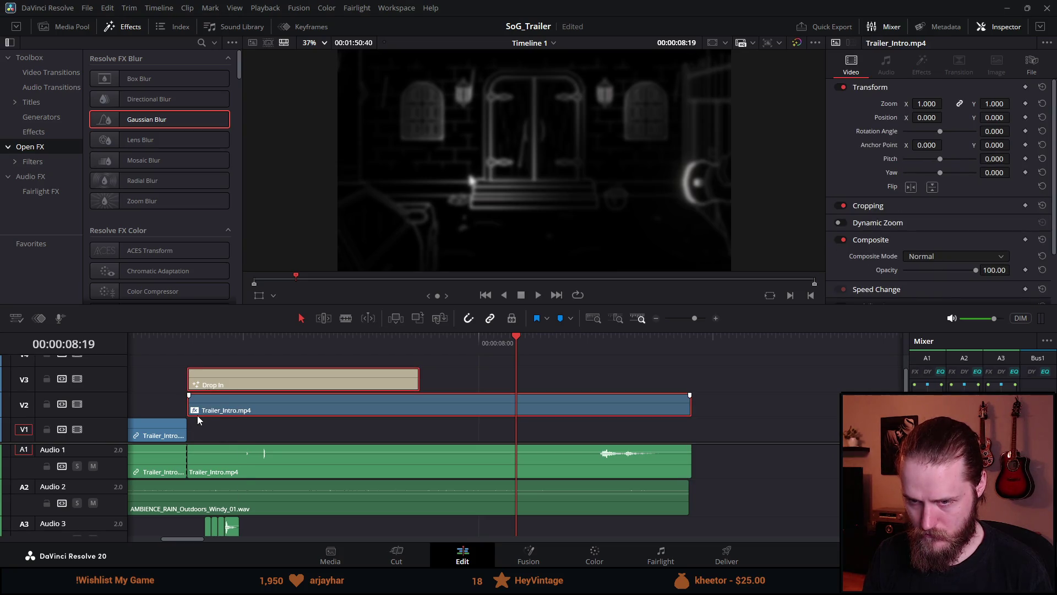
{"action": "left_click", "coordinate": [276, 341]}
{"action": "left_click", "coordinate": [250, 378]}
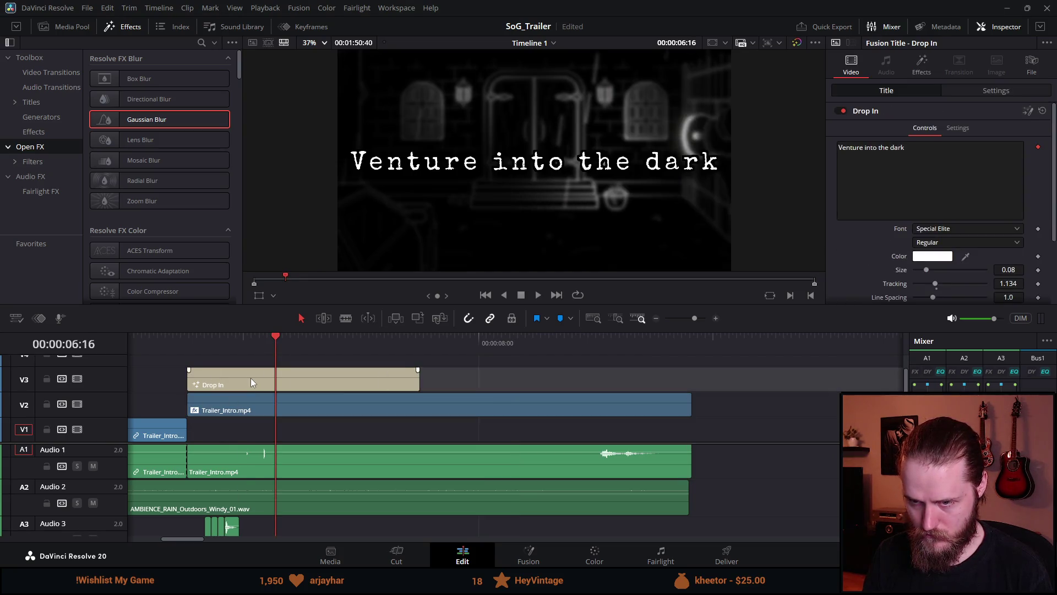
{"action": "left_click", "coordinate": [220, 528], "text": "ctrl"}
{"action": "mouse_move", "coordinate": [228, 389]}
{"action": "left_mouse_down"}
{"action": "mouse_move", "coordinate": [162, 405]}
{"action": "mouse_move", "coordinate": [178, 398]}
{"action": "left_mouse_up"}
{"action": "left_click", "coordinate": [219, 411]}
Step: Shorten the unblurred intro clip's end and set the blurred clip's opacity to 56.49
{"action": "scroll", "coordinate": [339, 439], "scroll_direction": "up", "scroll_amount": 2}
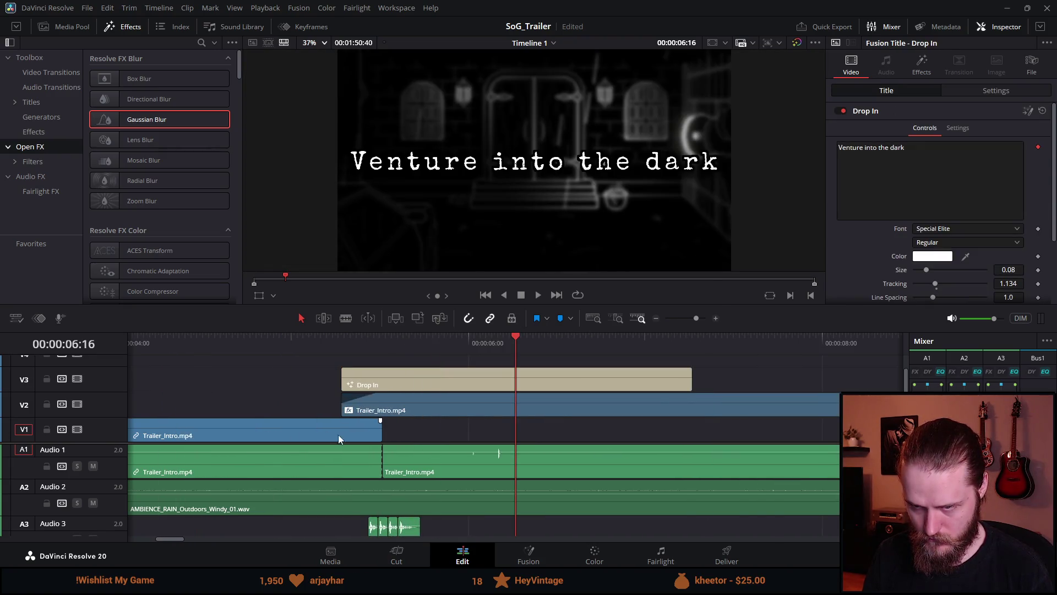
{"action": "left_click_drag", "start_coordinate": [368, 423], "coordinate": [342, 425]}
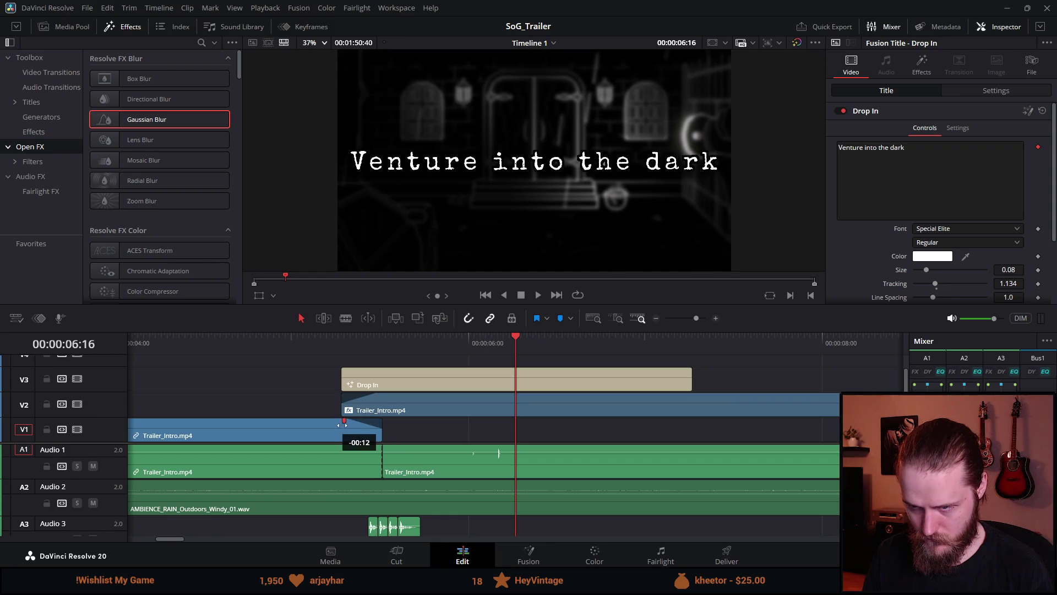
{"action": "left_click", "coordinate": [442, 397]}
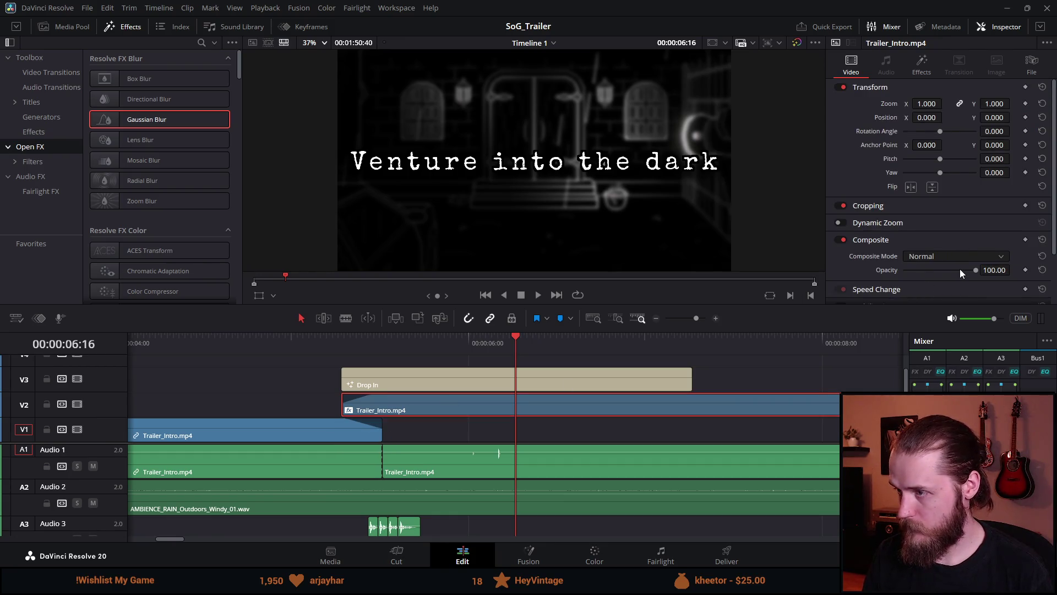
{"action": "left_click_drag", "start_coordinate": [959, 268], "coordinate": [943, 272]}
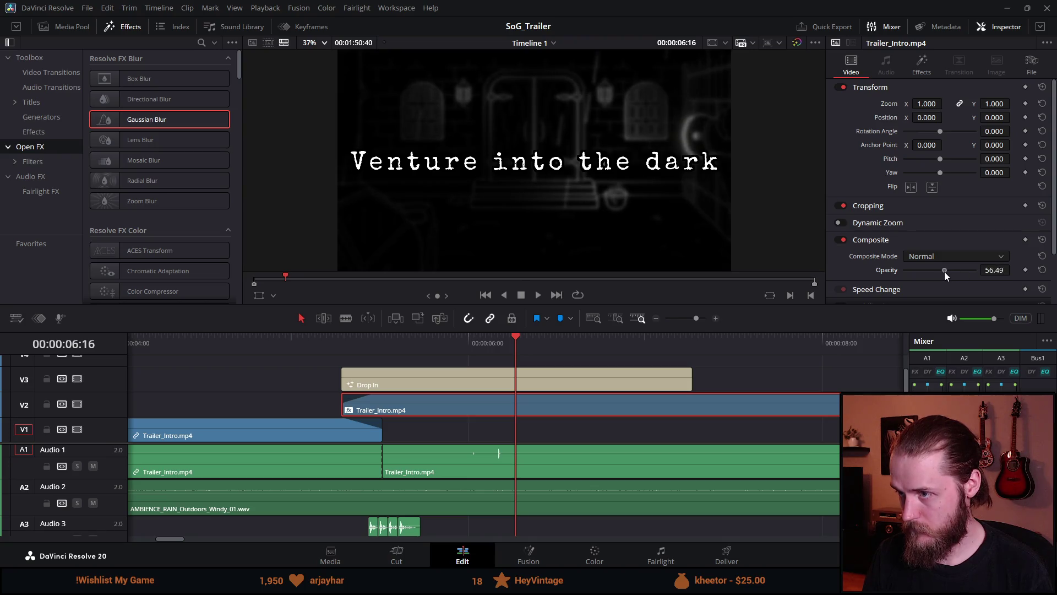
Step: Preview the blurred, dimmed intro from just before the title
{"action": "scroll", "coordinate": [638, 392], "scroll_direction": "down", "scroll_amount": 5}
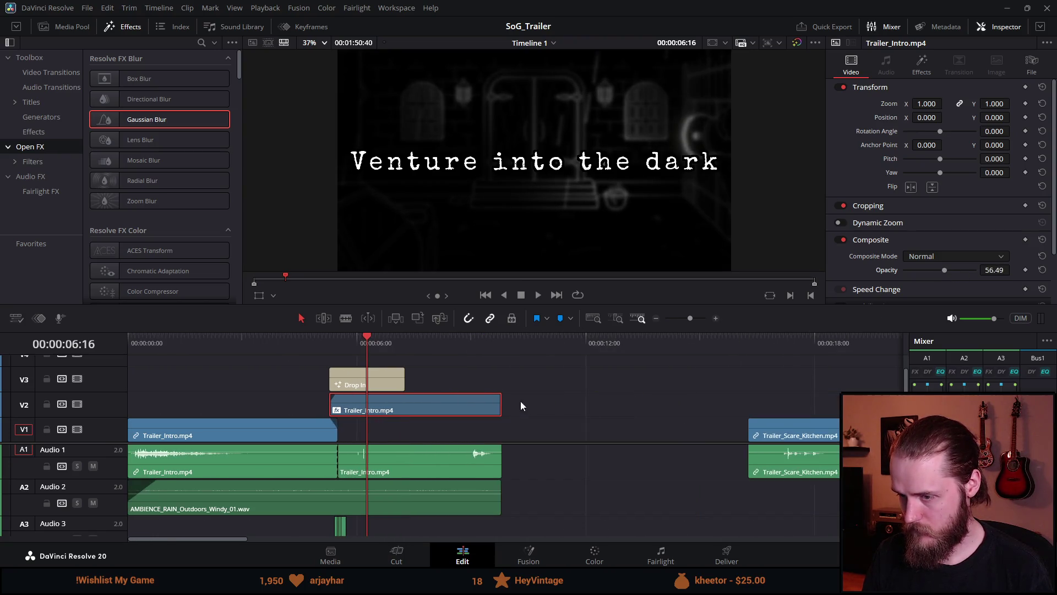
{"action": "left_click", "coordinate": [312, 345]}
{"action": "key", "text": "space"}
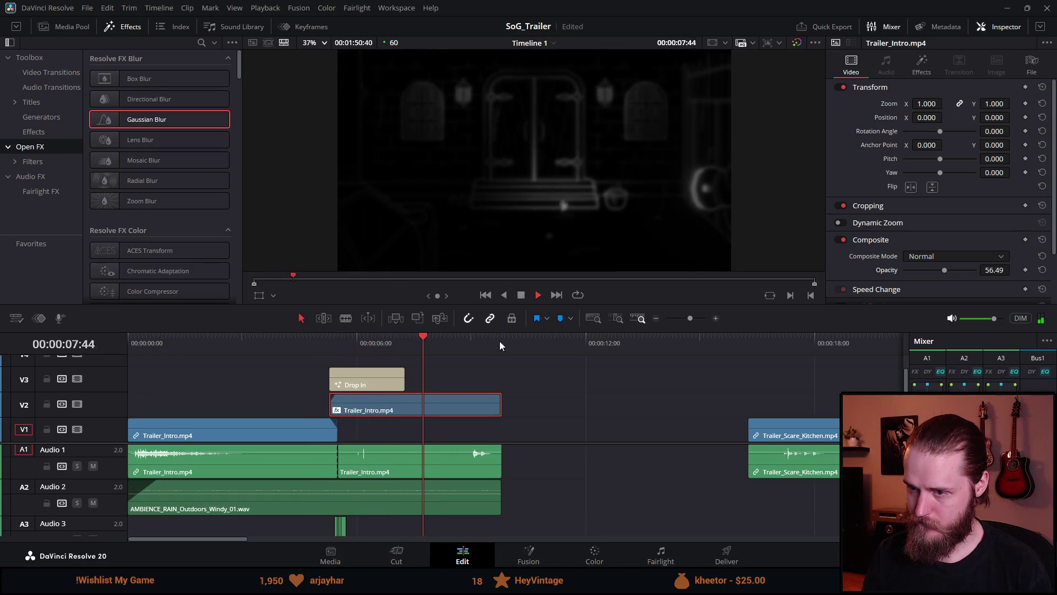
{"action": "left_click", "coordinate": [520, 295]}
Step: Trim the blurred clip, its audio and the rain ambience to end together
{"action": "left_click_drag", "start_coordinate": [499, 407], "coordinate": [404, 407]}
{"action": "left_click", "coordinate": [475, 468]}
{"action": "left_click_drag", "start_coordinate": [504, 461], "coordinate": [405, 460]}
{"action": "left_click_drag", "start_coordinate": [498, 498], "coordinate": [405, 498]}
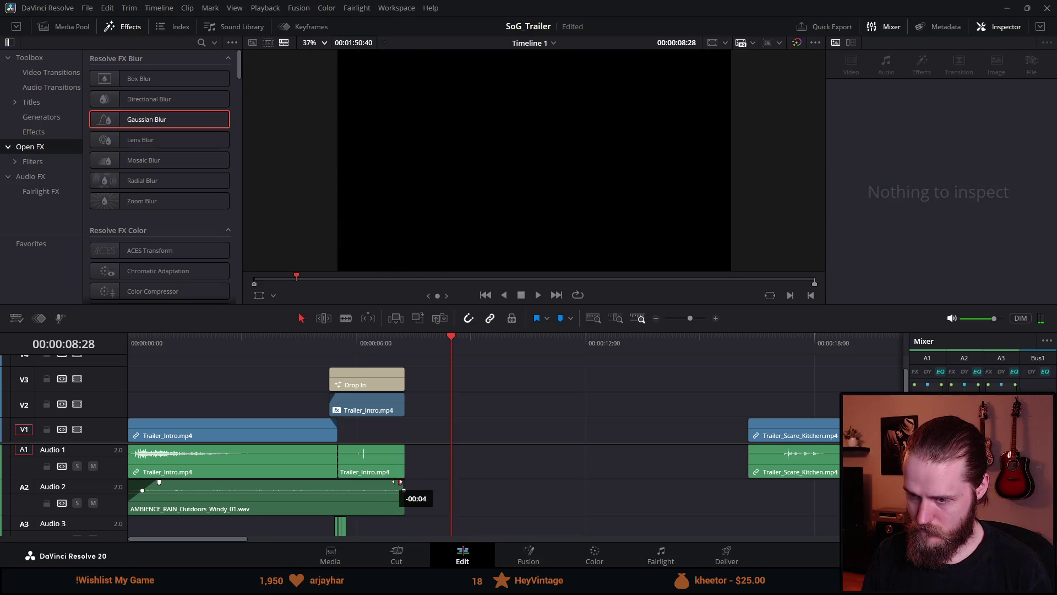
Step: Add a fade-out to the intro audio and preview it from about 4 seconds
{"action": "left_click_drag", "start_coordinate": [404, 447], "coordinate": [394, 446]}
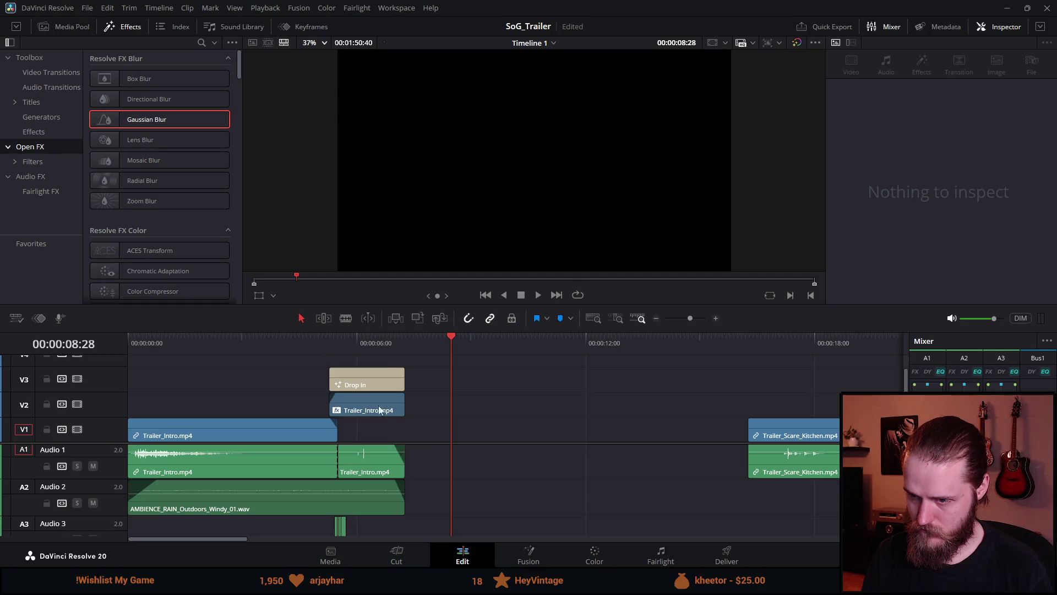
{"action": "left_click", "coordinate": [294, 337]}
{"action": "key", "text": "space"}
{"action": "scroll", "coordinate": [454, 369], "scroll_direction": "down", "scroll_amount": 3}
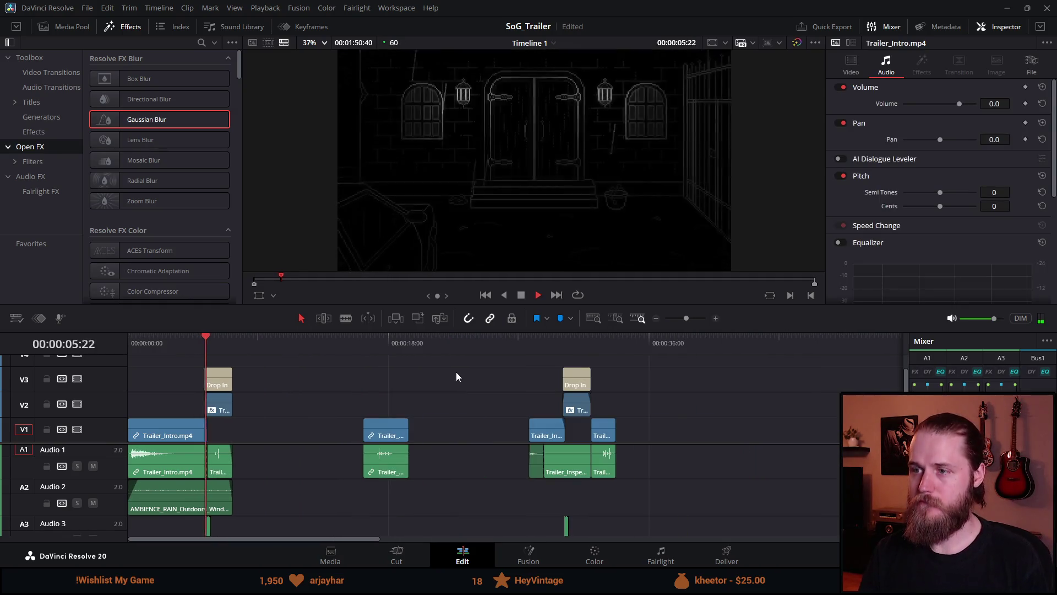
{"action": "scroll", "coordinate": [394, 395], "scroll_direction": "up", "scroll_amount": 1}
{"action": "scroll", "coordinate": [395, 391], "scroll_direction": "up", "scroll_amount": 1}
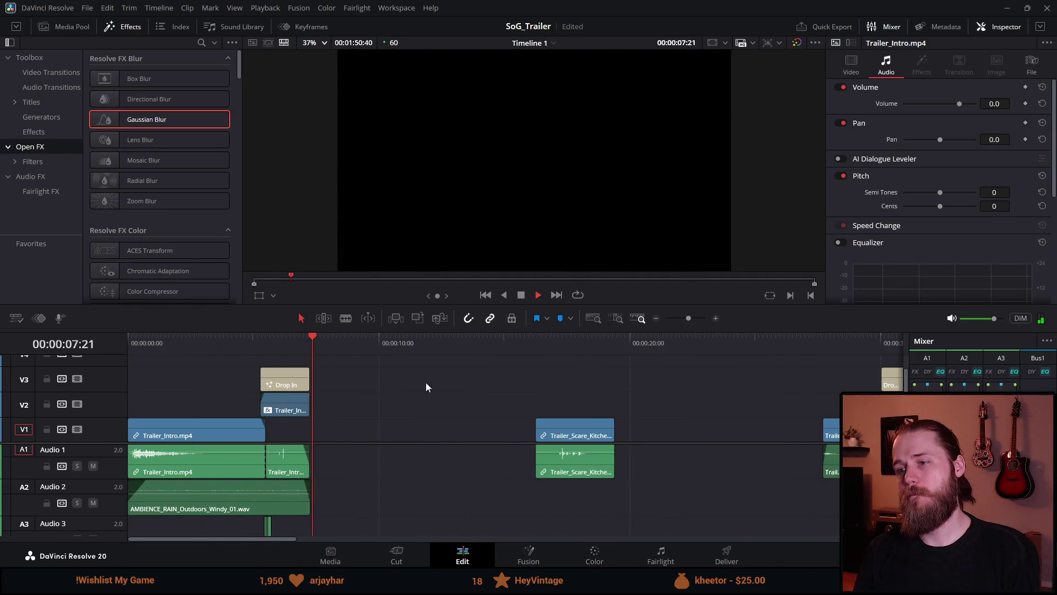
{"action": "left_click", "coordinate": [525, 297]}
Step: Move Trailer_Scare_Kitchen left to follow the intro and review the transition into it
{"action": "left_click_drag", "start_coordinate": [566, 454], "coordinate": [341, 455]}
{"action": "key", "text": "Up"}
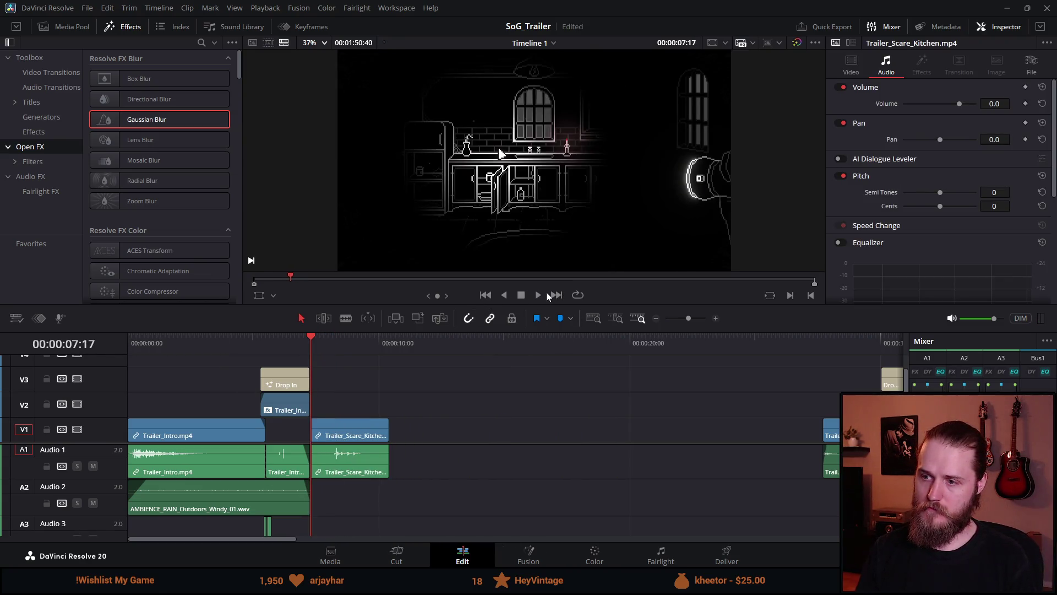
{"action": "left_click", "coordinate": [130, 343]}
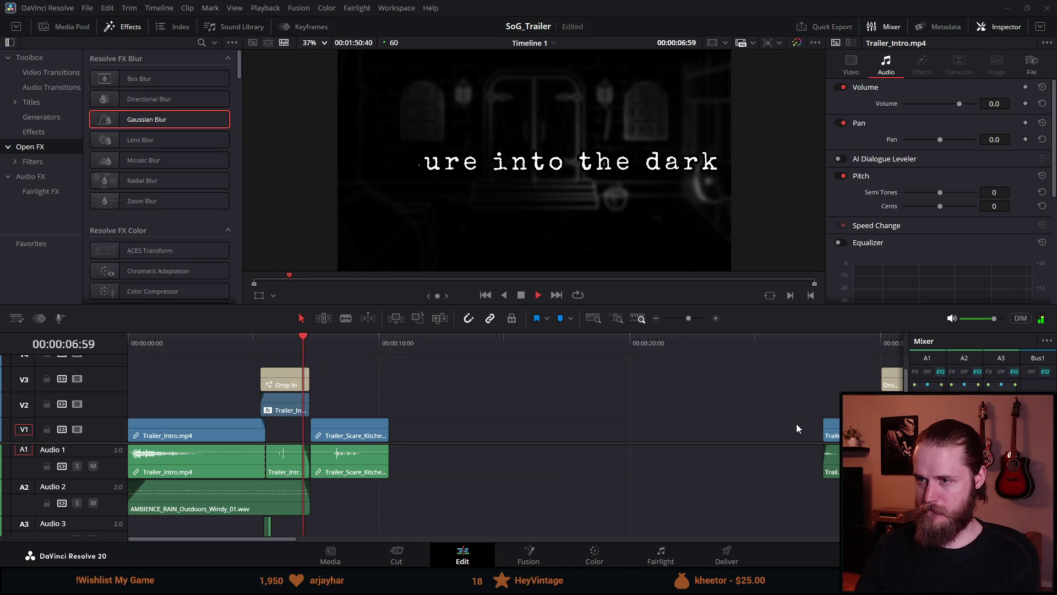
{"action": "scroll", "coordinate": [591, 433], "scroll_direction": "up", "scroll_amount": 3}
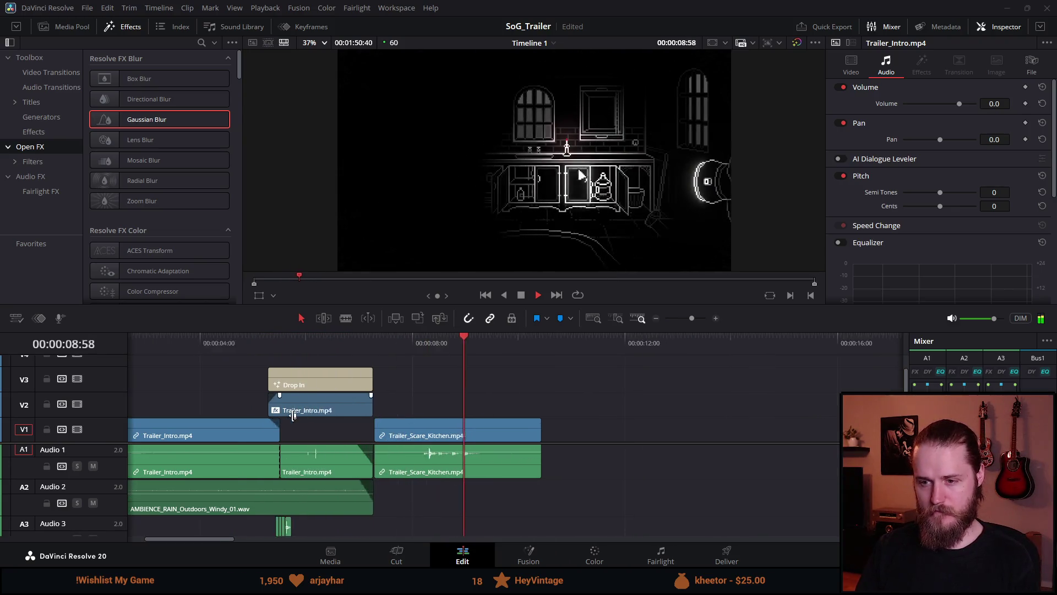
{"action": "left_click", "coordinate": [344, 348]}
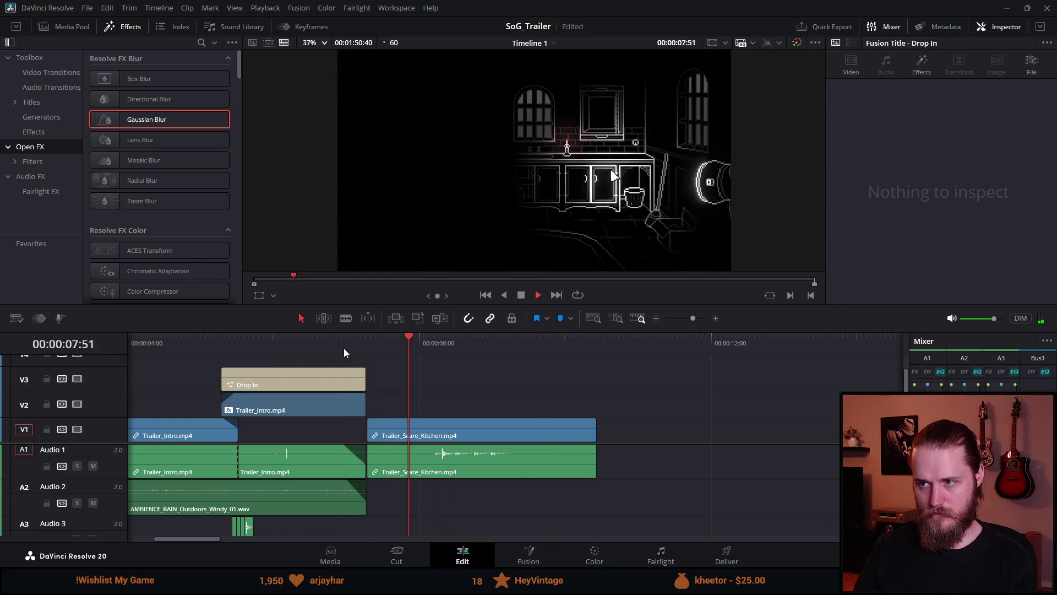
{"action": "left_click", "coordinate": [344, 348]}
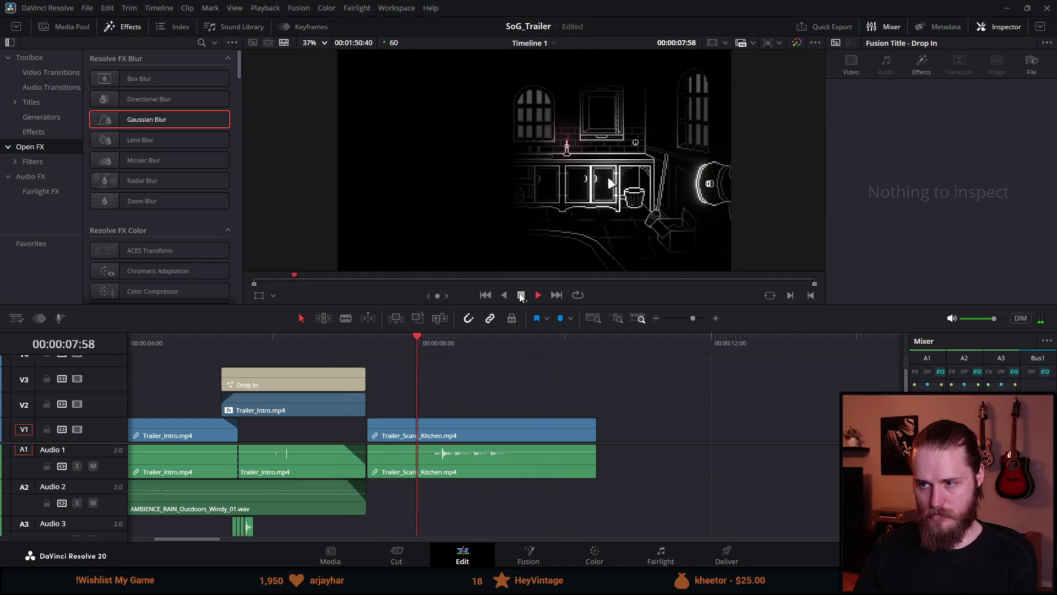
{"action": "key", "text": "space"}
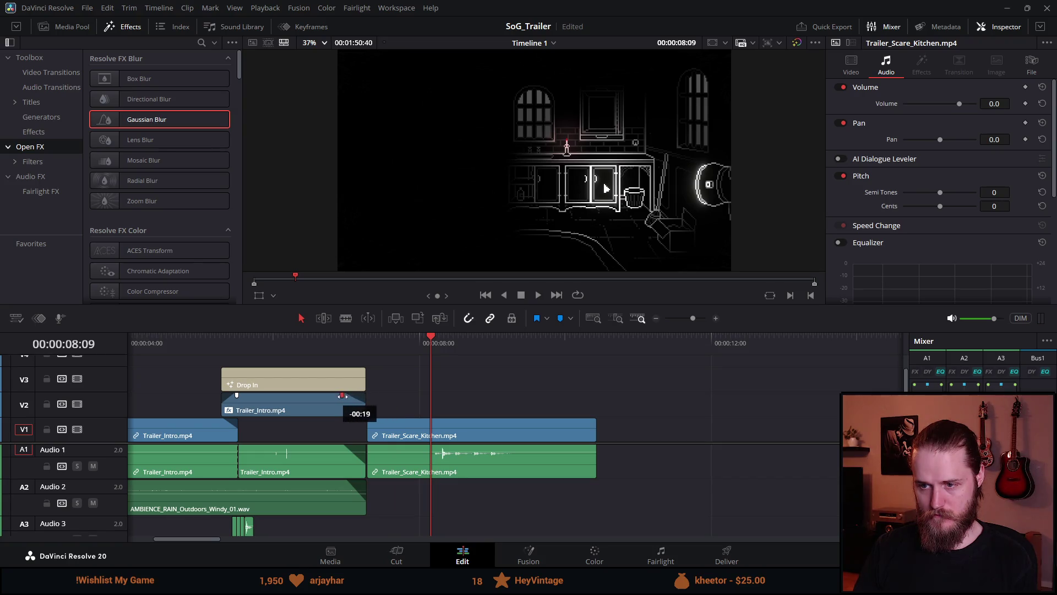
Step: Fade out the end of the blurred intro clip and replay the trailer from the beginning
{"action": "left_click_drag", "start_coordinate": [334, 348], "coordinate": [365, 346]}
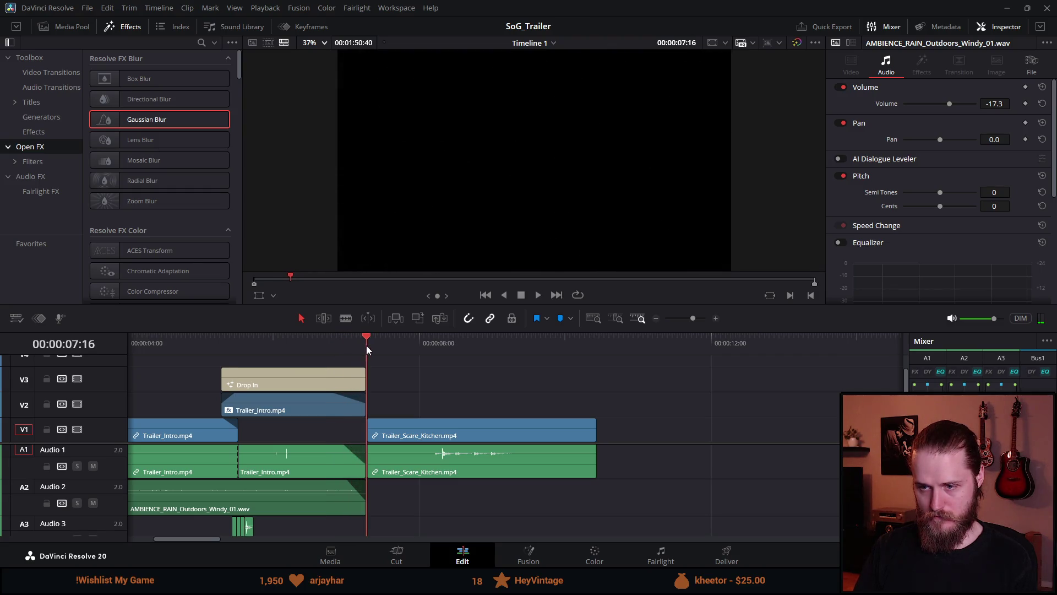
{"action": "key", "text": "slash"}
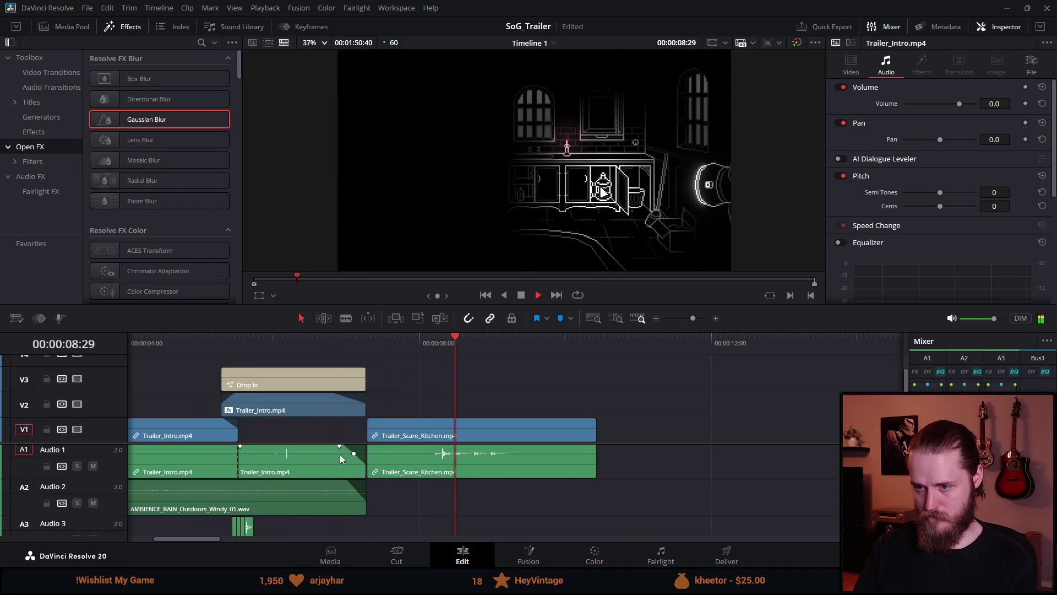
{"action": "left_click", "coordinate": [342, 339]}
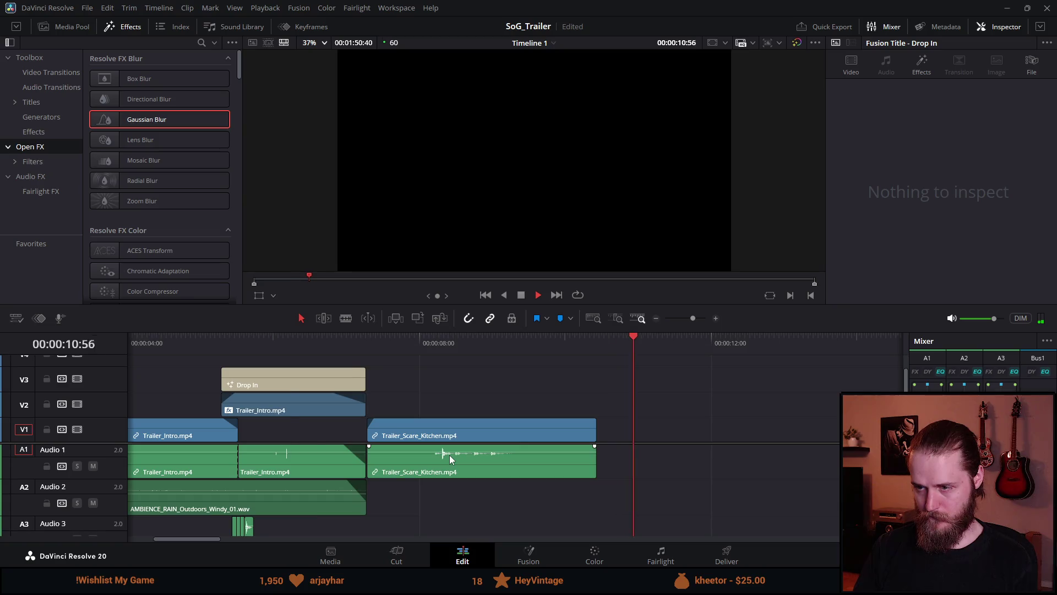
{"action": "key", "text": "ctrl+minus"}
{"action": "key", "text": "ctrl+minus"}
{"action": "key", "text": "ctrl+minus"}
{"action": "key", "text": "Home"}
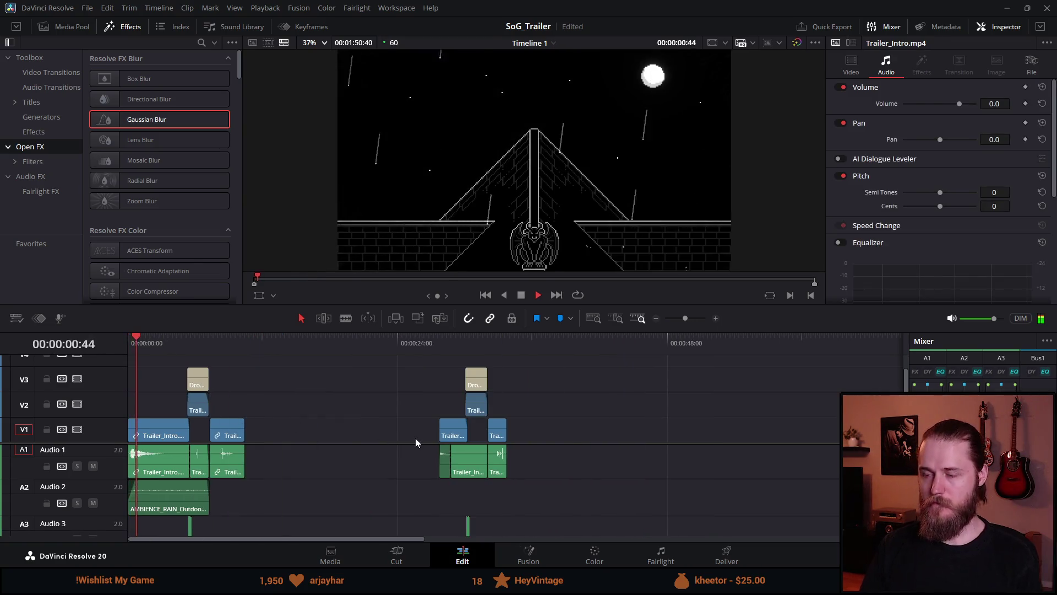
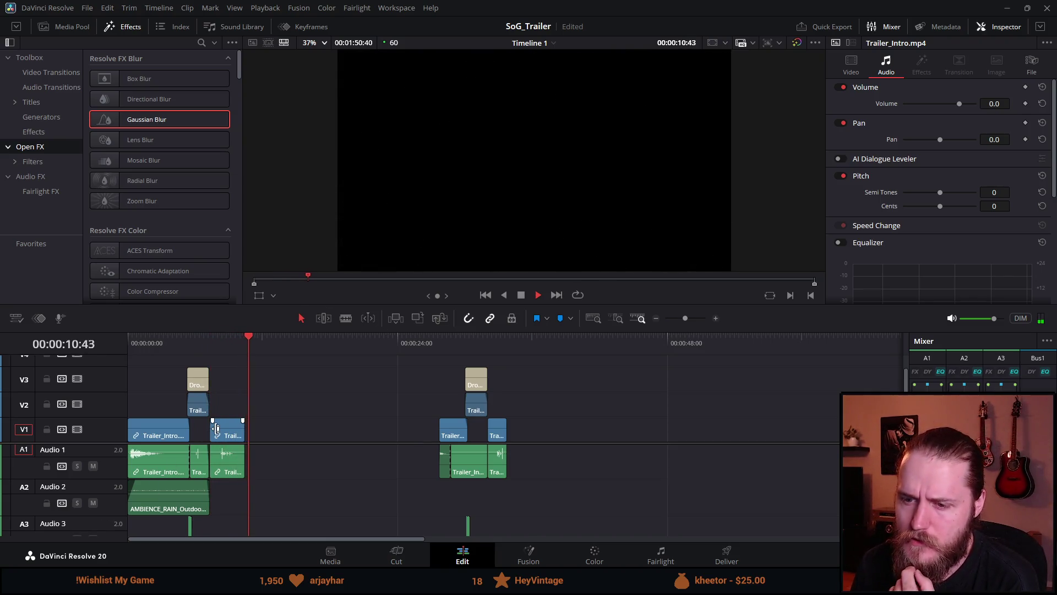
Step: Shorten the end of the Trailer_Intro overlay on V2 after replaying the title section
{"action": "left_click", "coordinate": [196, 341]}
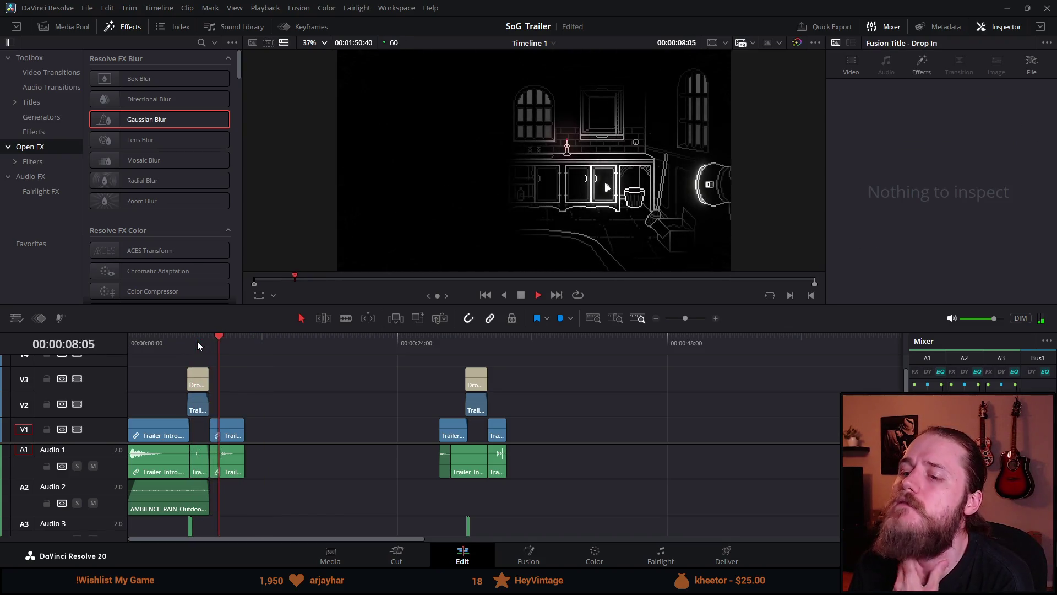
{"action": "scroll", "coordinate": [219, 435], "scroll_direction": "up", "scroll_amount": 5}
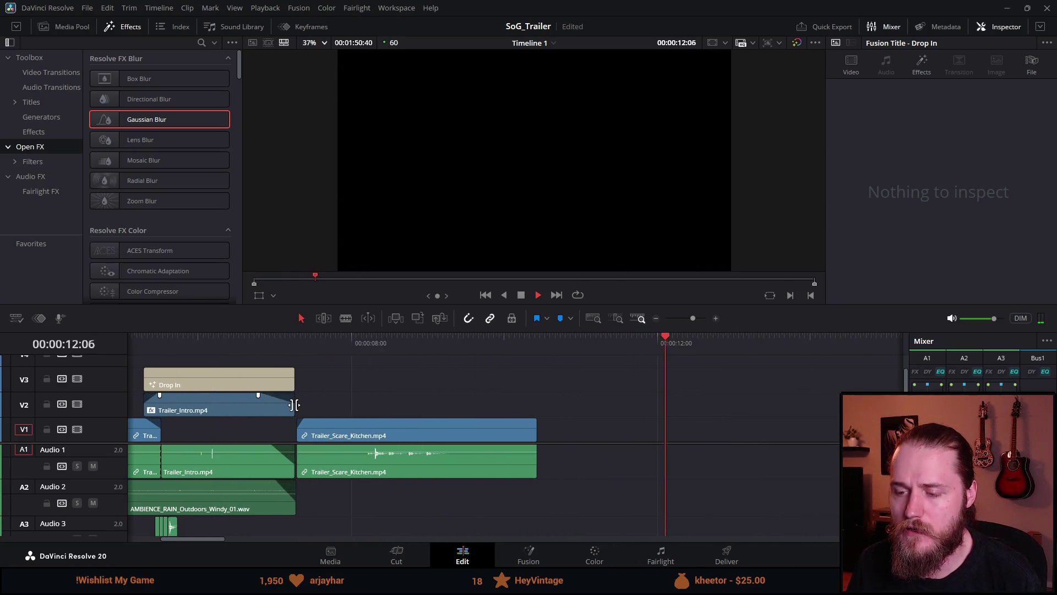
{"action": "left_click_drag", "start_coordinate": [292, 404], "coordinate": [273, 407]}
{"action": "scroll", "coordinate": [272, 426], "scroll_direction": "down", "scroll_amount": 5}
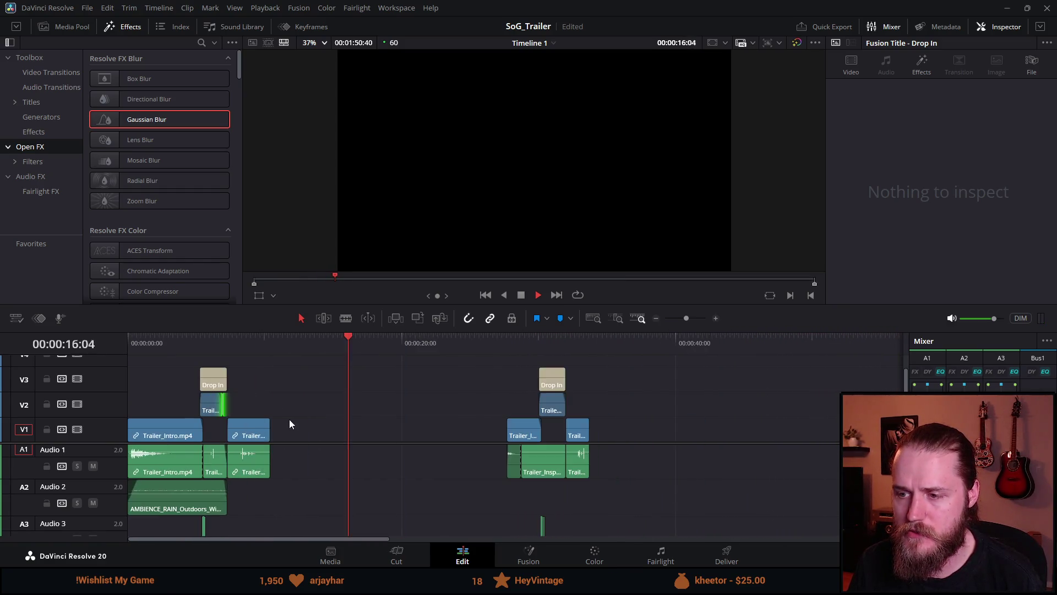
{"action": "key", "text": "space"}
{"action": "scroll", "coordinate": [215, 402], "scroll_direction": "up", "scroll_amount": 2}
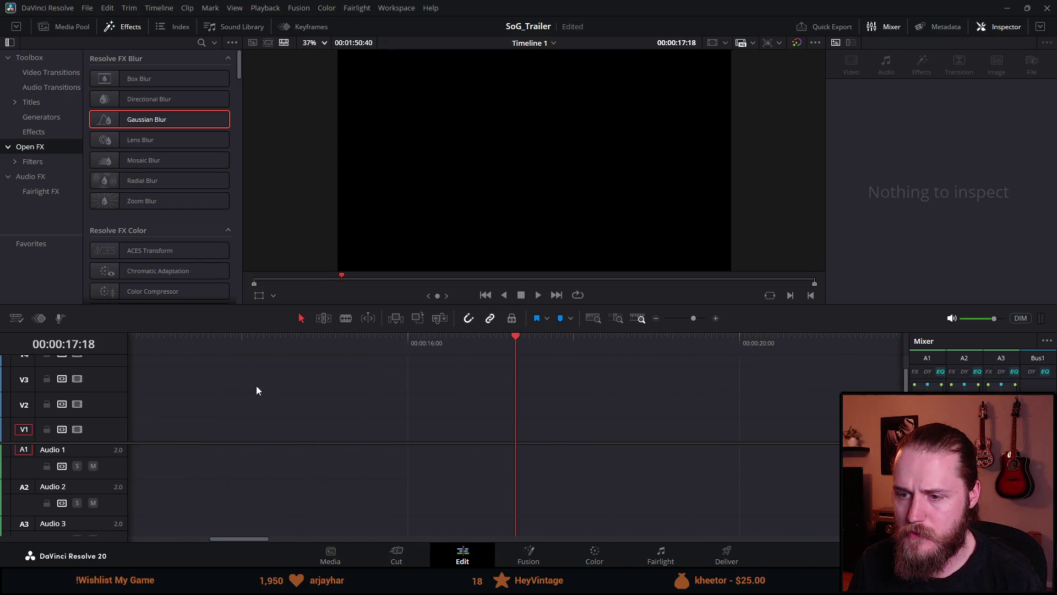
{"action": "key", "text": "Up"}
{"action": "scroll", "coordinate": [298, 420], "scroll_direction": "up", "scroll_amount": 5}
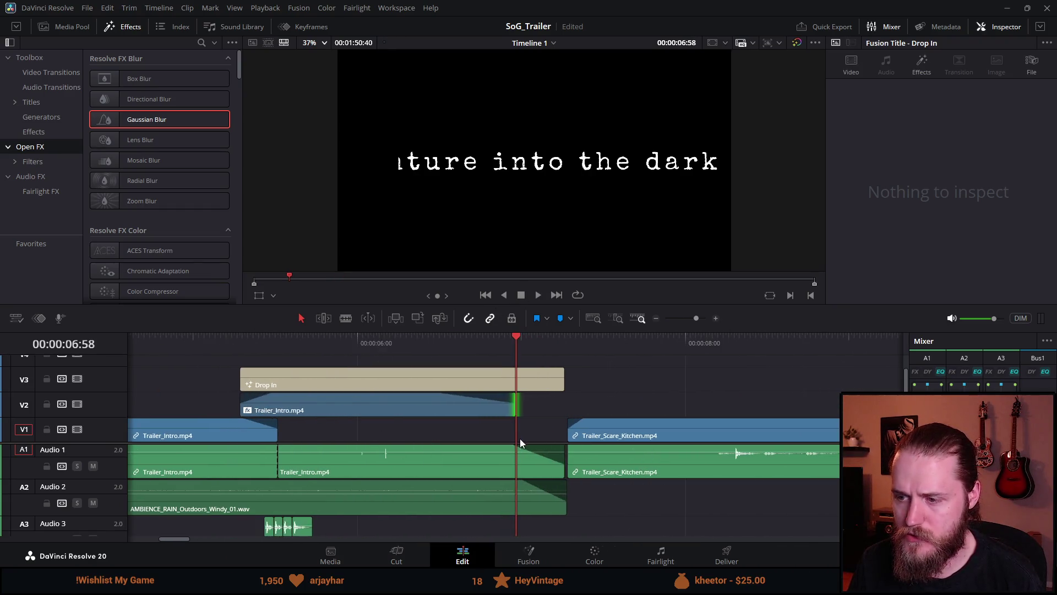
Step: Unlink Trailer_Scare_Kitchen's video from its audio and extend the video's start left into the gap
{"action": "mouse_move", "coordinate": [568, 432]}
{"action": "left_mouse_down"}
{"action": "mouse_move", "coordinate": [501, 432]}
{"action": "mouse_move", "coordinate": [586, 432]}
{"action": "mouse_move", "coordinate": [568, 435]}
{"action": "left_mouse_up"}
{"action": "scroll", "coordinate": [616, 477], "scroll_direction": "down", "scroll_amount": 1}
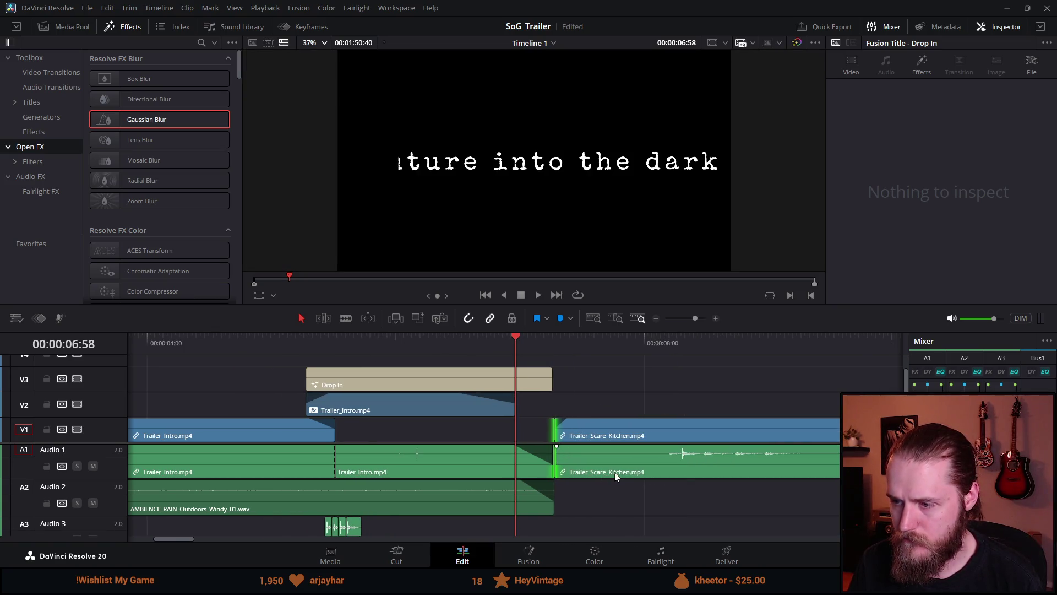
{"action": "left_click_drag", "start_coordinate": [560, 338], "coordinate": [574, 338]}
{"action": "left_click", "coordinate": [576, 436]}
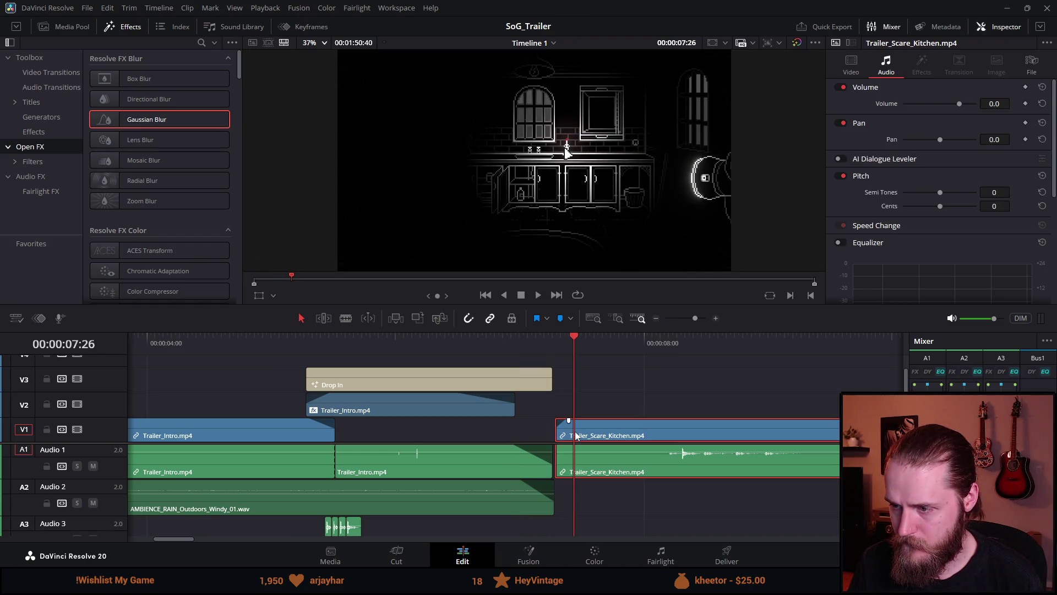
{"action": "right_click", "coordinate": [561, 432]}
{"action": "left_click", "coordinate": [606, 182]}
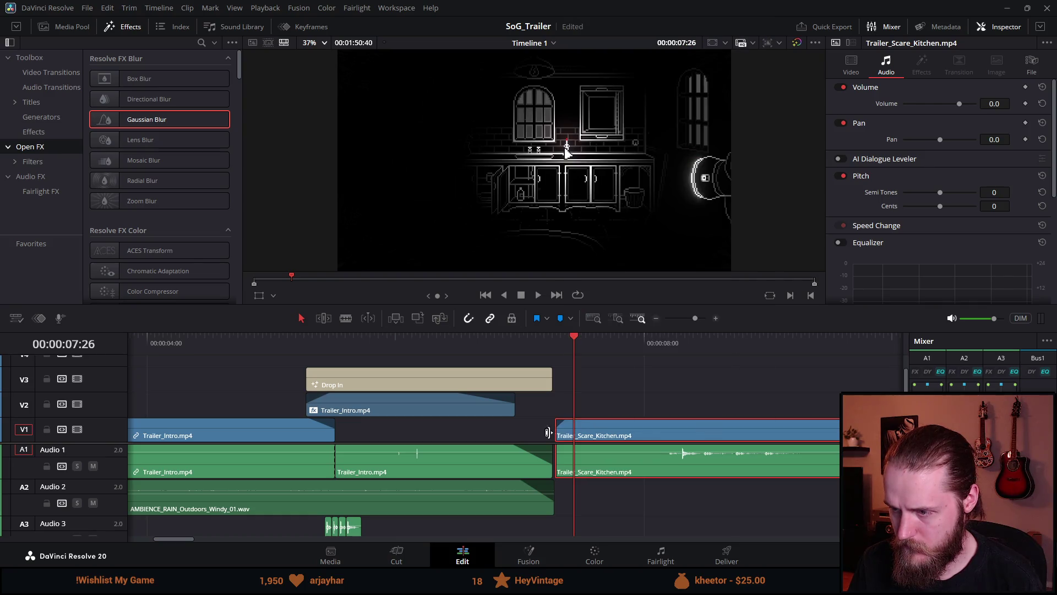
{"action": "left_click", "coordinate": [548, 432]}
{"action": "left_click_drag", "start_coordinate": [561, 433], "coordinate": [481, 435]}
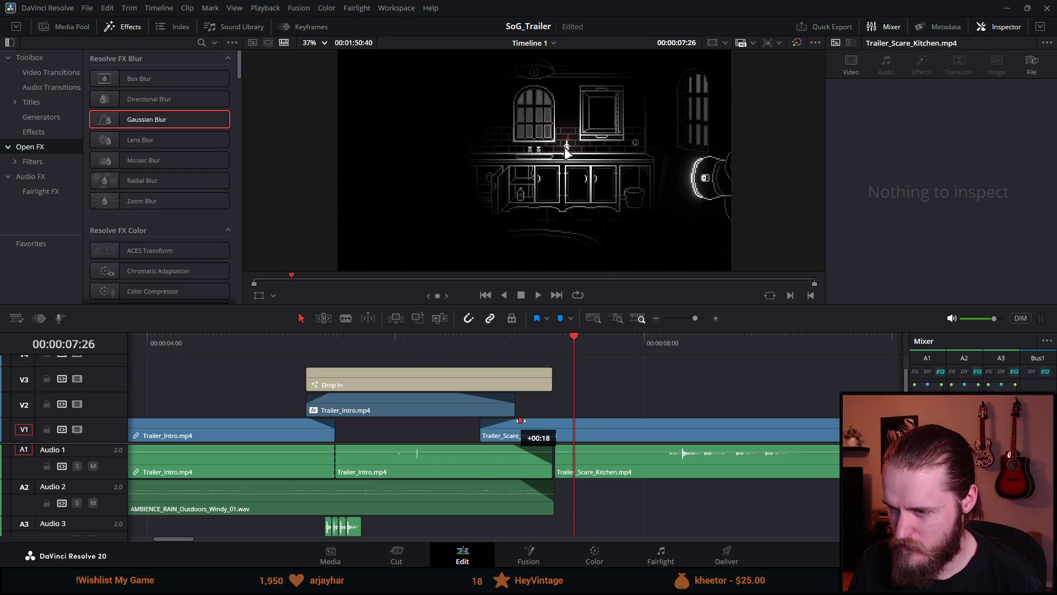
Step: Lengthen the Trailer_Intro overlay on V2 so it ends at about 7:12
{"action": "left_click", "coordinate": [414, 338]}
{"action": "key", "text": "space"}
{"action": "left_click", "coordinate": [414, 338]}
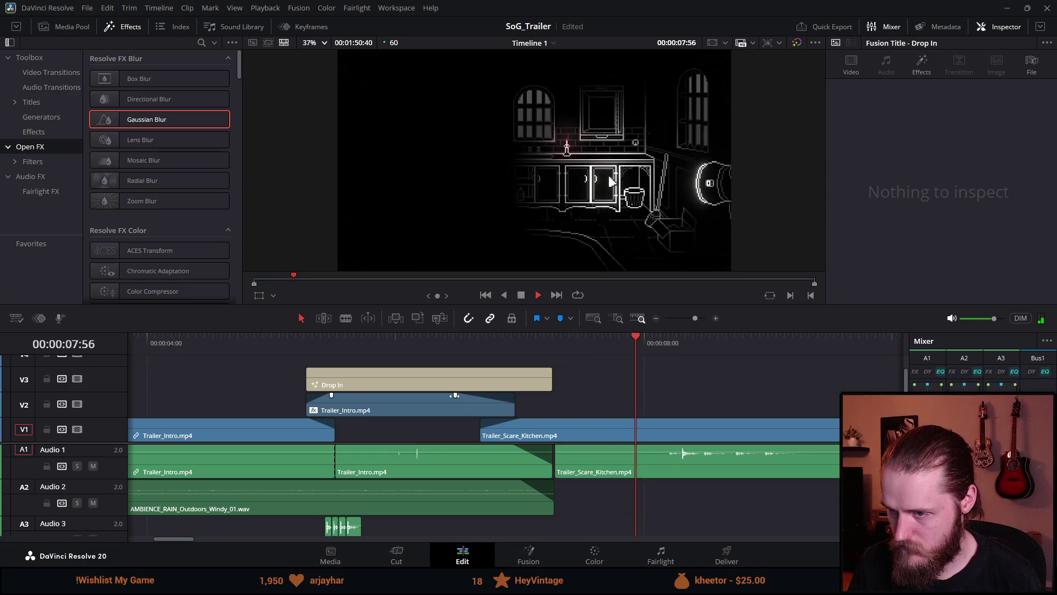
{"action": "left_click_drag", "start_coordinate": [512, 408], "coordinate": [537, 408]}
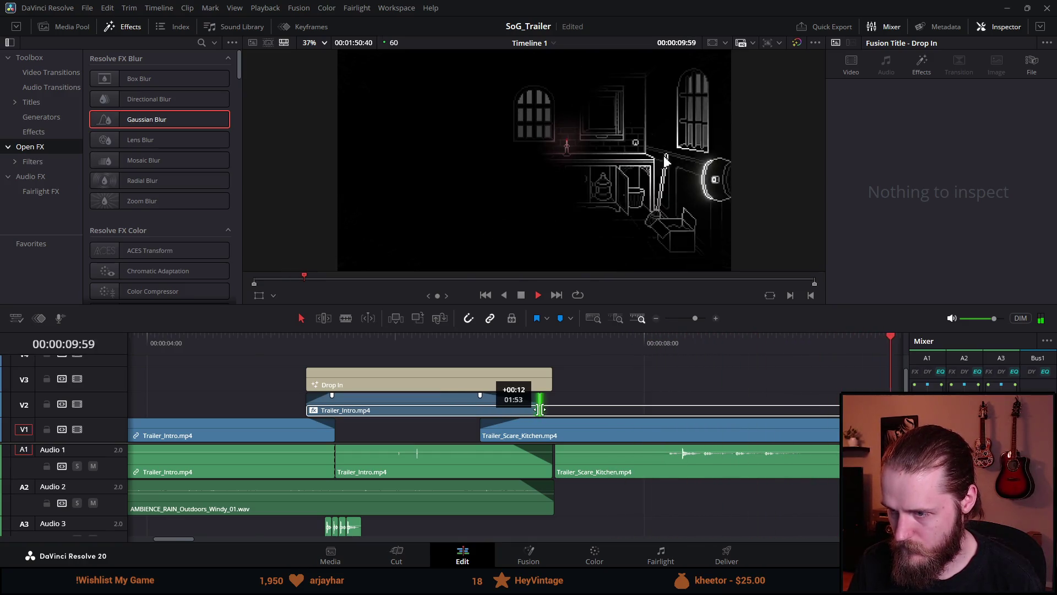
{"action": "scroll", "coordinate": [288, 424], "scroll_direction": "down", "scroll_amount": 2}
Step: Replay the intro-to-kitchen transition, then the trailer opening from the beginning
{"action": "left_click", "coordinate": [179, 342]}
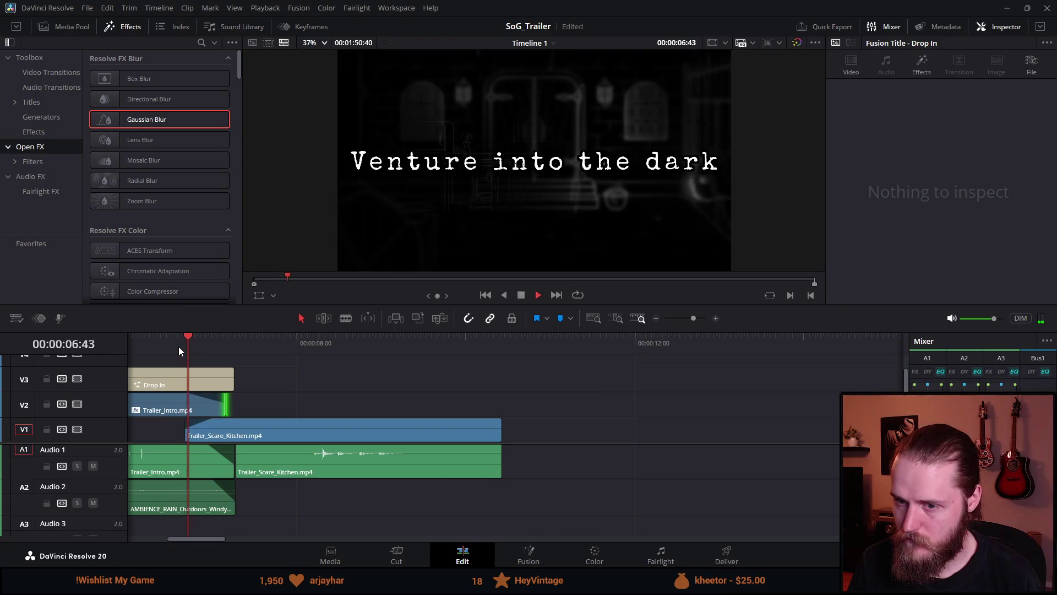
{"action": "left_click", "coordinate": [178, 344]}
{"action": "left_click", "coordinate": [178, 345]}
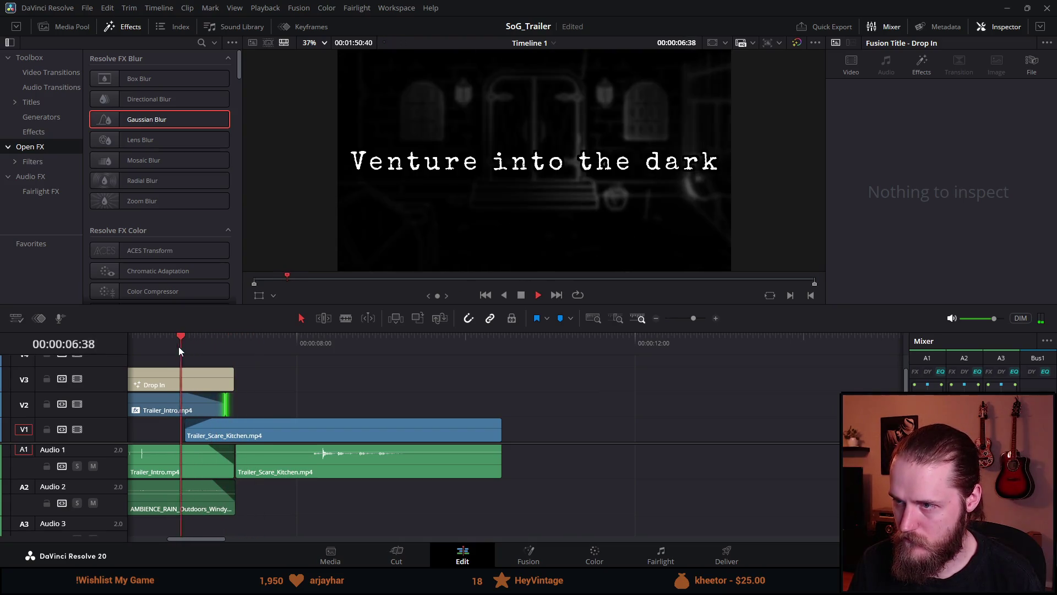
{"action": "scroll", "coordinate": [179, 346], "scroll_direction": "down", "scroll_amount": 1}
{"action": "scroll", "coordinate": [263, 404], "scroll_direction": "up", "scroll_amount": 2}
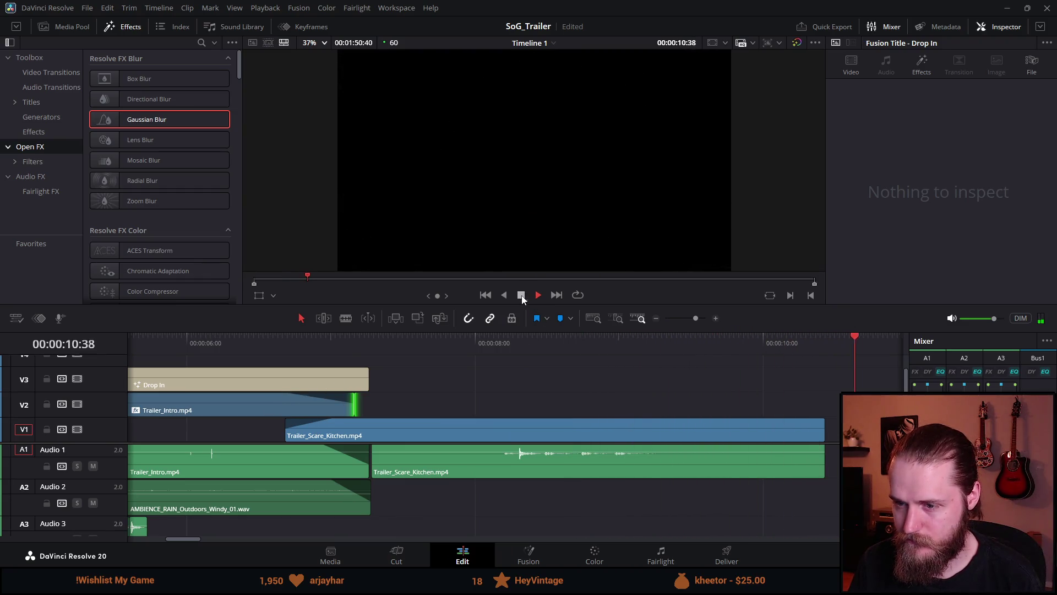
{"action": "scroll", "coordinate": [392, 400], "scroll_direction": "down", "scroll_amount": 2}
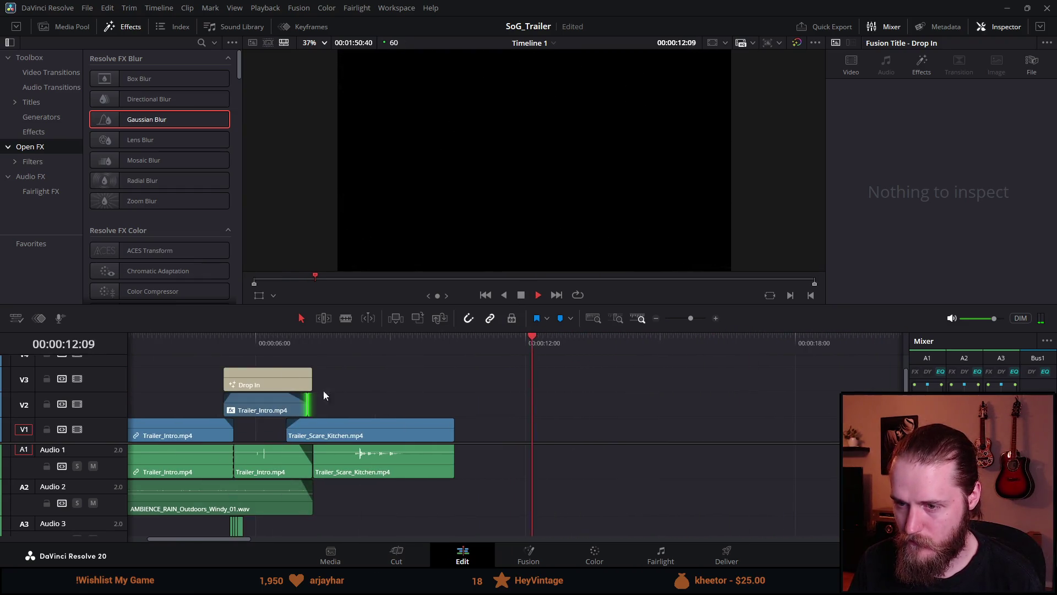
{"action": "left_click", "coordinate": [224, 344]}
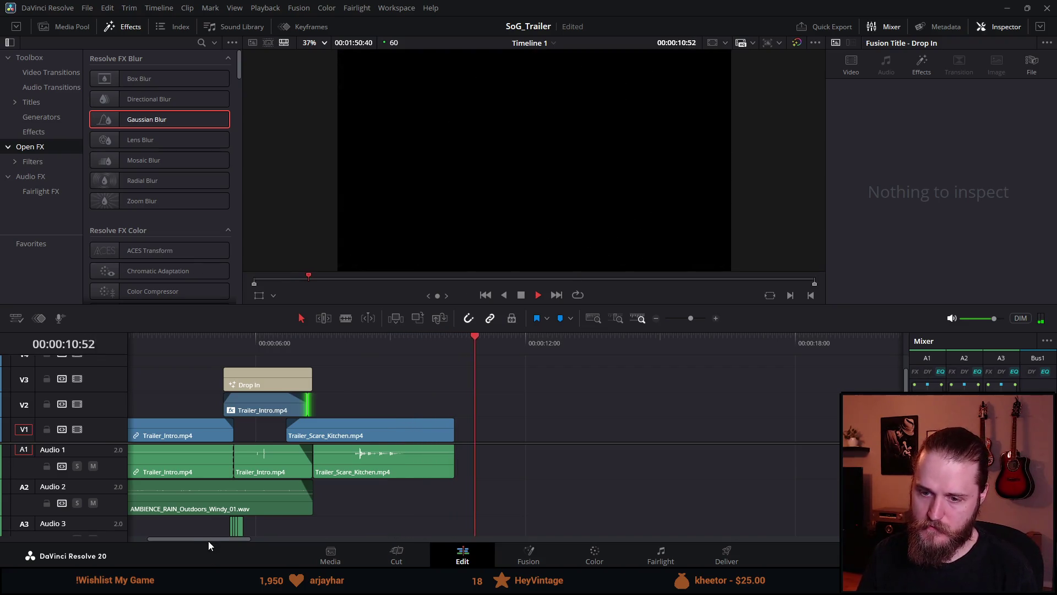
{"action": "left_click_drag", "start_coordinate": [208, 538], "coordinate": [193, 537]}
{"action": "left_click", "coordinate": [144, 347]}
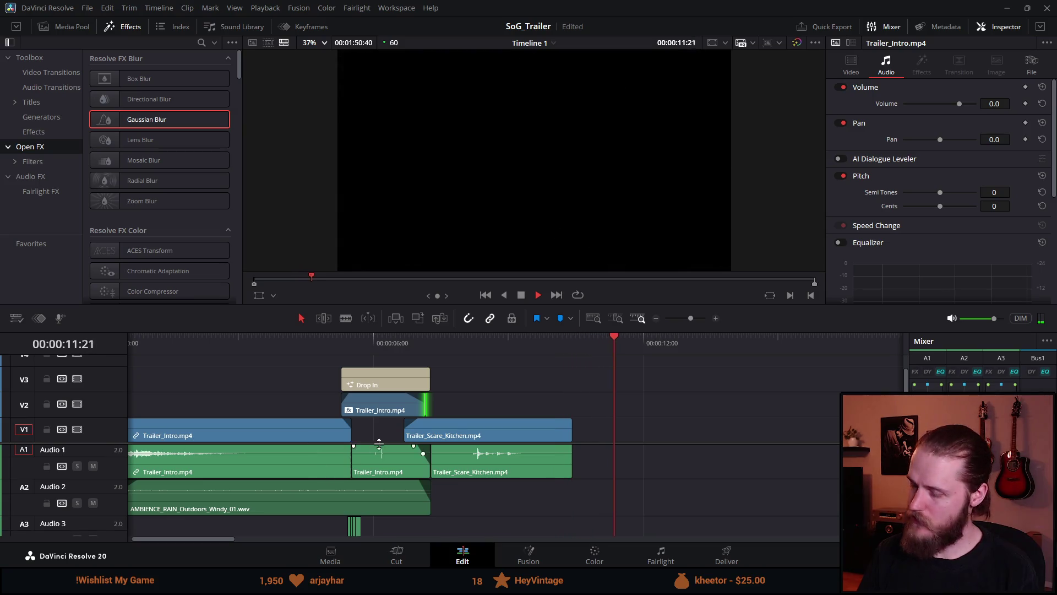
{"action": "left_click", "coordinate": [526, 295]}
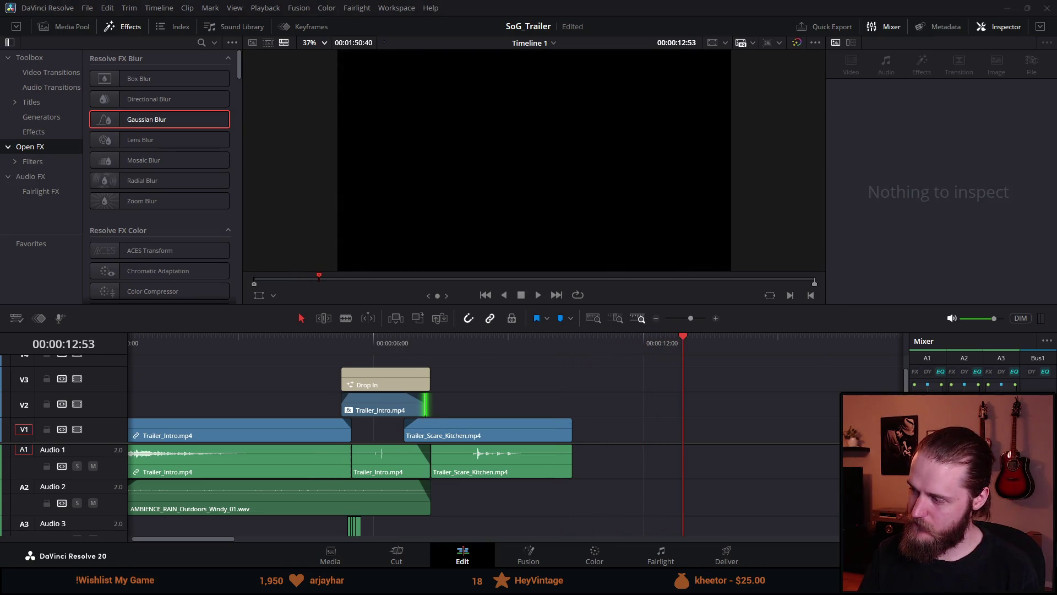
{"action": "scroll", "coordinate": [387, 376], "scroll_direction": "down", "scroll_amount": 3}
{"action": "scroll", "coordinate": [388, 376], "scroll_direction": "up", "scroll_amount": 2}
{"action": "scroll", "coordinate": [411, 387], "scroll_direction": "down", "scroll_amount": 1}
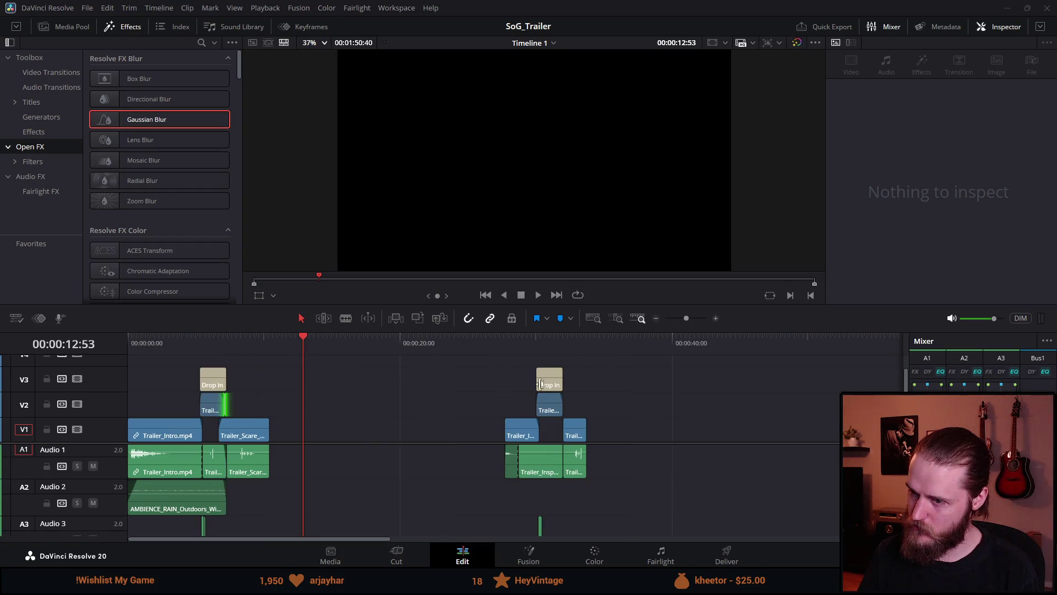
Step: Play the timeline from around 27 seconds, then from about five seconds in
{"action": "left_click", "coordinate": [499, 339]}
{"action": "key", "text": "space"}
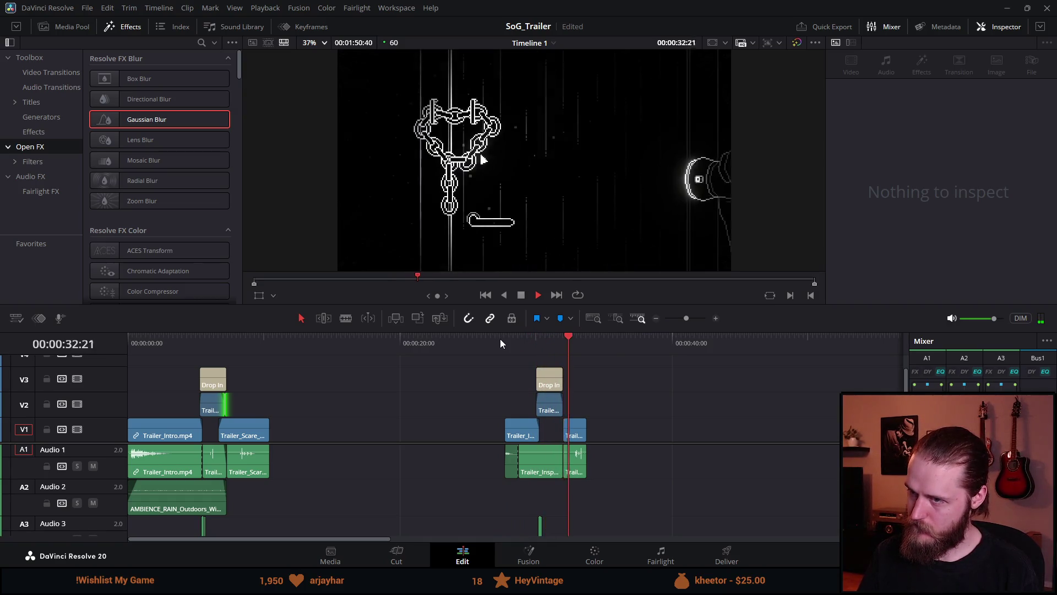
{"action": "key", "text": "space"}
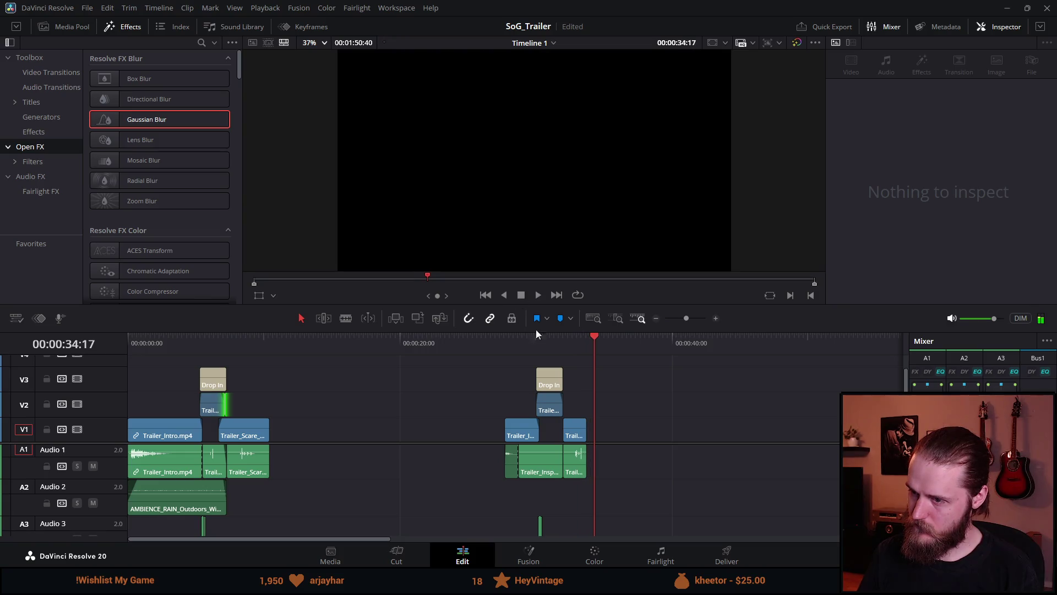
{"action": "left_click", "coordinate": [199, 354]}
{"action": "key", "text": "space"}
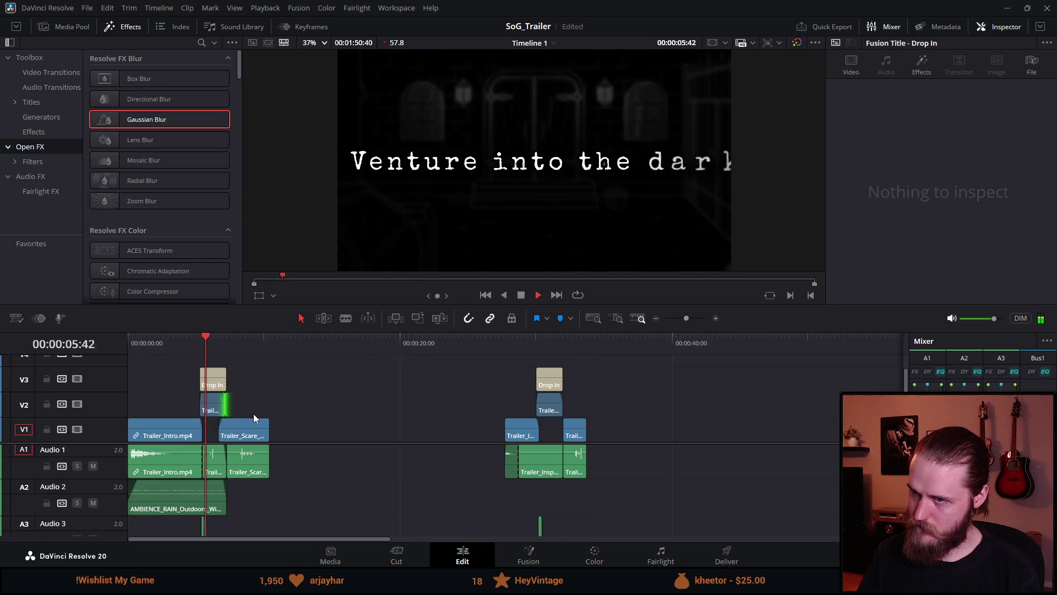
Step: Start the Trailer_Scare_Kitchen video later so it lines up with its audio, then replay
{"action": "key", "text": "ctrl+equal"}
{"action": "key", "text": "ctrl+equal"}
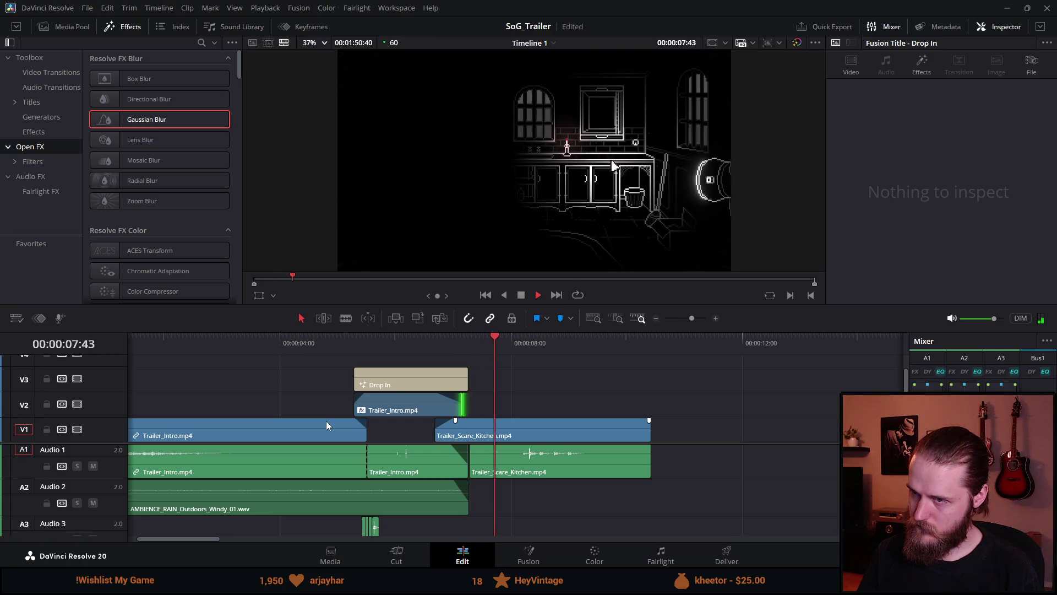
{"action": "mouse_move", "coordinate": [444, 443]}
{"action": "left_mouse_down"}
{"action": "mouse_move", "coordinate": [433, 428]}
{"action": "mouse_move", "coordinate": [468, 412]}
{"action": "mouse_move", "coordinate": [702, 409]}
{"action": "mouse_move", "coordinate": [461, 404]}
{"action": "left_mouse_up"}
{"action": "left_click", "coordinate": [444, 355]}
{"action": "left_click", "coordinate": [425, 342]}
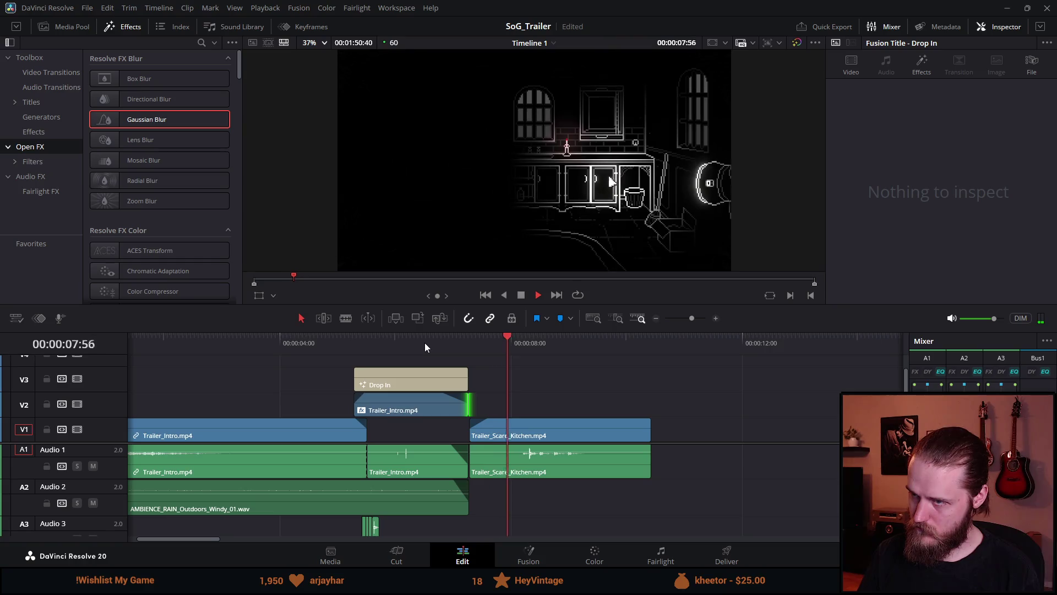
{"action": "key", "text": "ctrl+minus"}
{"action": "key", "text": "ctrl+minus"}
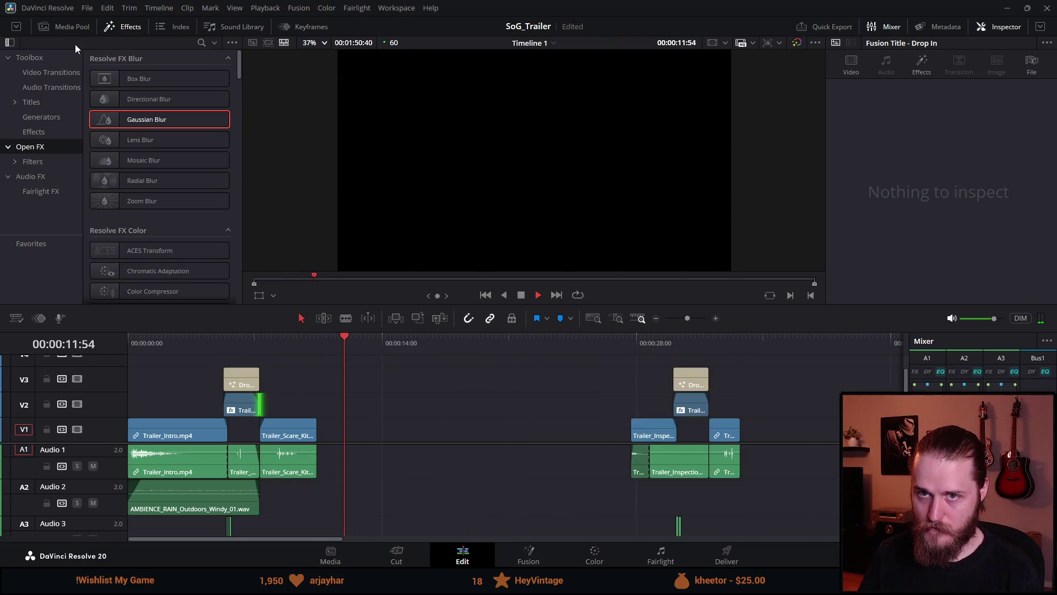
Step: Add Trailer_Interaction_Cabinet_Smash.mp4 after the kitchen clip and trim its start later
{"action": "left_click", "coordinate": [70, 25]}
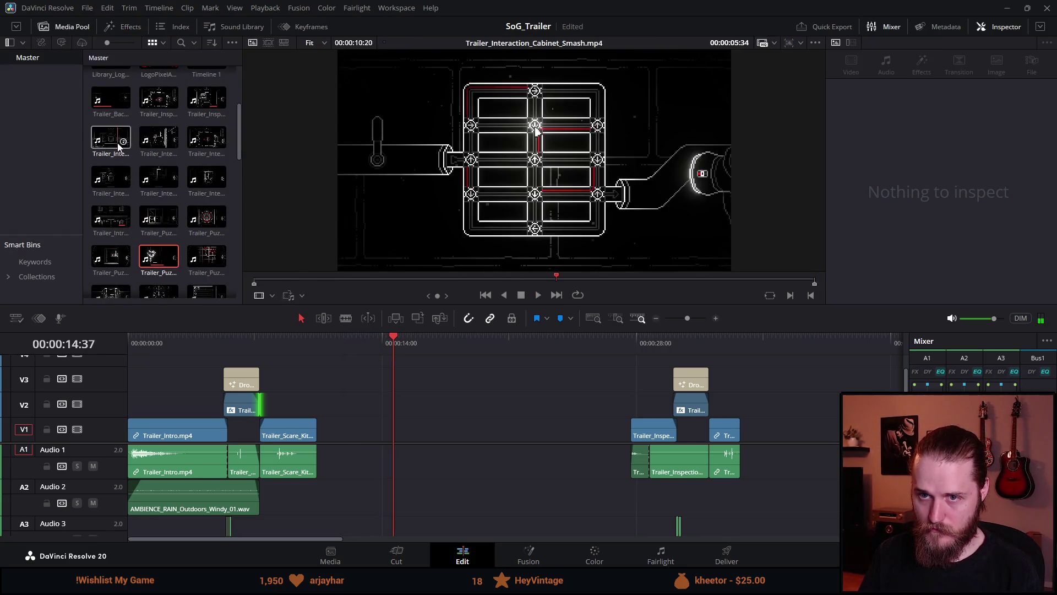
{"action": "mouse_move", "coordinate": [118, 146]}
{"action": "left_mouse_down"}
{"action": "mouse_move", "coordinate": [338, 385]}
{"action": "mouse_move", "coordinate": [354, 431]}
{"action": "left_mouse_up"}
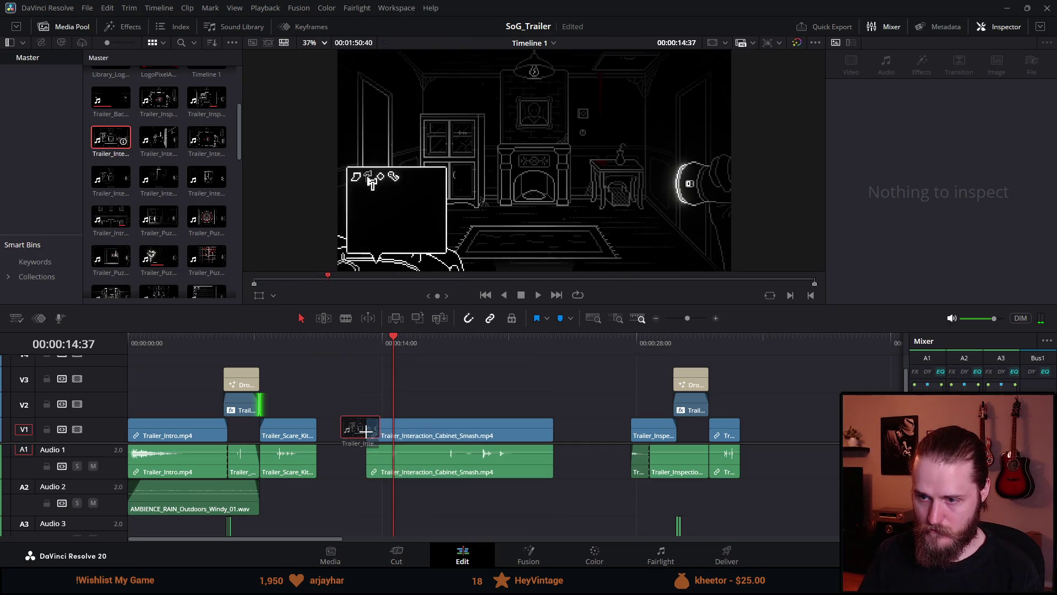
{"action": "left_click_drag", "start_coordinate": [398, 339], "coordinate": [471, 362]}
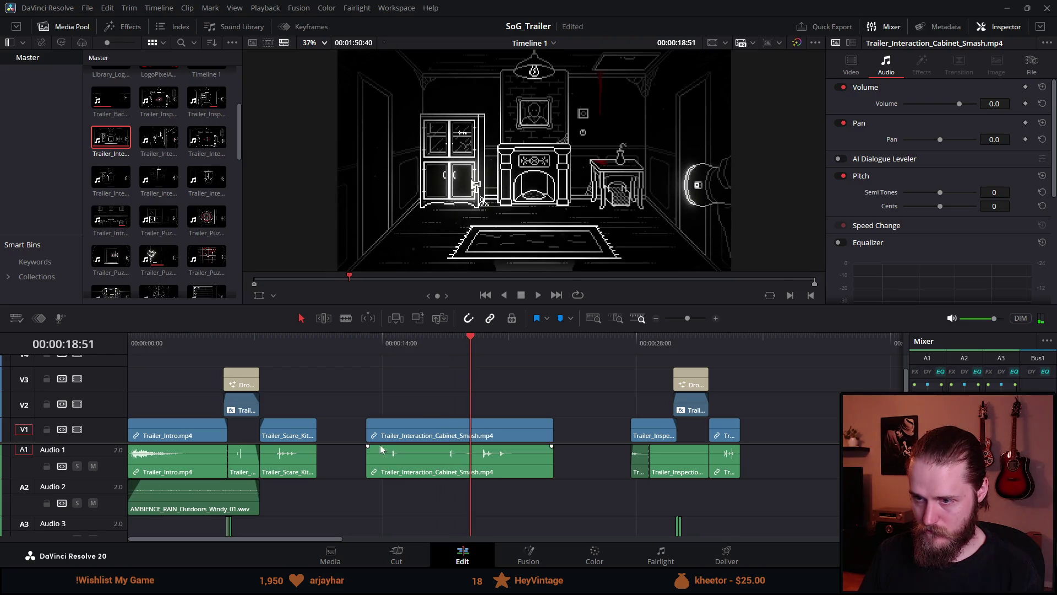
{"action": "left_click_drag", "start_coordinate": [370, 431], "coordinate": [471, 431]}
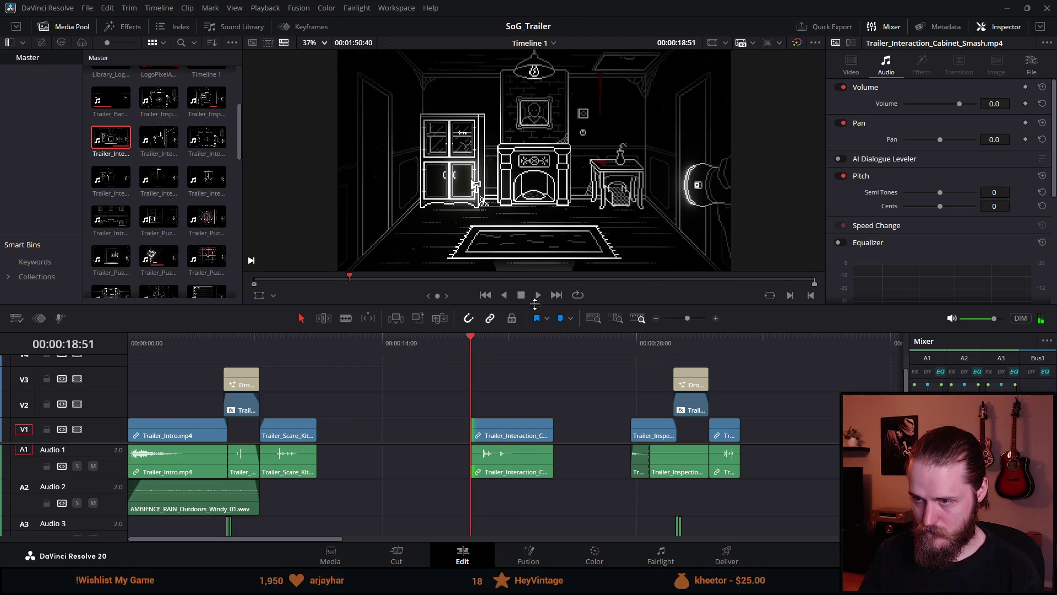
{"action": "left_click", "coordinate": [536, 296]}
Step: Start the cabinet clip slightly later and cut its end back to where the smash ends
{"action": "scroll", "coordinate": [475, 401], "scroll_direction": "up", "scroll_amount": 3}
{"action": "left_click_drag", "start_coordinate": [460, 344], "coordinate": [468, 344]}
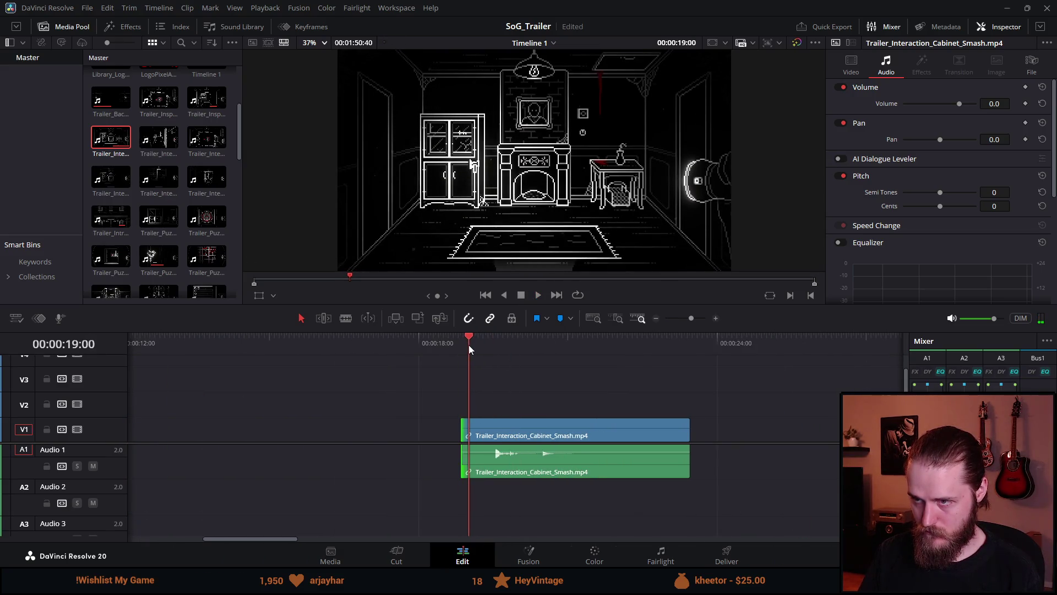
{"action": "left_click_drag", "start_coordinate": [462, 434], "coordinate": [468, 433]}
{"action": "left_click", "coordinate": [537, 295]}
{"action": "left_click", "coordinate": [522, 296]}
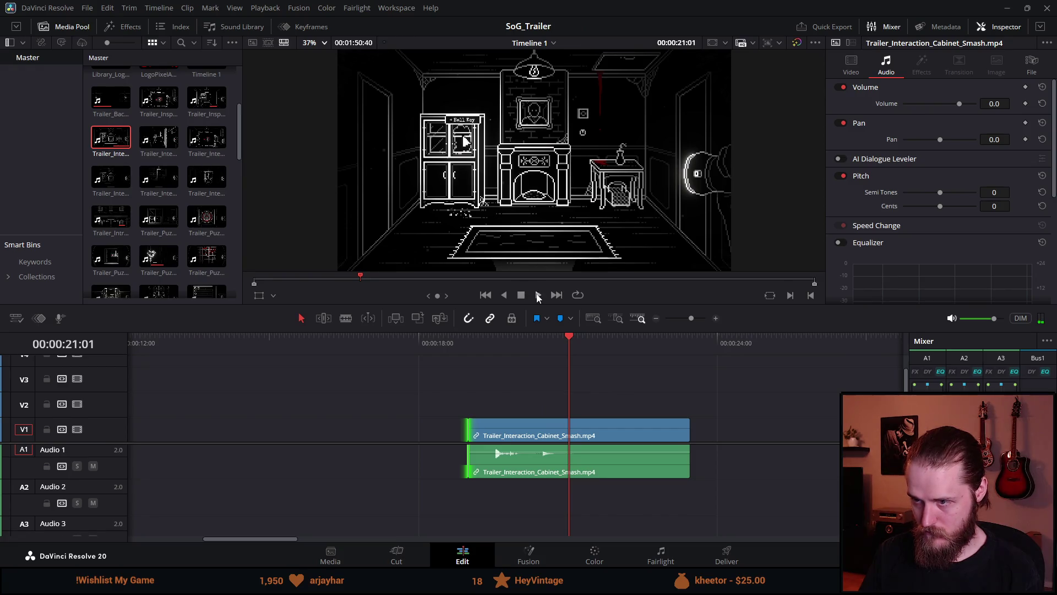
{"action": "left_click", "coordinate": [538, 297]}
{"action": "key", "text": "space"}
{"action": "left_click_drag", "start_coordinate": [691, 433], "coordinate": [583, 433]}
Step: Move the cabinet clip left against the kitchen clip and trim its end at the smash
{"action": "key", "text": "shift+z"}
{"action": "scroll", "coordinate": [167, 448], "scroll_direction": "up", "scroll_amount": 3}
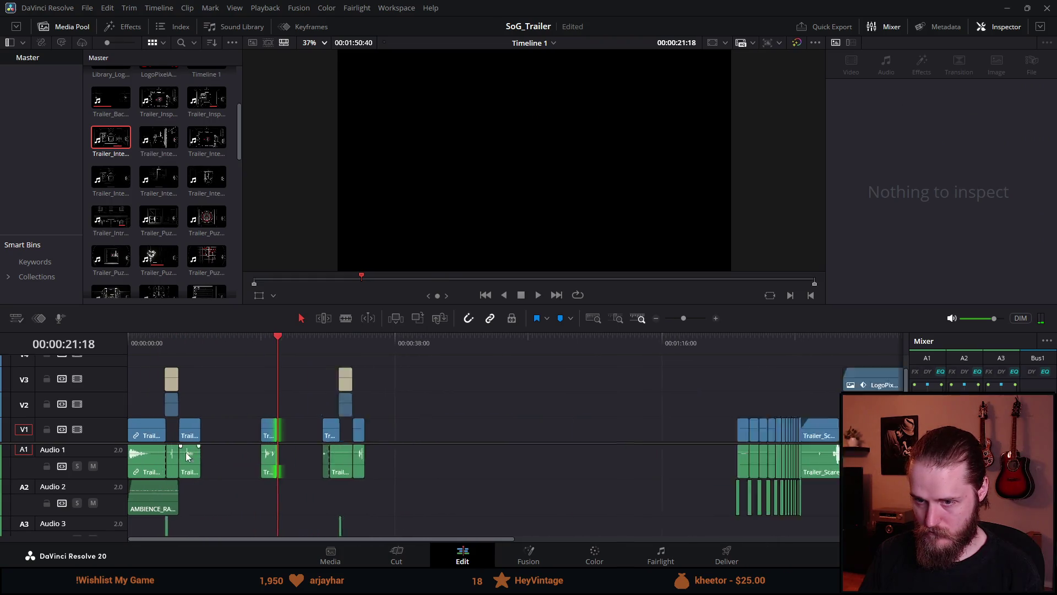
{"action": "left_click_drag", "start_coordinate": [316, 435], "coordinate": [235, 438]}
{"action": "left_click", "coordinate": [187, 353]}
{"action": "key", "text": "space"}
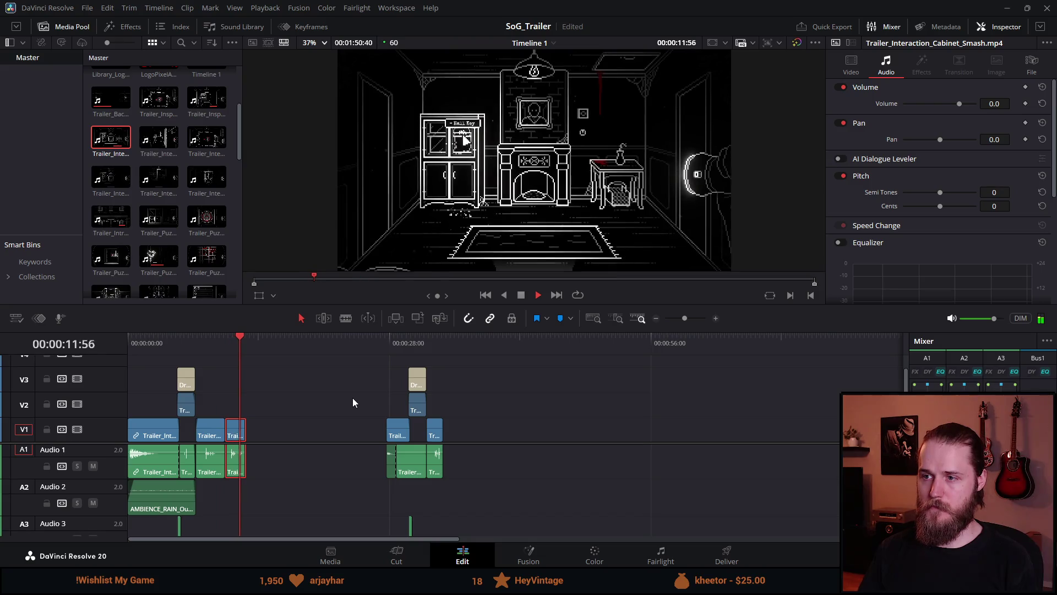
{"action": "scroll", "coordinate": [288, 434], "scroll_direction": "up", "scroll_amount": 3}
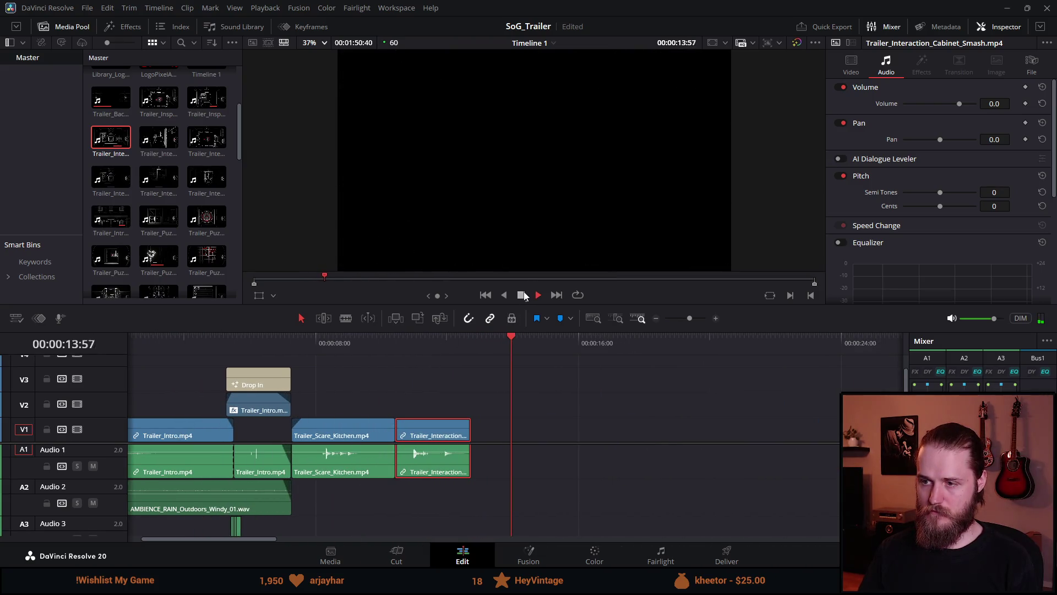
{"action": "left_click_drag", "start_coordinate": [417, 355], "coordinate": [437, 352]}
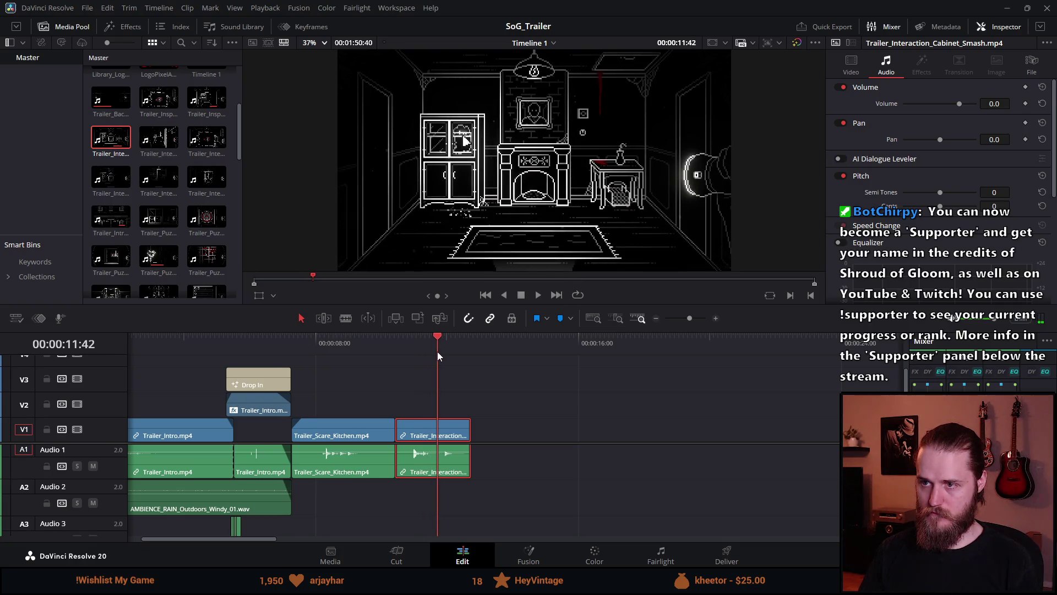
{"action": "left_click_drag", "start_coordinate": [470, 441], "coordinate": [438, 440]}
Step: Lengthen the cabinet clip's ending slightly, then review the trailer from the start
{"action": "left_click", "coordinate": [355, 352]}
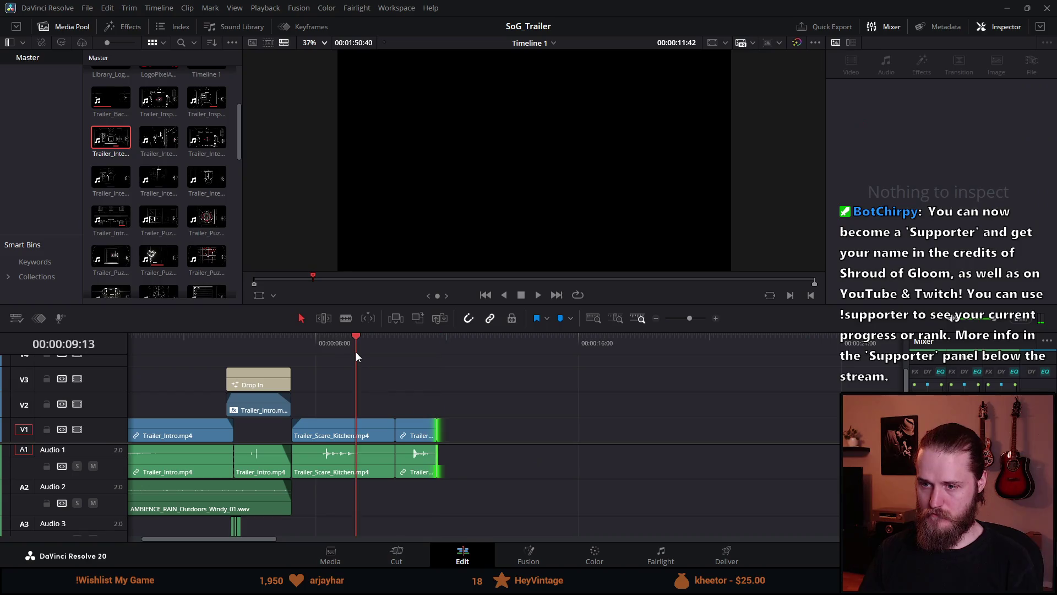
{"action": "key", "text": "space"}
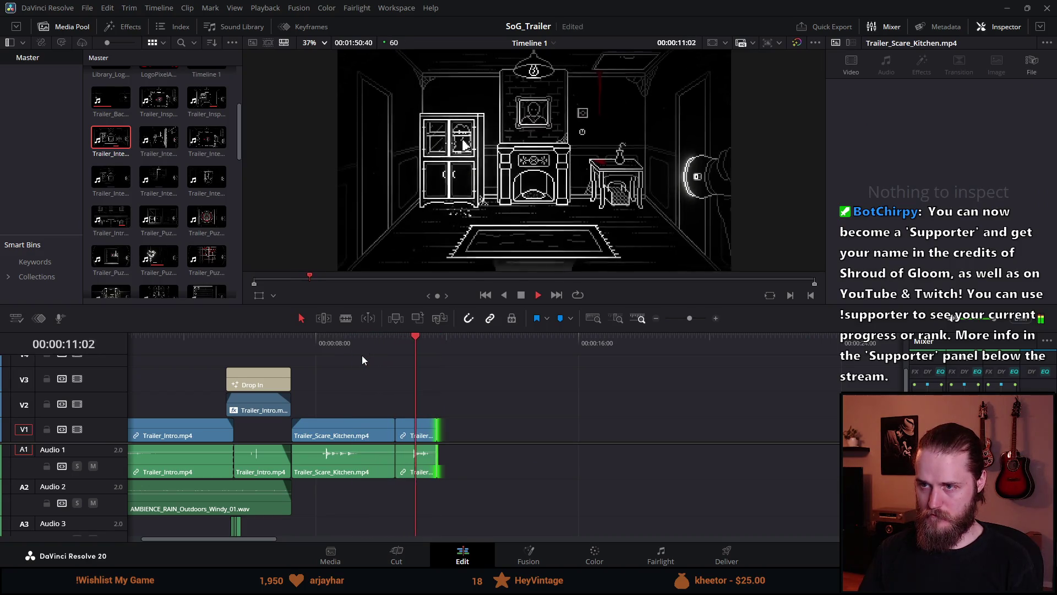
{"action": "key", "text": "space"}
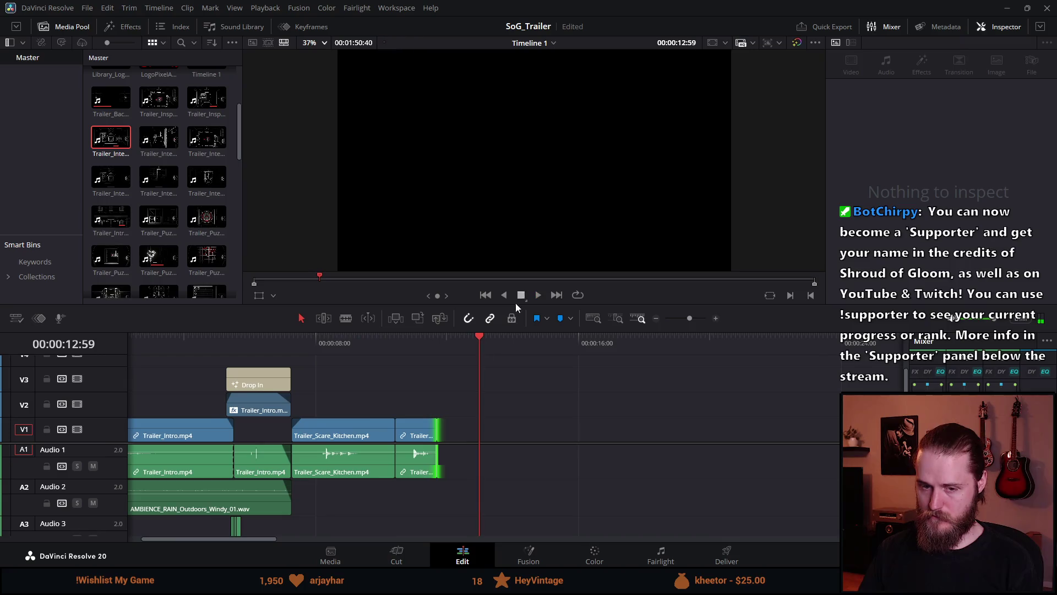
{"action": "left_click_drag", "start_coordinate": [370, 429], "coordinate": [436, 431]}
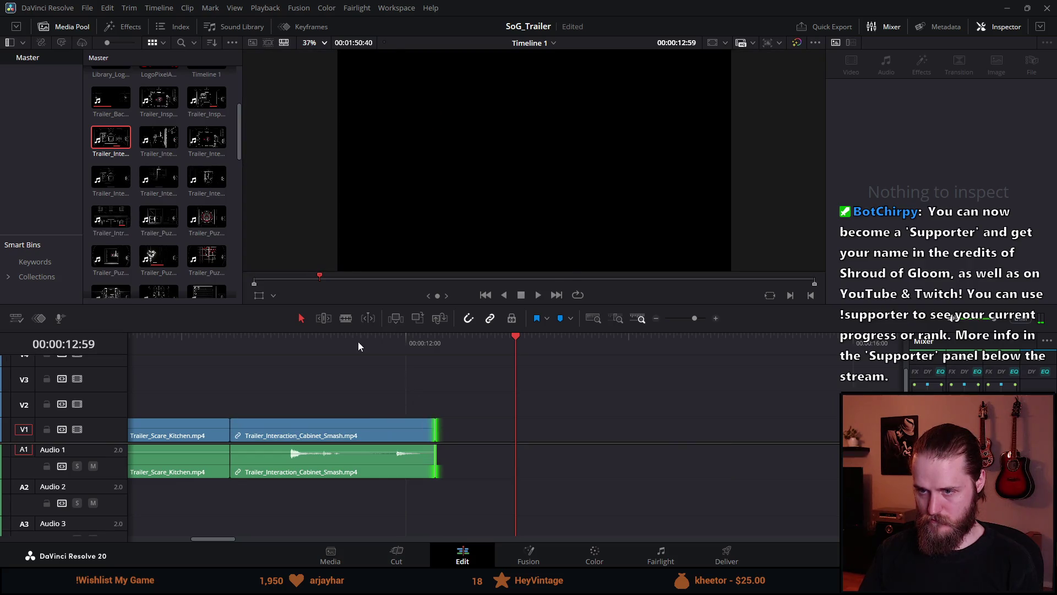
{"action": "left_click", "coordinate": [355, 340]}
{"action": "key", "text": "space"}
{"action": "key", "text": "ctrl+minus"}
{"action": "key", "text": "ctrl+minus"}
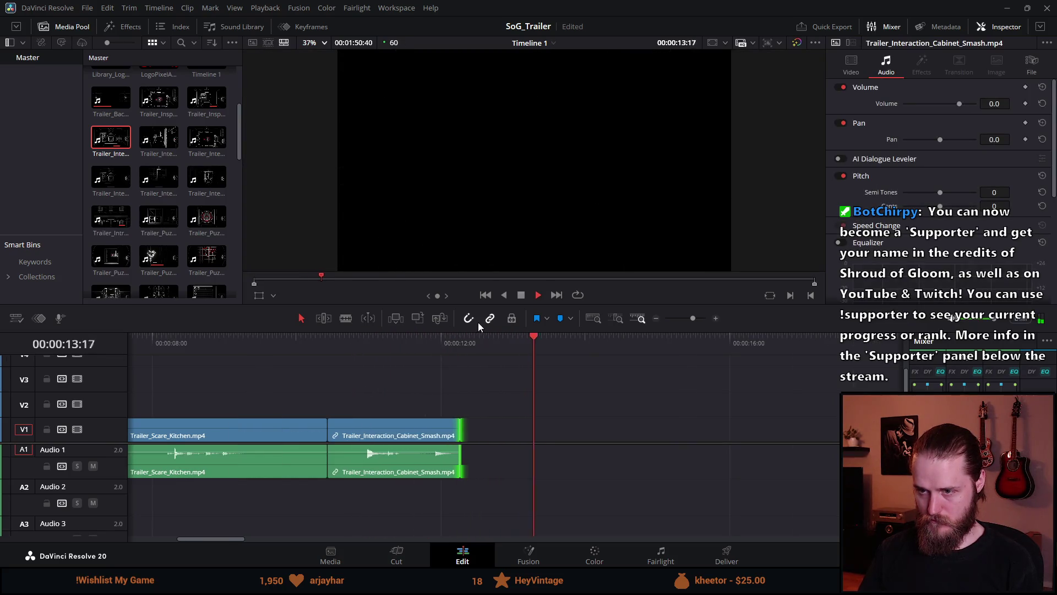
{"action": "left_click", "coordinate": [528, 295]}
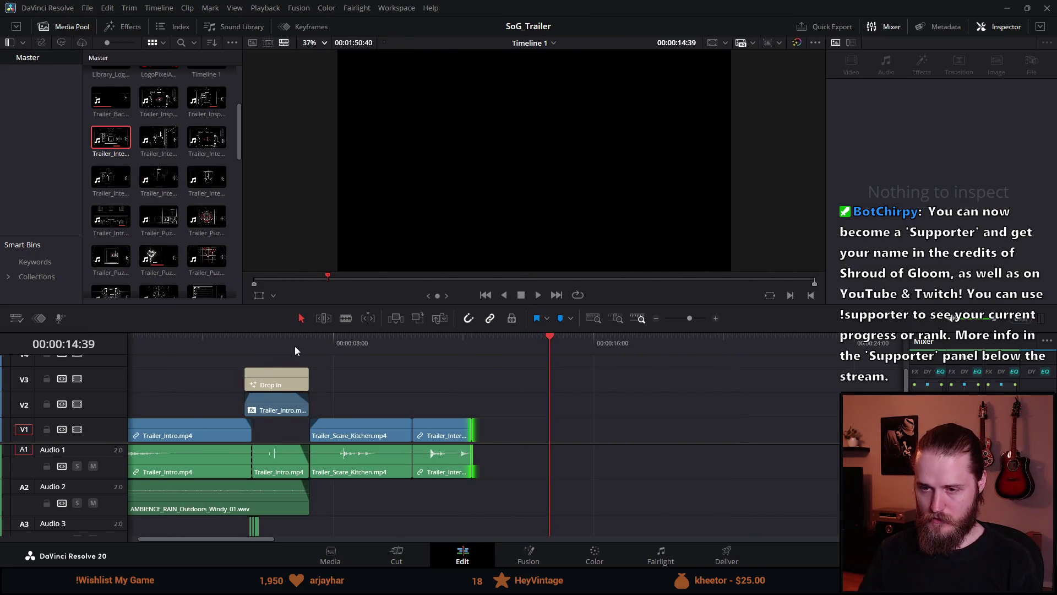
{"action": "key", "text": "Home"}
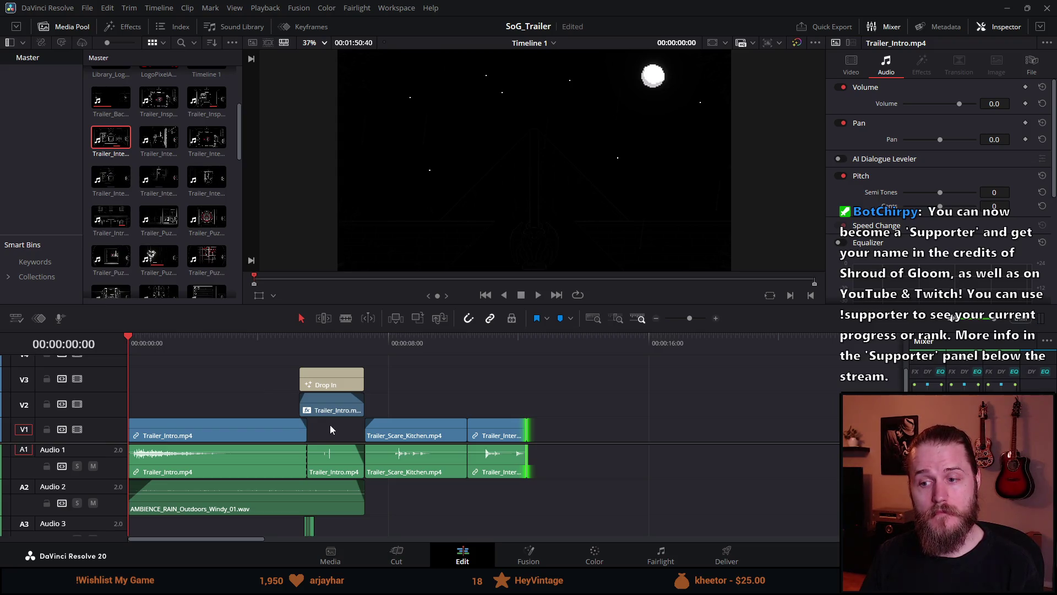
{"action": "left_click", "coordinate": [188, 339]}
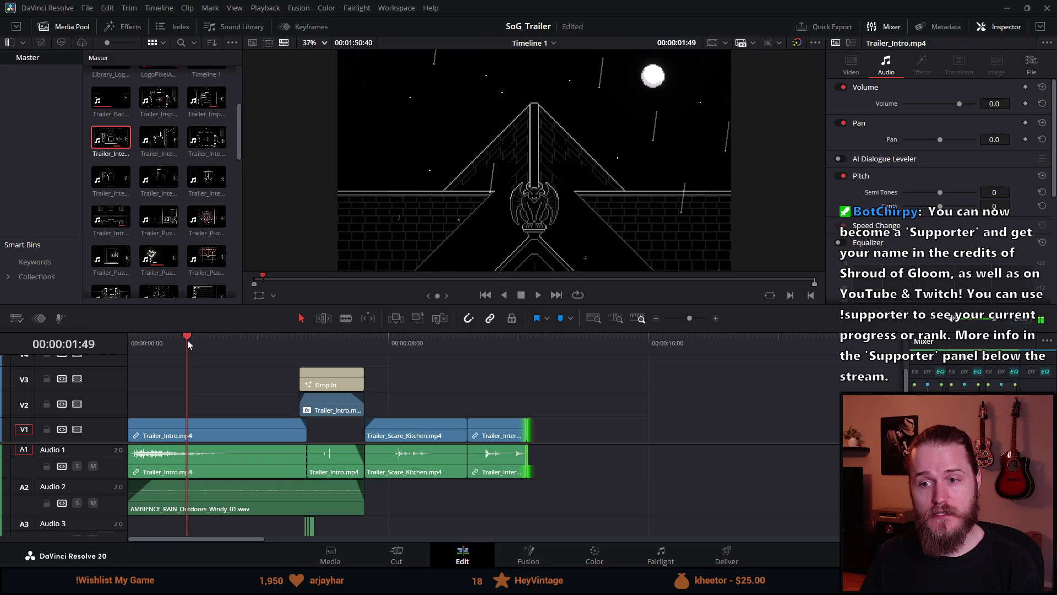
{"action": "left_click", "coordinate": [331, 343]}
{"action": "left_click", "coordinate": [398, 348]}
{"action": "left_click_drag", "start_coordinate": [398, 349], "coordinate": [402, 349]}
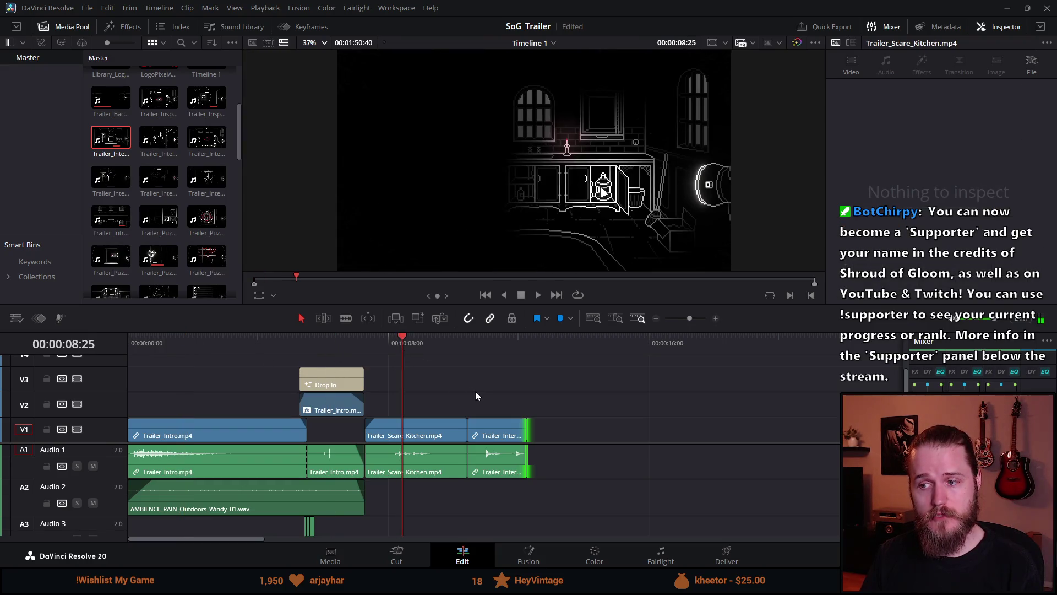
{"action": "left_click", "coordinate": [497, 342]}
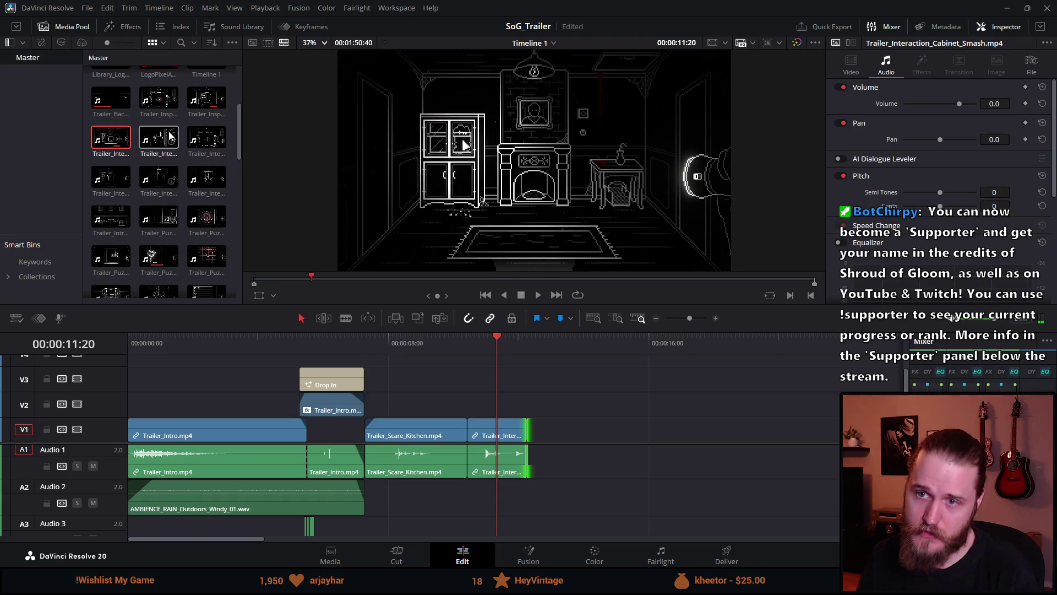
{"action": "mouse_move", "coordinate": [243, 126]}
{"action": "left_mouse_down"}
{"action": "mouse_move", "coordinate": [243, 79]}
{"action": "mouse_move", "coordinate": [241, 139]}
{"action": "left_mouse_up"}
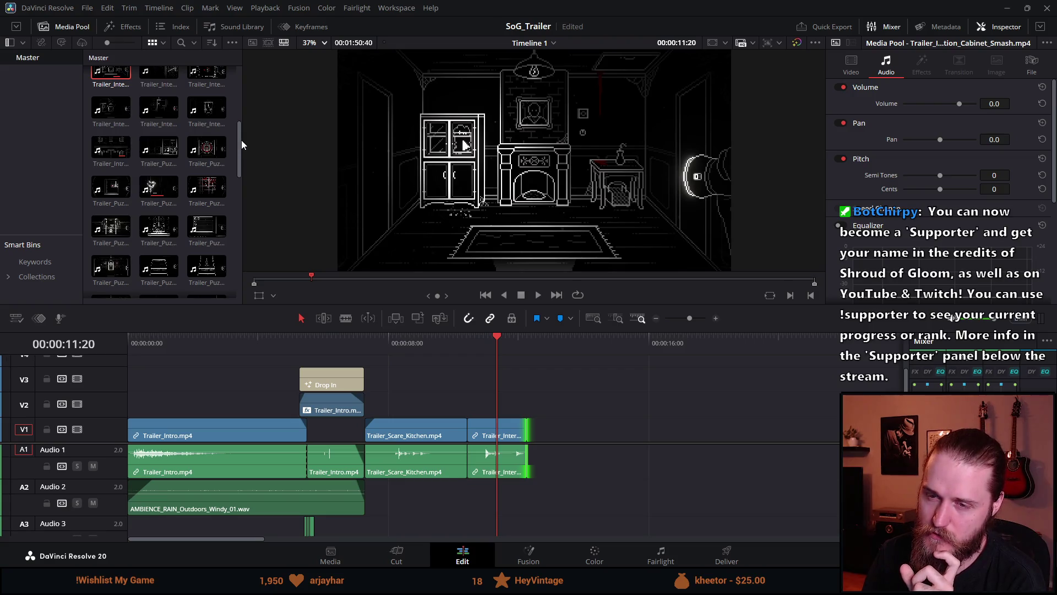
{"action": "left_click_drag", "start_coordinate": [241, 140], "coordinate": [239, 157]}
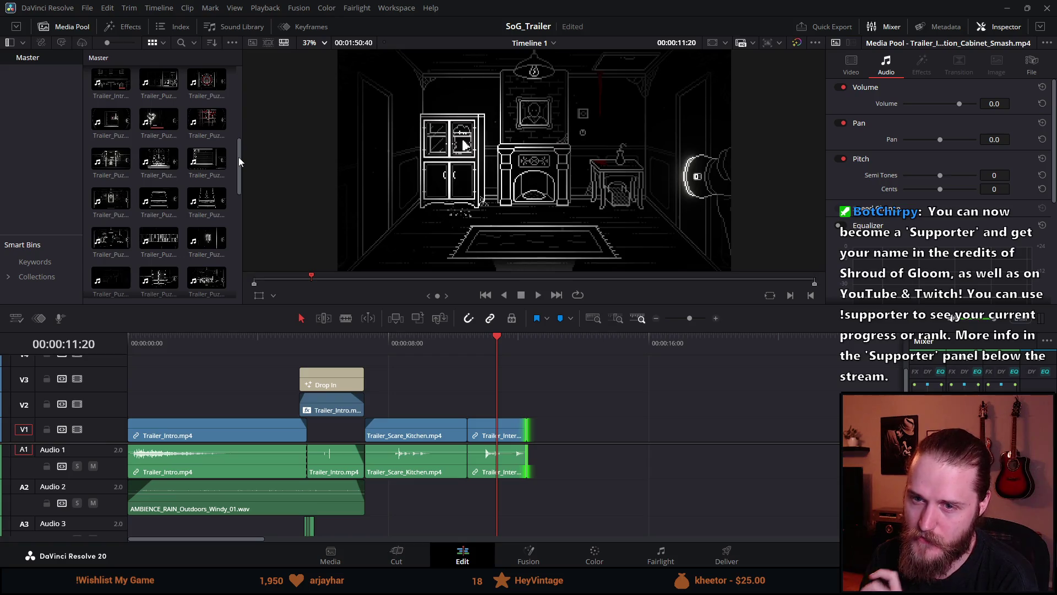
Step: Browse the Media Pool, previewing the Trailer_Puzzle_Valves and Trailer_Scare_Kitchen clips
{"action": "left_click_drag", "start_coordinate": [239, 157], "coordinate": [235, 183]}
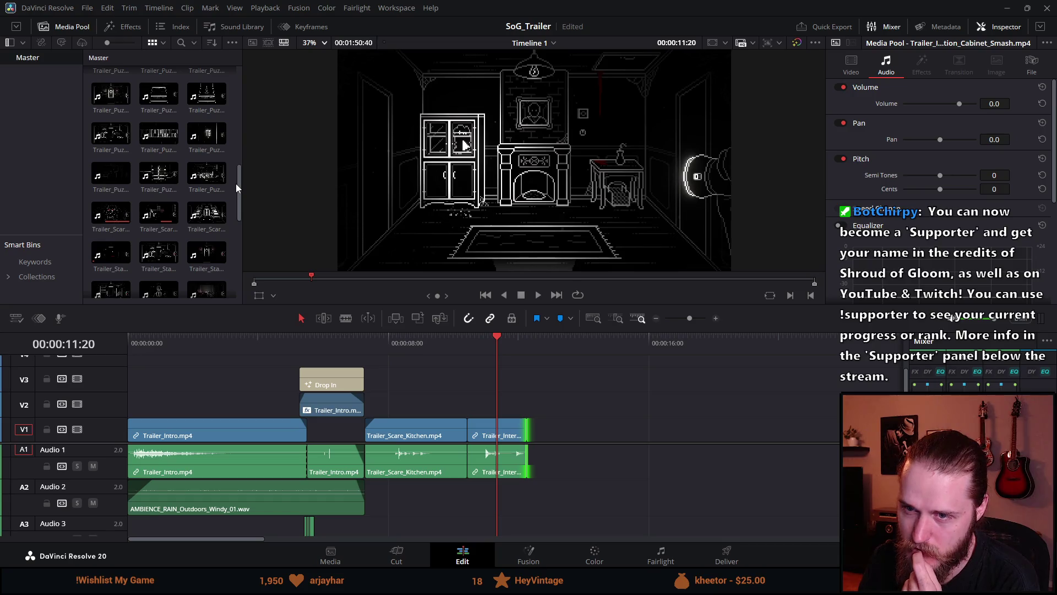
{"action": "left_click_drag", "start_coordinate": [236, 183], "coordinate": [235, 199]}
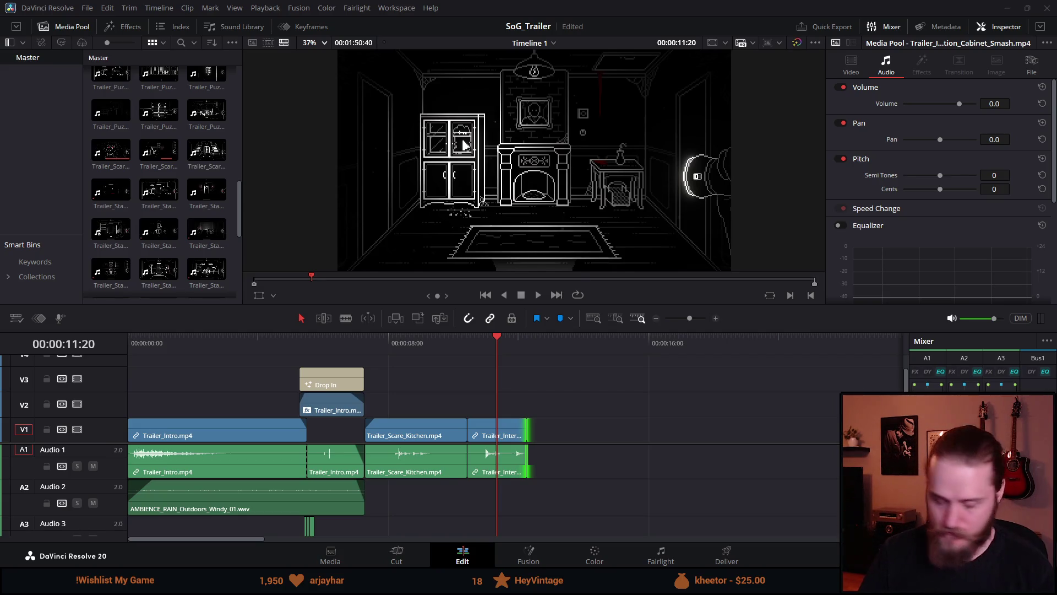
{"action": "scroll", "coordinate": [182, 227], "scroll_direction": "up", "scroll_amount": 3}
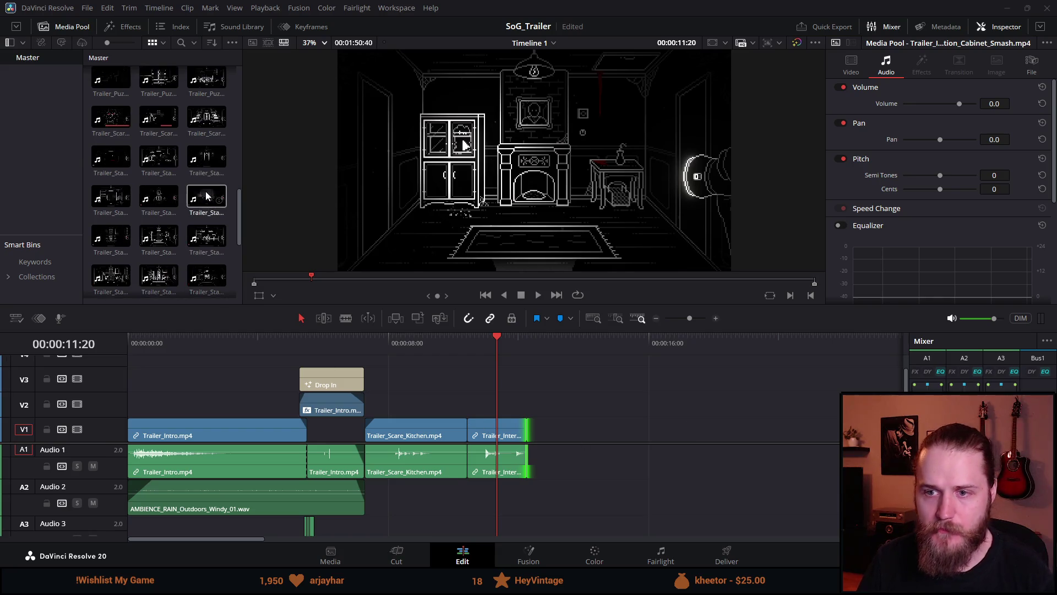
{"action": "scroll", "coordinate": [181, 225], "scroll_direction": "up", "scroll_amount": 2}
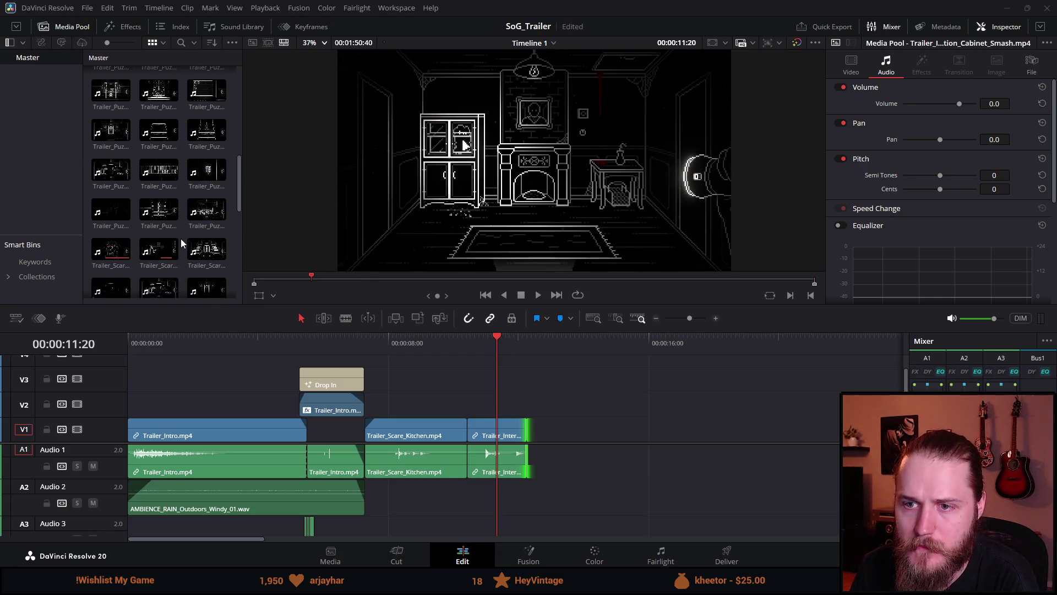
{"action": "scroll", "coordinate": [180, 247], "scroll_direction": "down", "scroll_amount": 1}
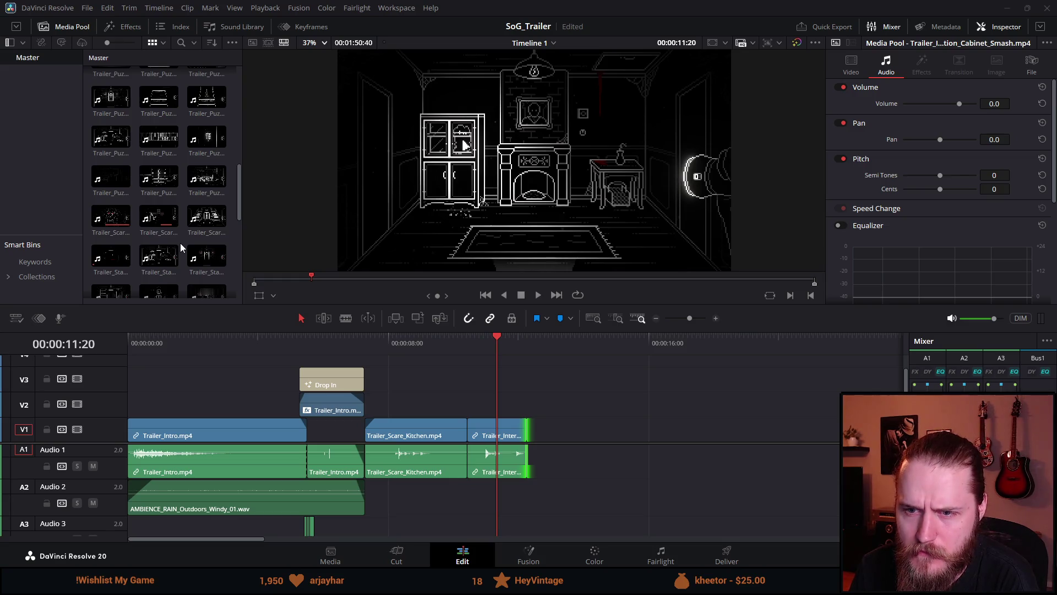
{"action": "scroll", "coordinate": [180, 243], "scroll_direction": "up", "scroll_amount": 3}
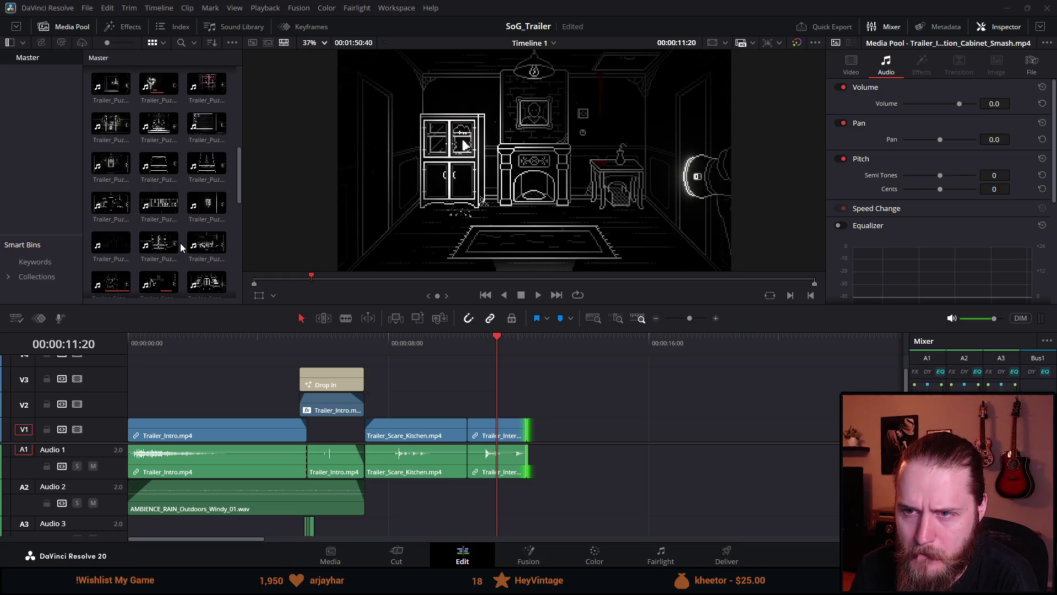
{"action": "scroll", "coordinate": [180, 243], "scroll_direction": "up", "scroll_amount": 1}
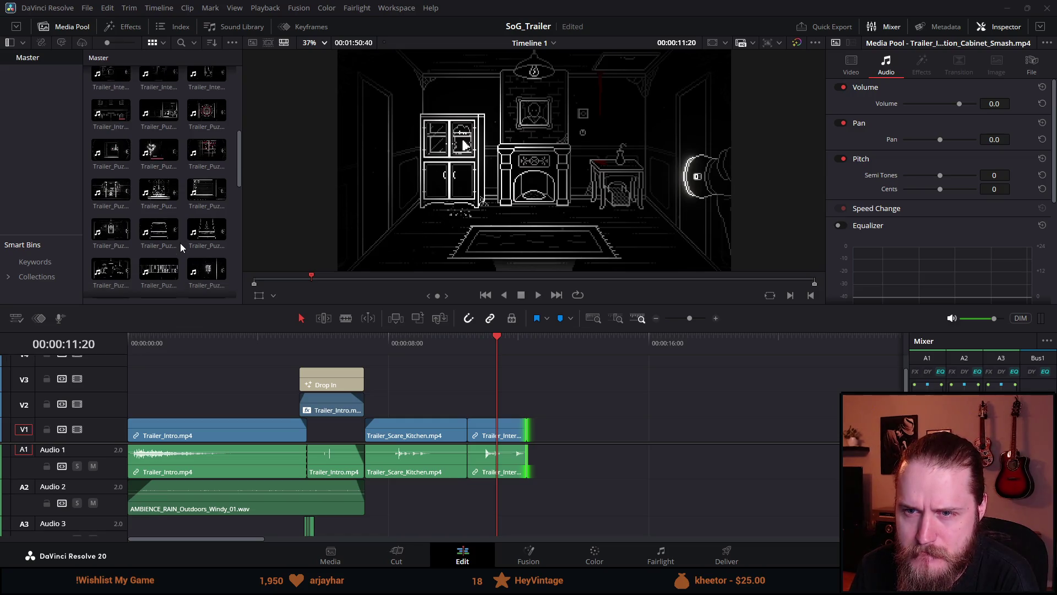
{"action": "scroll", "coordinate": [180, 247], "scroll_direction": "down", "scroll_amount": 1}
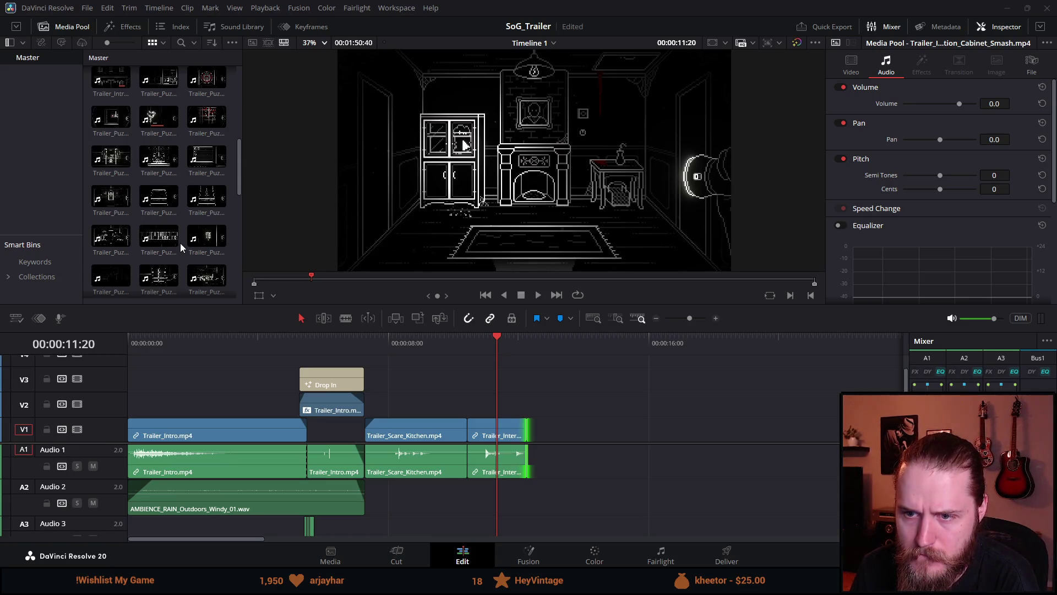
{"action": "left_click", "coordinate": [106, 277]}
{"action": "scroll", "coordinate": [159, 259], "scroll_direction": "down", "scroll_amount": 2}
{"action": "left_click", "coordinate": [159, 249]}
{"action": "left_click", "coordinate": [276, 245]}
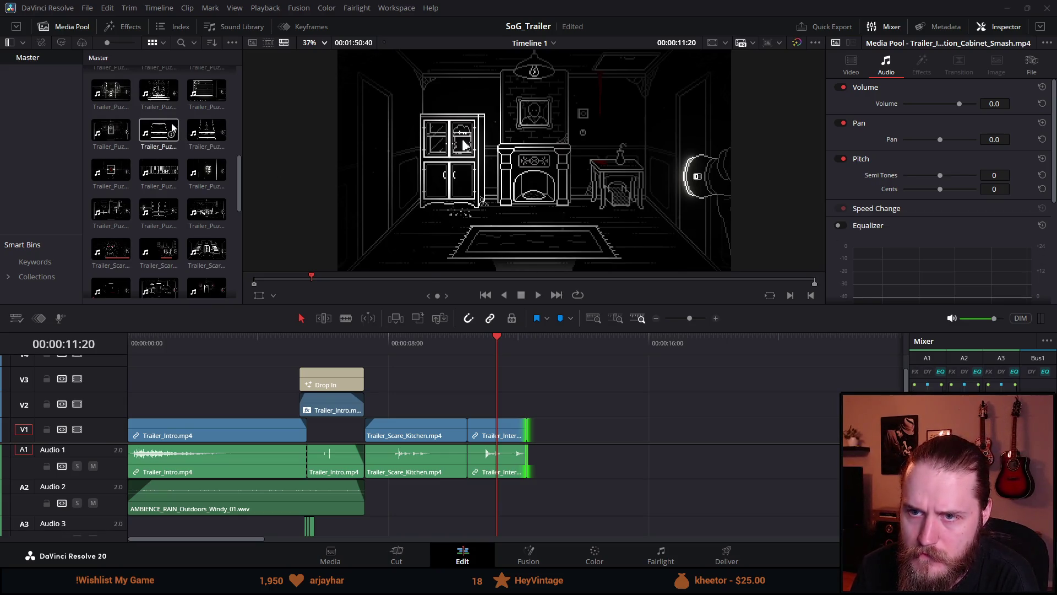
Step: Drop Trailer_Puzzle_Discs.mp4 onto V1 after the cabinet clip and move the playhead into it
{"action": "mouse_move", "coordinate": [116, 137]}
{"action": "left_mouse_down"}
{"action": "mouse_move", "coordinate": [589, 444]}
{"action": "mouse_move", "coordinate": [516, 398]}
{"action": "left_mouse_up"}
{"action": "mouse_move", "coordinate": [118, 153]}
{"action": "left_mouse_down"}
{"action": "mouse_move", "coordinate": [573, 439]}
{"action": "mouse_move", "coordinate": [598, 439]}
{"action": "left_mouse_up"}
{"action": "left_click_drag", "start_coordinate": [632, 341], "coordinate": [659, 346]}
Step: Trim Trailer_Puzzle_Discs' start to the playhead and cut its end back to close the gap
{"action": "left_click_drag", "start_coordinate": [597, 433], "coordinate": [656, 432]}
{"action": "left_click", "coordinate": [537, 295]}
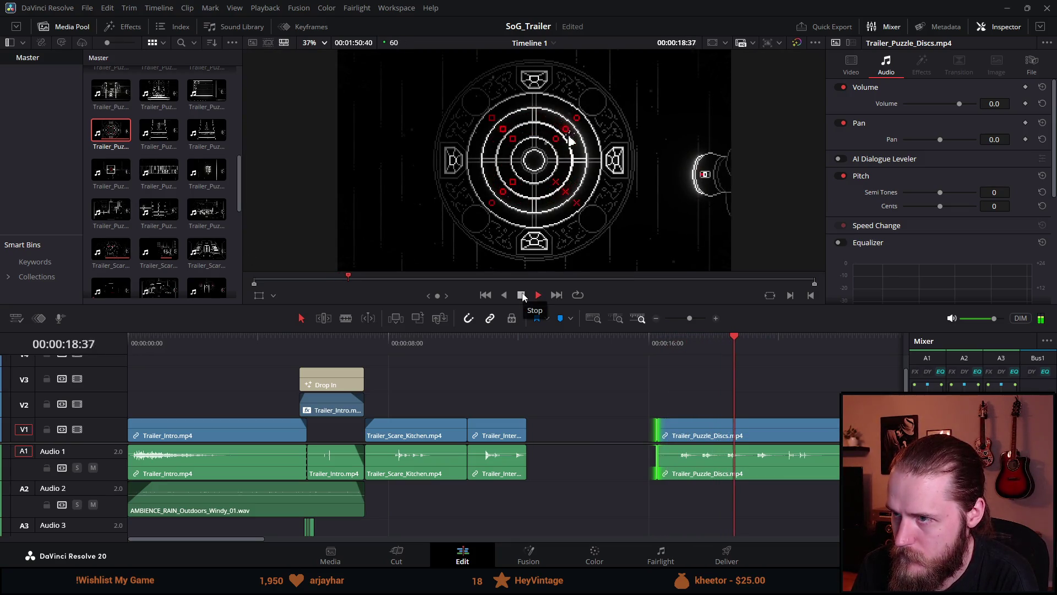
{"action": "left_click", "coordinate": [521, 295]}
{"action": "left_click_drag", "start_coordinate": [858, 435], "coordinate": [592, 427]}
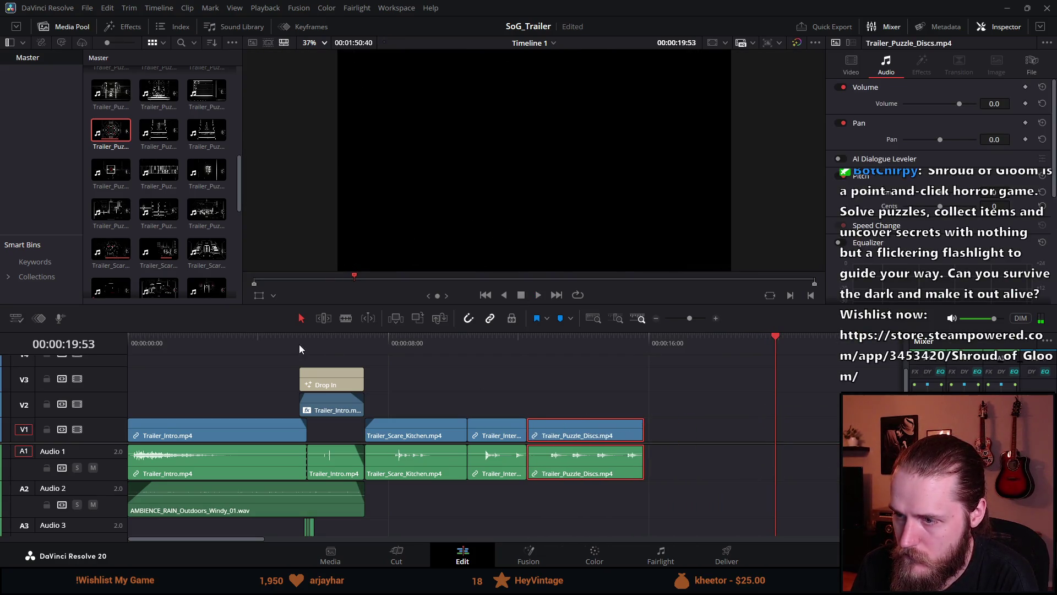
{"action": "left_click", "coordinate": [347, 340]}
{"action": "left_click", "coordinate": [539, 295]}
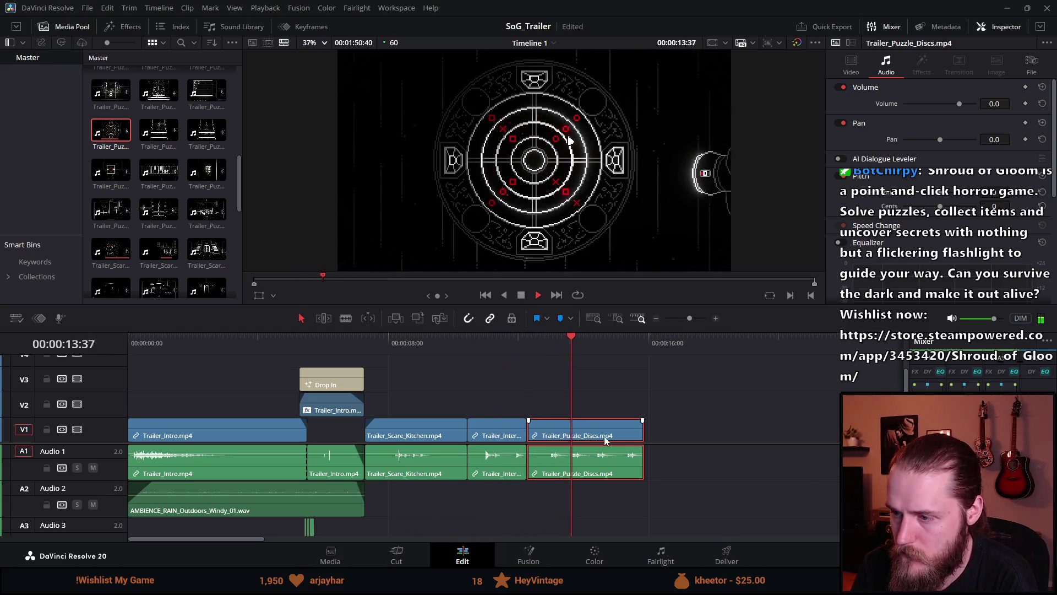
Step: Extend the cabinet smash clip's end by 20 frames and rewatch the cut
{"action": "left_click_drag", "start_coordinate": [526, 434], "coordinate": [536, 431]}
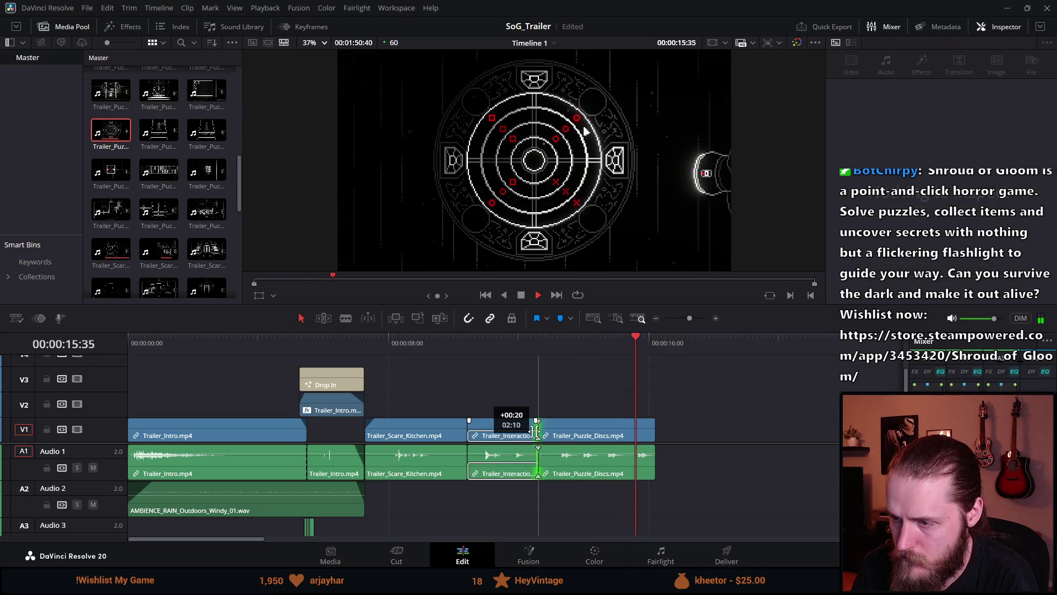
{"action": "left_click", "coordinate": [477, 343]}
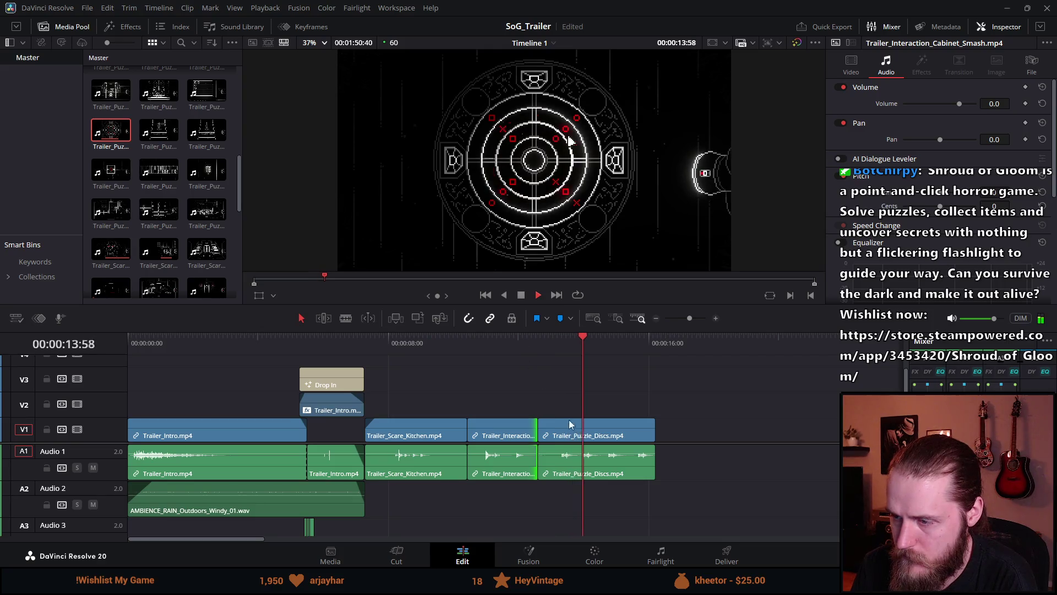
{"action": "left_click", "coordinate": [524, 343]}
{"action": "left_click", "coordinate": [520, 296]}
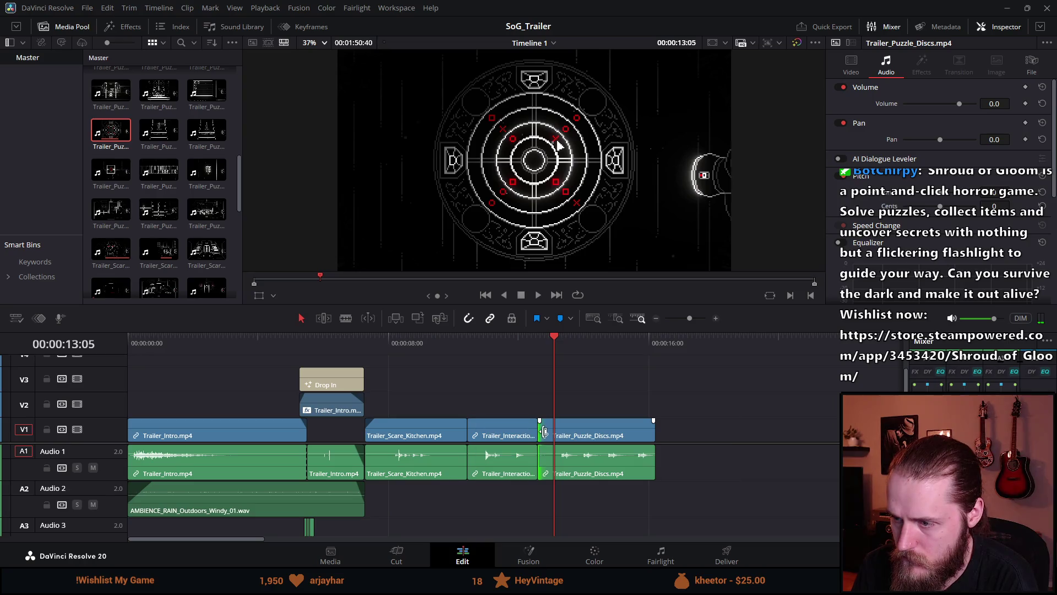
Step: Trim the puzzle discs clip's head and end it right after the disc puzzle shot
{"action": "mouse_move", "coordinate": [545, 432]}
{"action": "left_mouse_down"}
{"action": "mouse_move", "coordinate": [570, 430]}
{"action": "mouse_move", "coordinate": [561, 434]}
{"action": "left_mouse_up"}
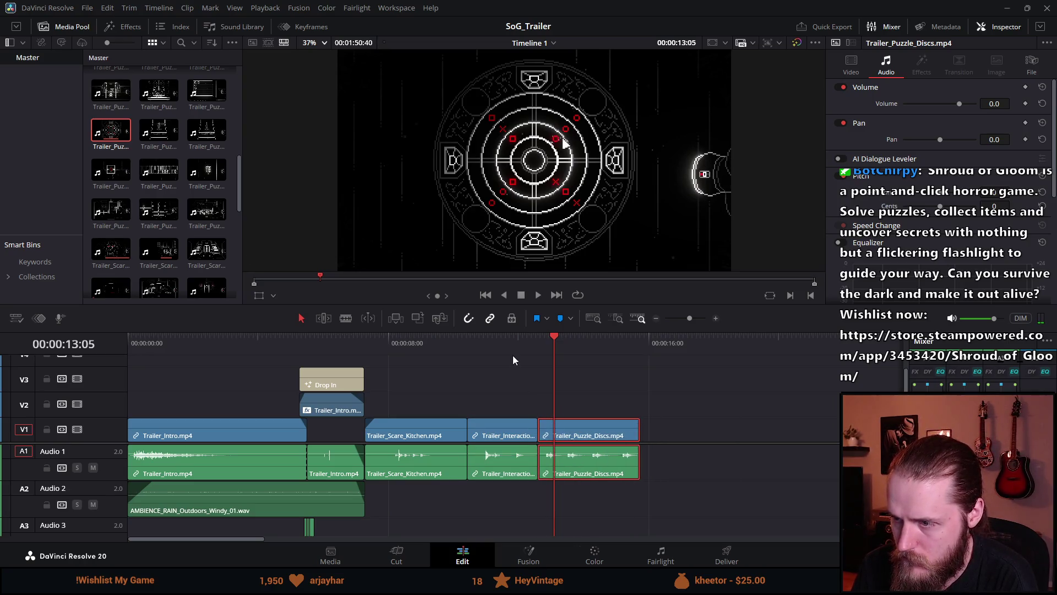
{"action": "left_click", "coordinate": [523, 343]}
{"action": "left_click", "coordinate": [539, 295]}
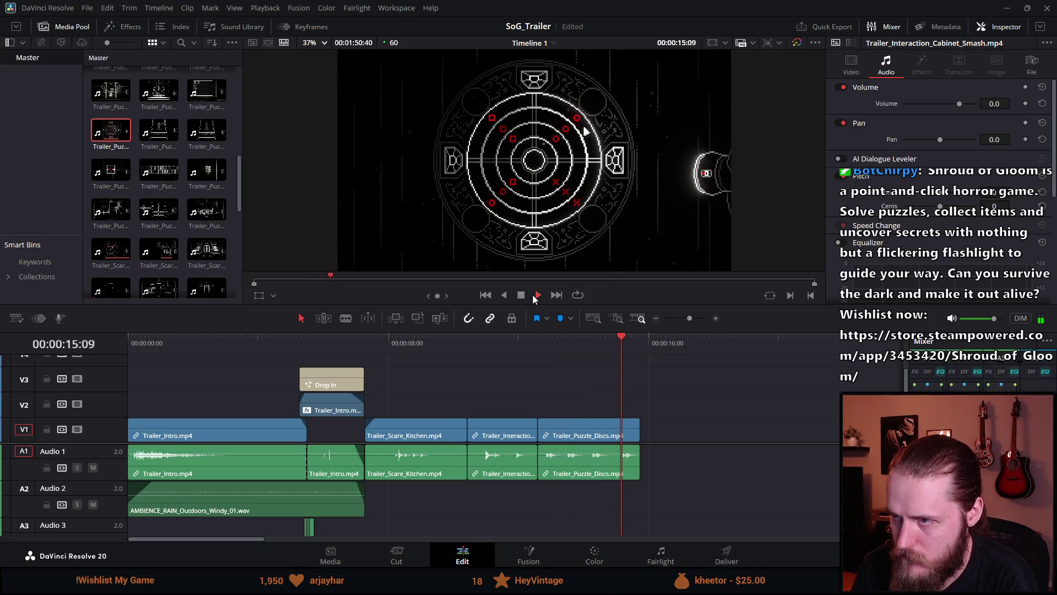
{"action": "left_click", "coordinate": [521, 295]}
{"action": "left_click_drag", "start_coordinate": [538, 348], "coordinate": [613, 363]}
{"action": "left_click", "coordinate": [638, 430]}
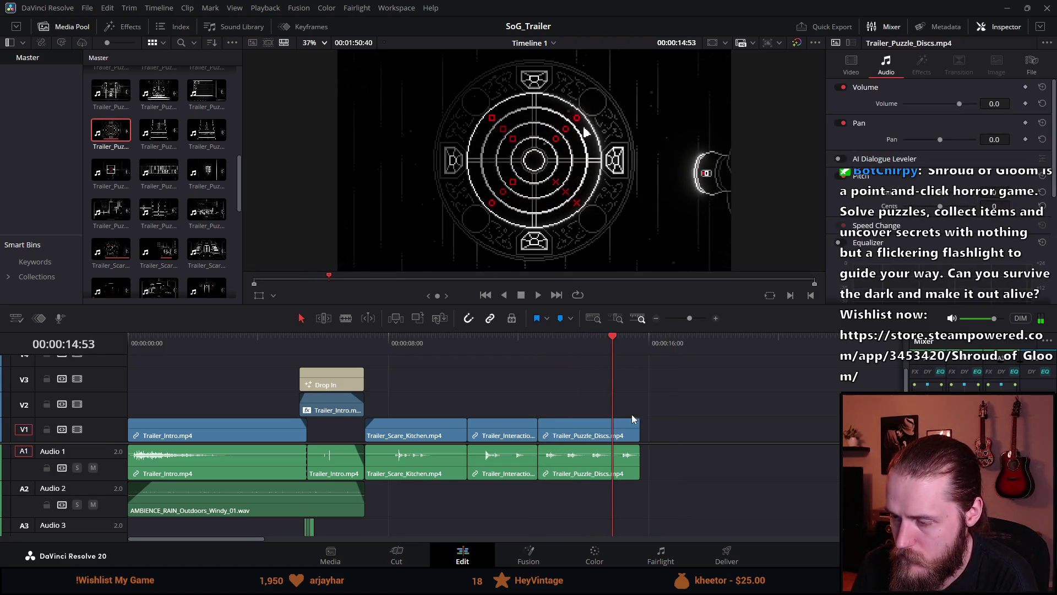
{"action": "left_click_drag", "start_coordinate": [638, 429], "coordinate": [613, 429]}
{"action": "left_click", "coordinate": [537, 340]}
{"action": "left_click", "coordinate": [538, 295]}
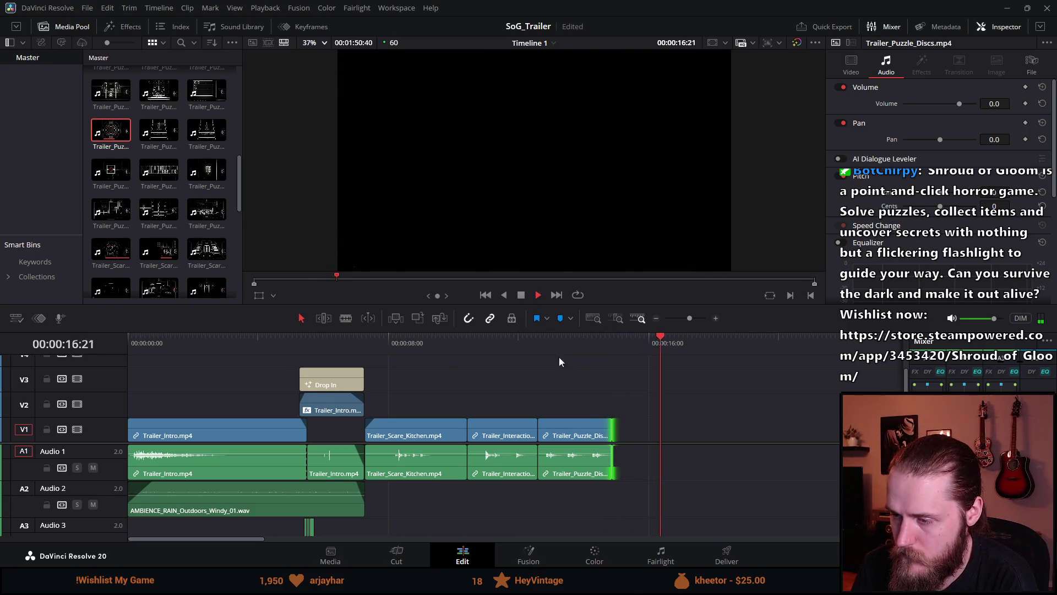
{"action": "left_click", "coordinate": [376, 343]}
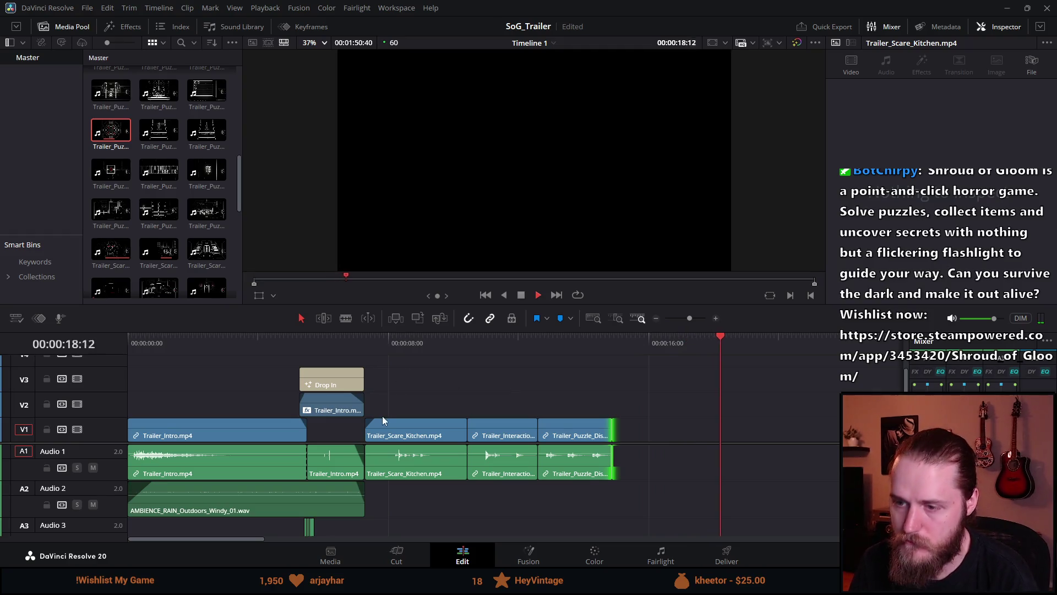
Step: Stop playback, then bring up the Shroud of Gloom Steam page and play its Demo Launch Trailer
{"action": "scroll", "coordinate": [405, 400], "scroll_direction": "down", "scroll_amount": 3}
{"action": "scroll", "coordinate": [399, 401], "scroll_direction": "up", "scroll_amount": 1}
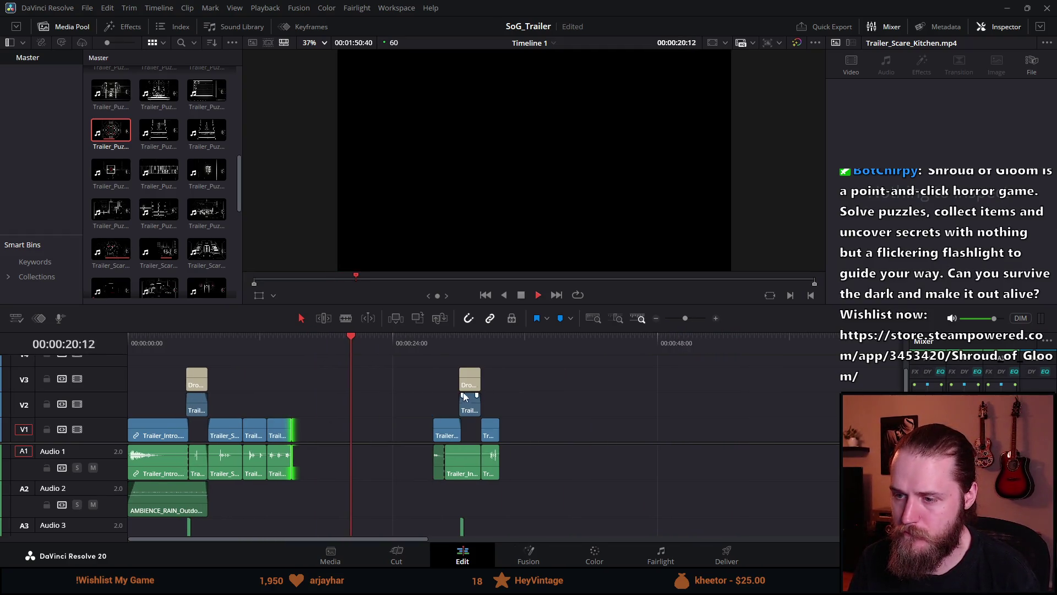
{"action": "key", "text": "space"}
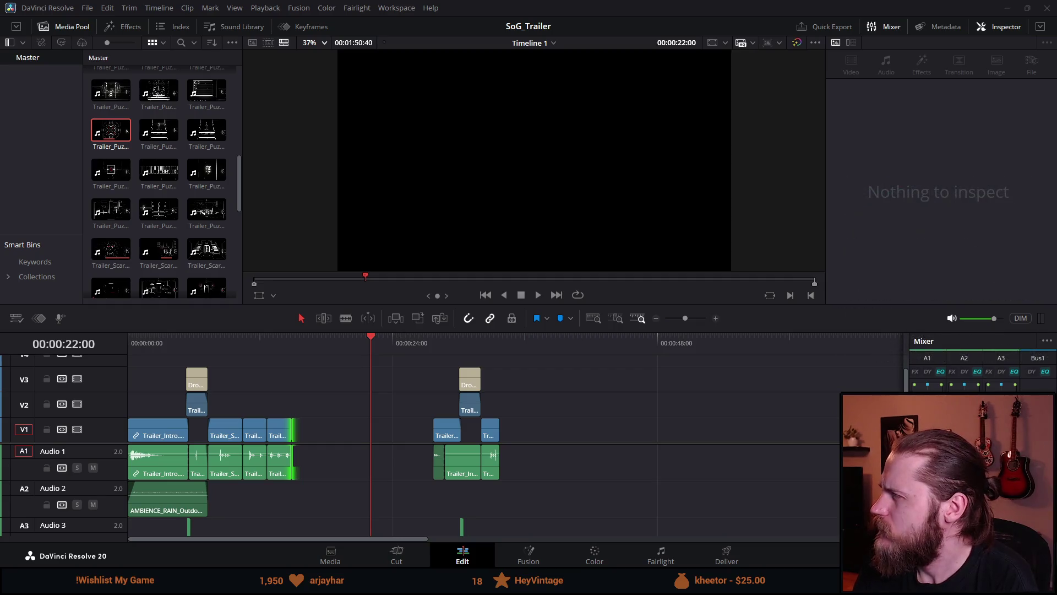
{"action": "key", "text": "alt+Tab"}
{"action": "left_click", "coordinate": [295, 357]}
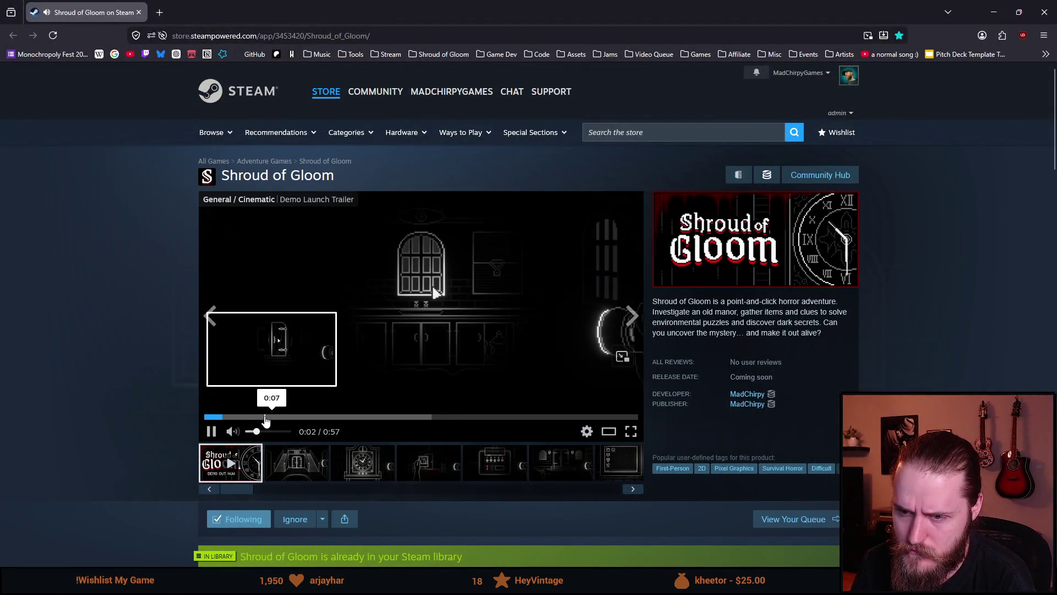
Step: Skip the Demo Launch Trailer to 0:07, reload the store page, then minimize the browser
{"action": "left_click", "coordinate": [265, 418]}
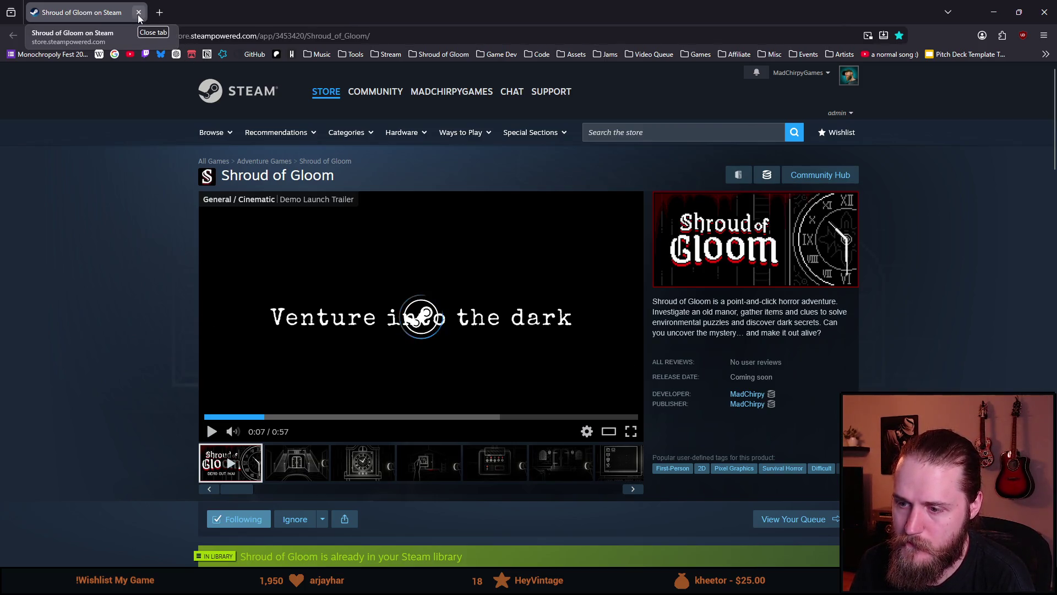
{"action": "left_click", "coordinate": [53, 35]}
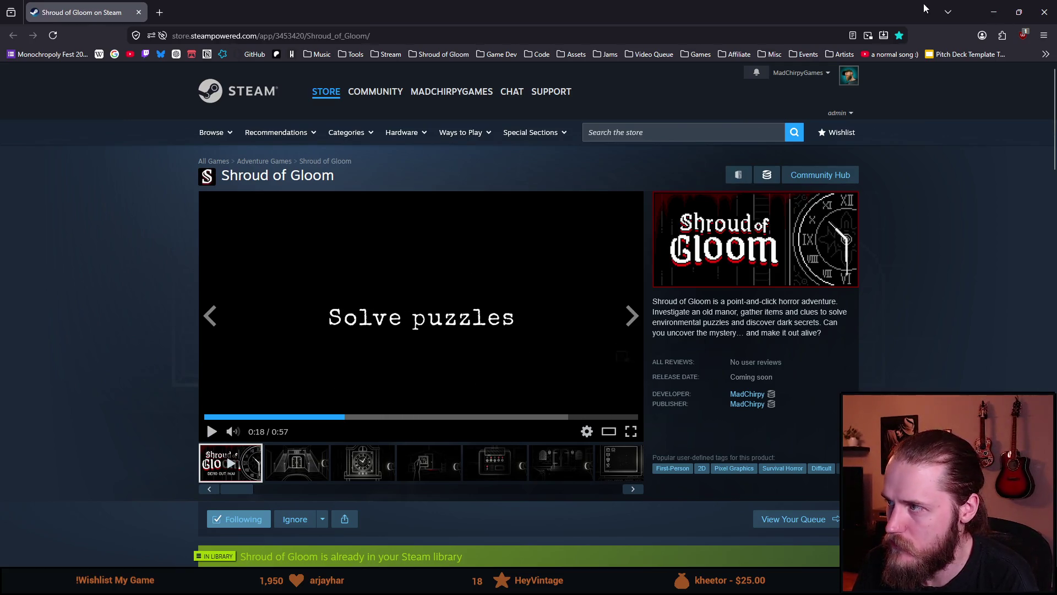
{"action": "left_click", "coordinate": [992, 11]}
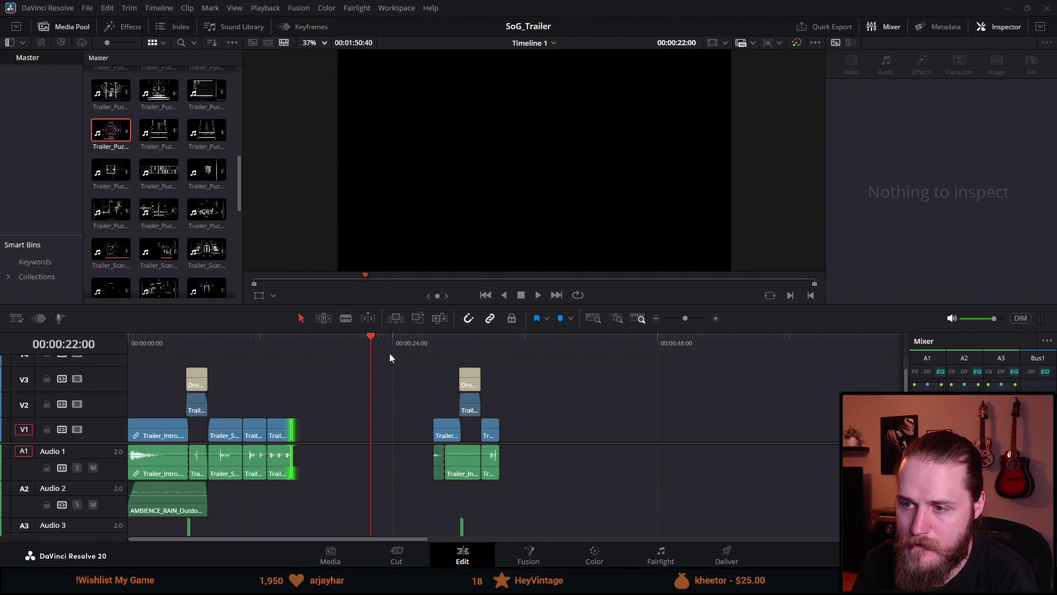
Step: Play the SoG_Trailer timeline from the start in an enlarged viewer, then marquee-select clips near 24 seconds
{"action": "left_click_drag", "start_coordinate": [243, 343], "coordinate": [166, 355]}
{"action": "key", "text": "Home"}
{"action": "left_click", "coordinate": [543, 294]}
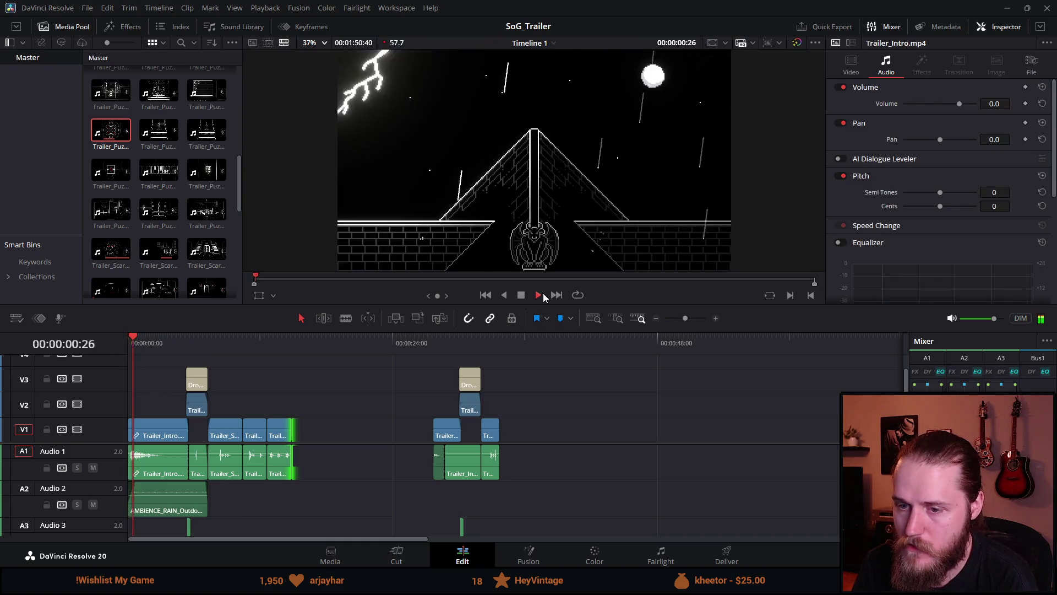
{"action": "left_click_drag", "start_coordinate": [526, 330], "coordinate": [527, 375]}
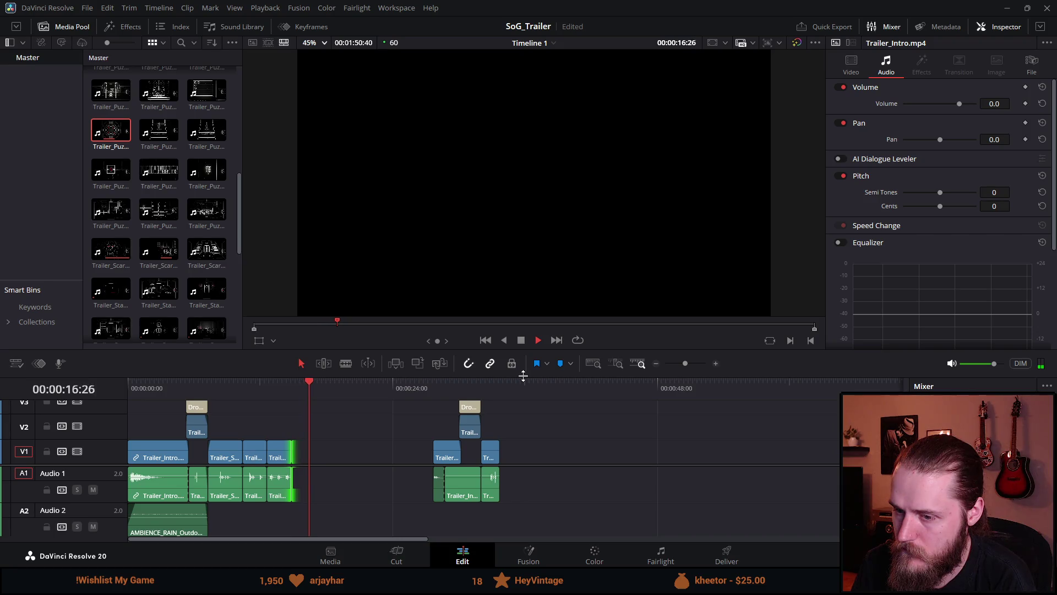
{"action": "left_click", "coordinate": [521, 341]}
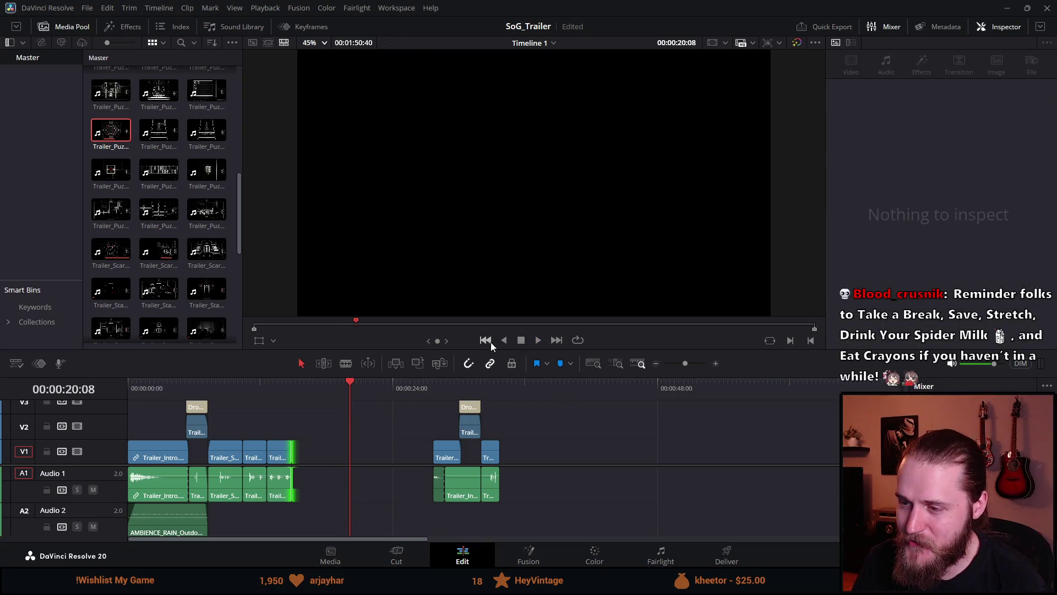
{"action": "left_click_drag", "start_coordinate": [483, 350], "coordinate": [483, 295]}
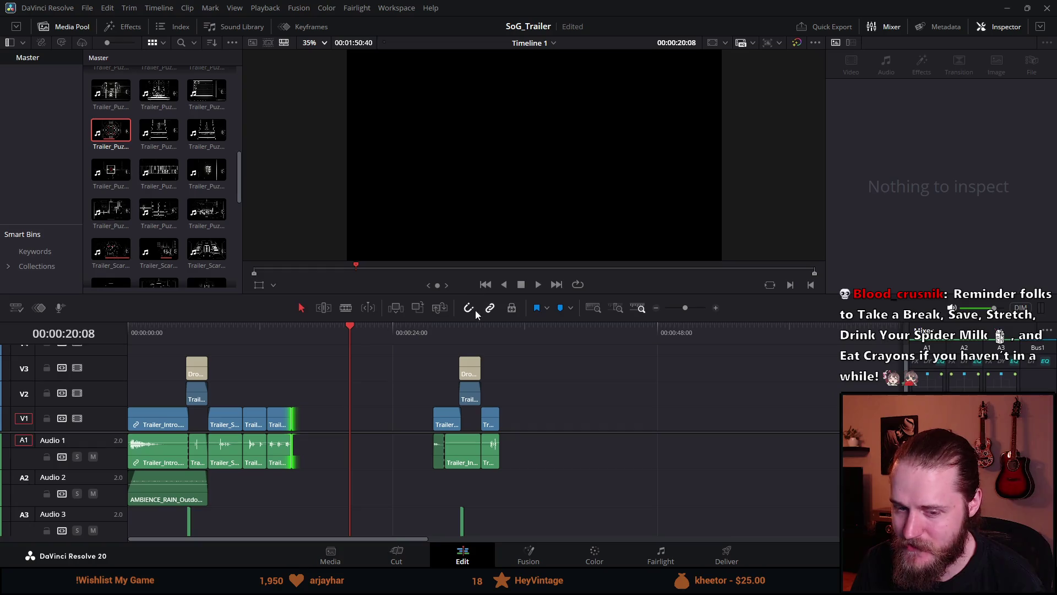
{"action": "mouse_move", "coordinate": [405, 367]}
{"action": "left_mouse_down"}
{"action": "mouse_move", "coordinate": [496, 522]}
{"action": "mouse_move", "coordinate": [508, 524]}
{"action": "left_mouse_up"}
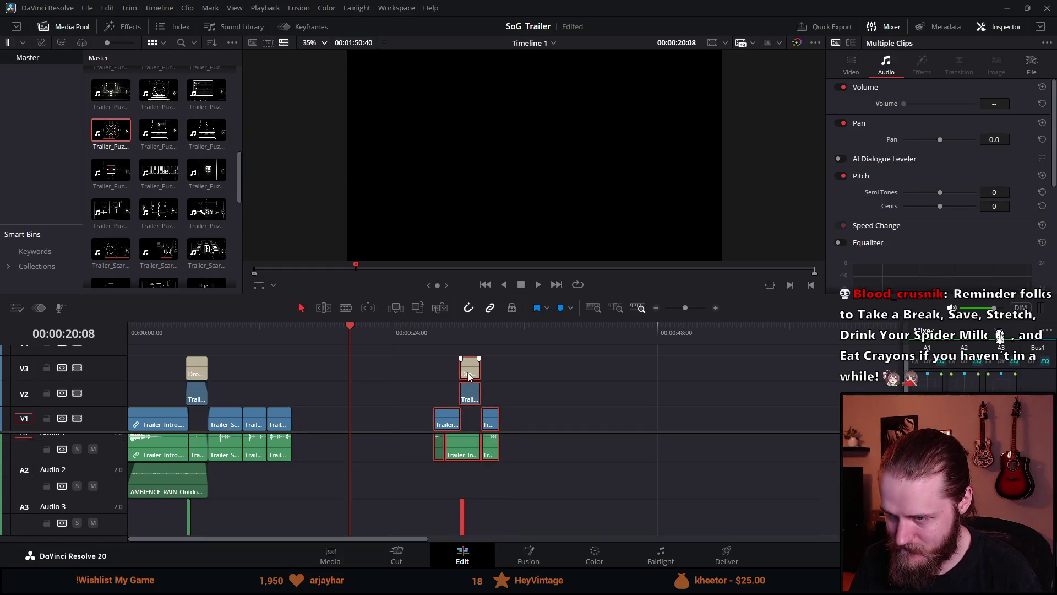
{"action": "left_click_drag", "start_coordinate": [465, 374], "coordinate": [600, 375]}
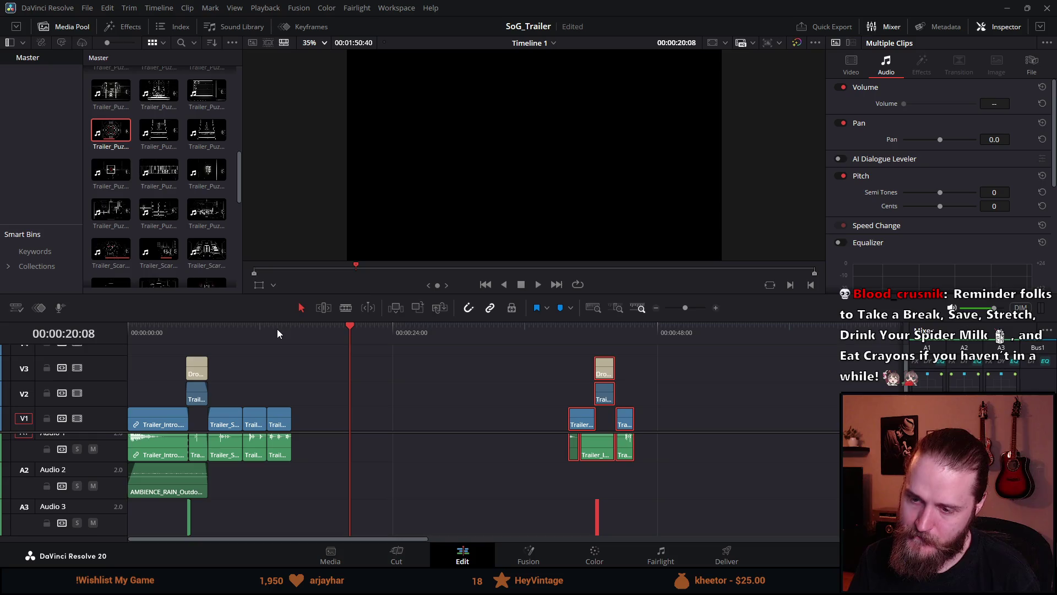
{"action": "left_click", "coordinate": [575, 333]}
{"action": "key", "text": "space"}
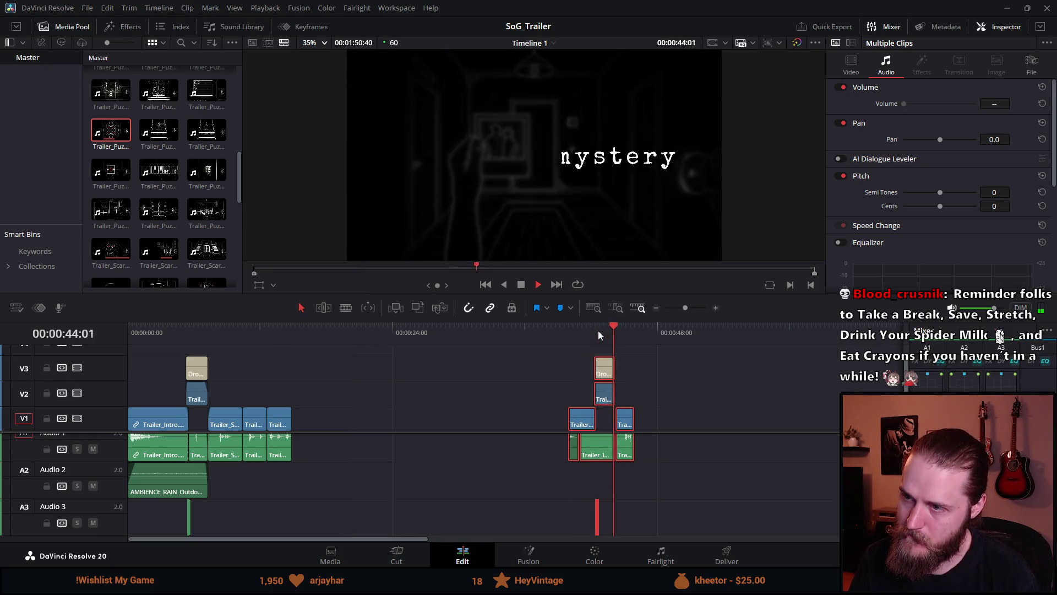
{"action": "left_click", "coordinate": [521, 284]}
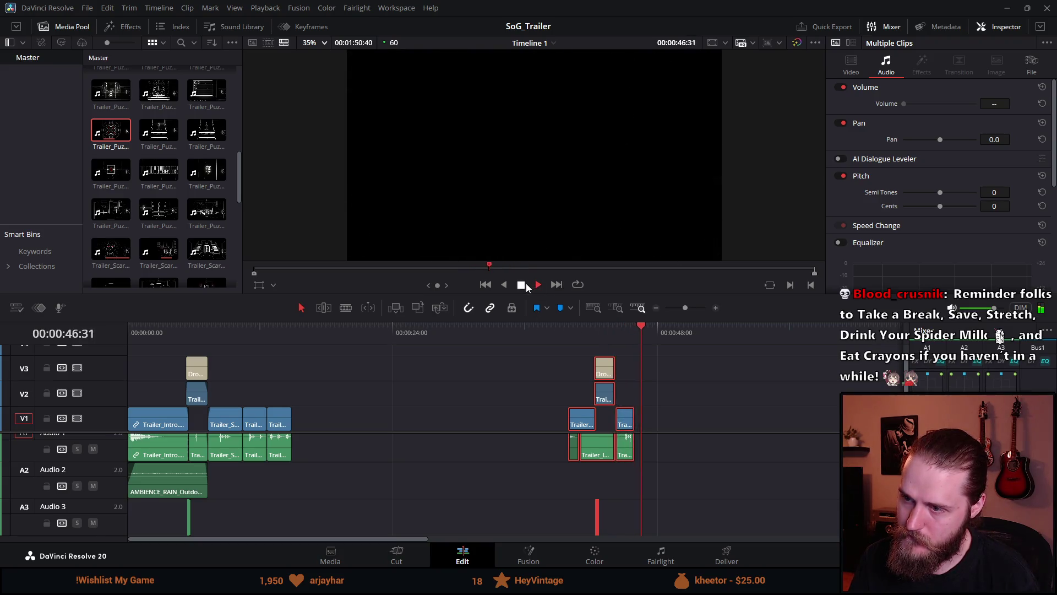
{"action": "left_click", "coordinate": [614, 330]}
{"action": "key", "text": "space"}
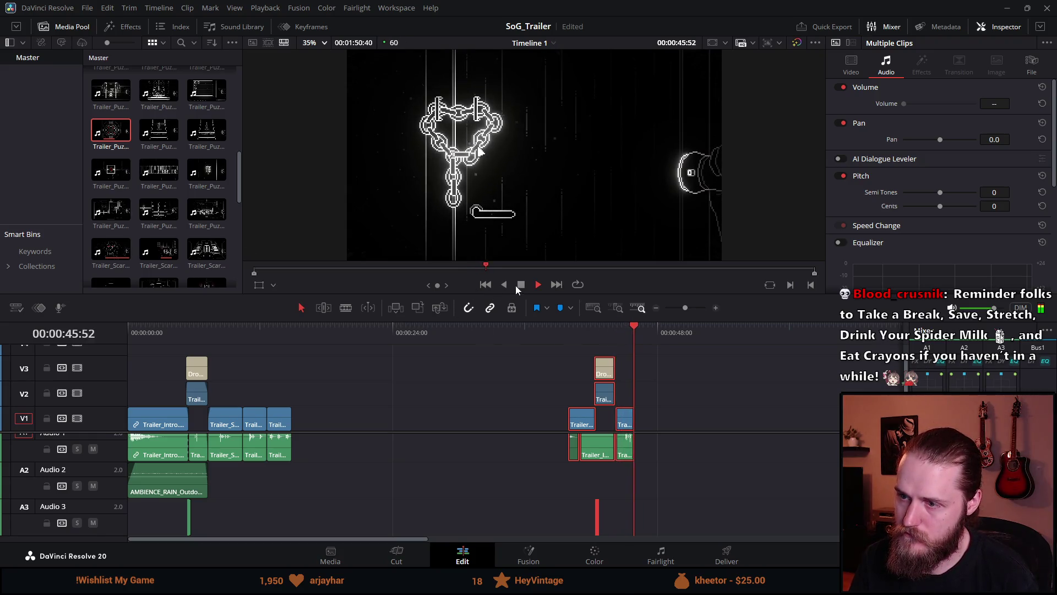
{"action": "scroll", "coordinate": [446, 409], "scroll_direction": "up", "scroll_amount": 5}
{"action": "left_click", "coordinate": [408, 325]}
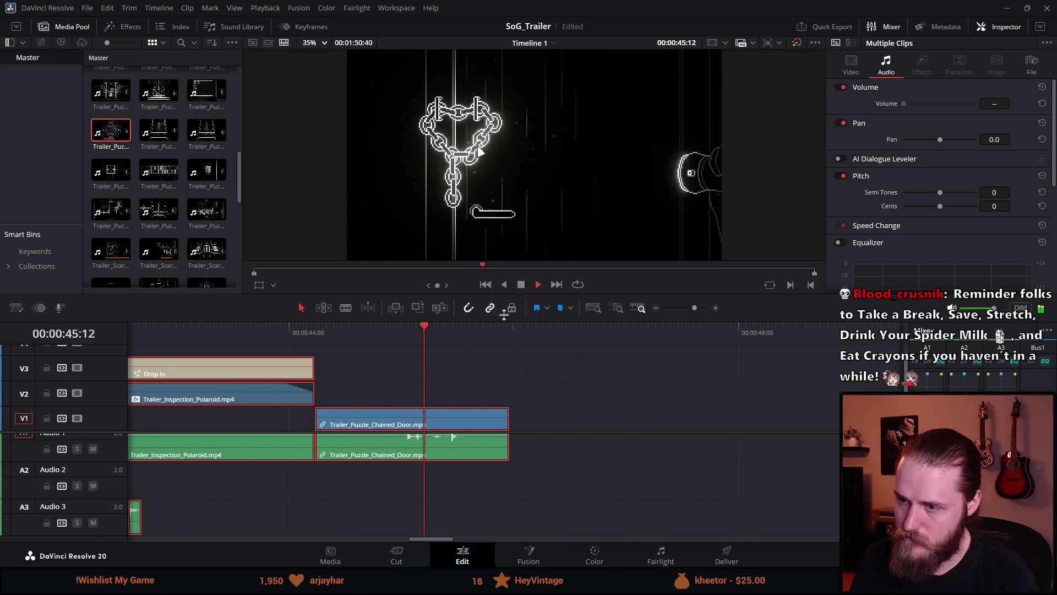
{"action": "left_click", "coordinate": [521, 284]}
{"action": "left_click_drag", "start_coordinate": [508, 419], "coordinate": [486, 422]}
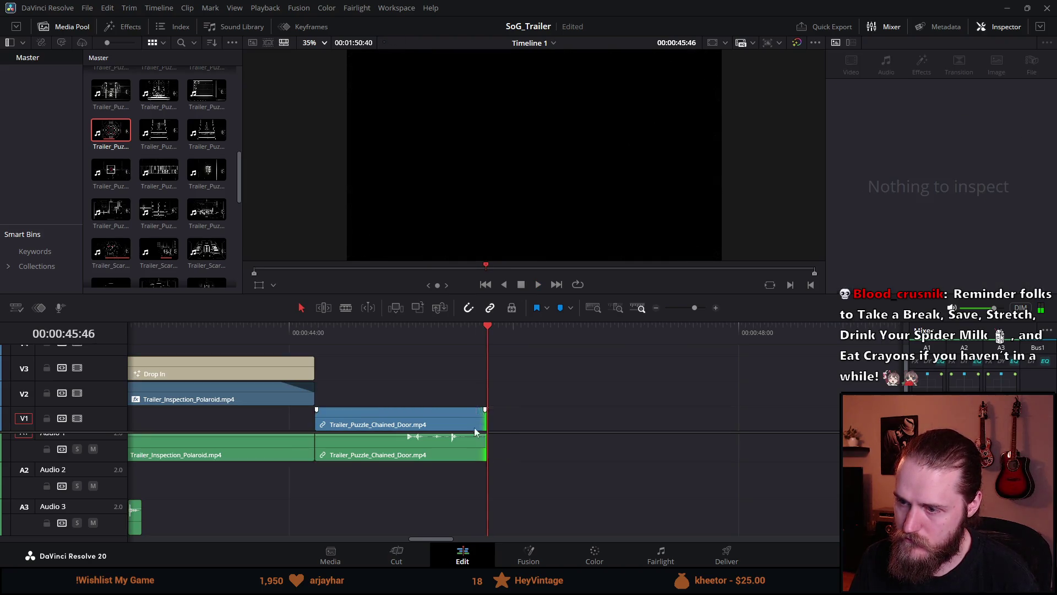
{"action": "scroll", "coordinate": [441, 442], "scroll_direction": "down", "scroll_amount": 7}
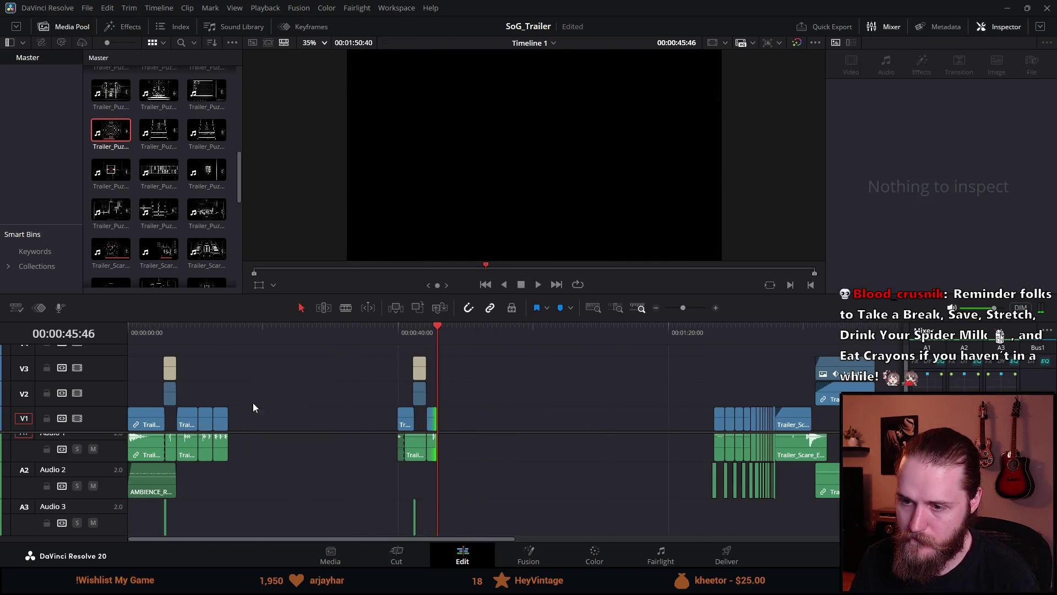
{"action": "left_click", "coordinate": [200, 331]}
{"action": "key", "text": "space"}
{"action": "scroll", "coordinate": [316, 391], "scroll_direction": "up", "scroll_amount": 3}
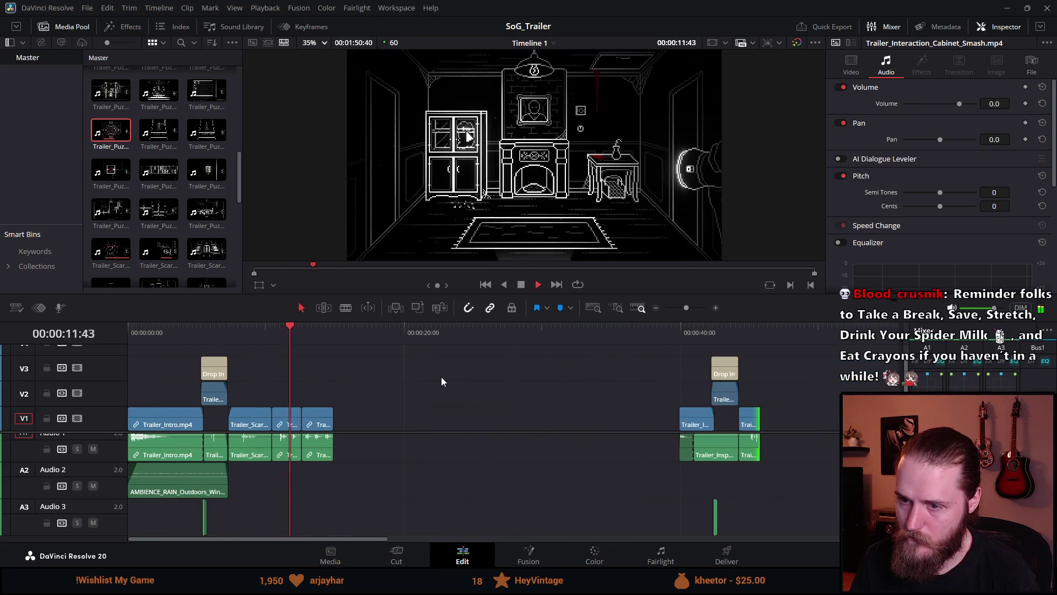
{"action": "scroll", "coordinate": [441, 380], "scroll_direction": "up", "scroll_amount": 1}
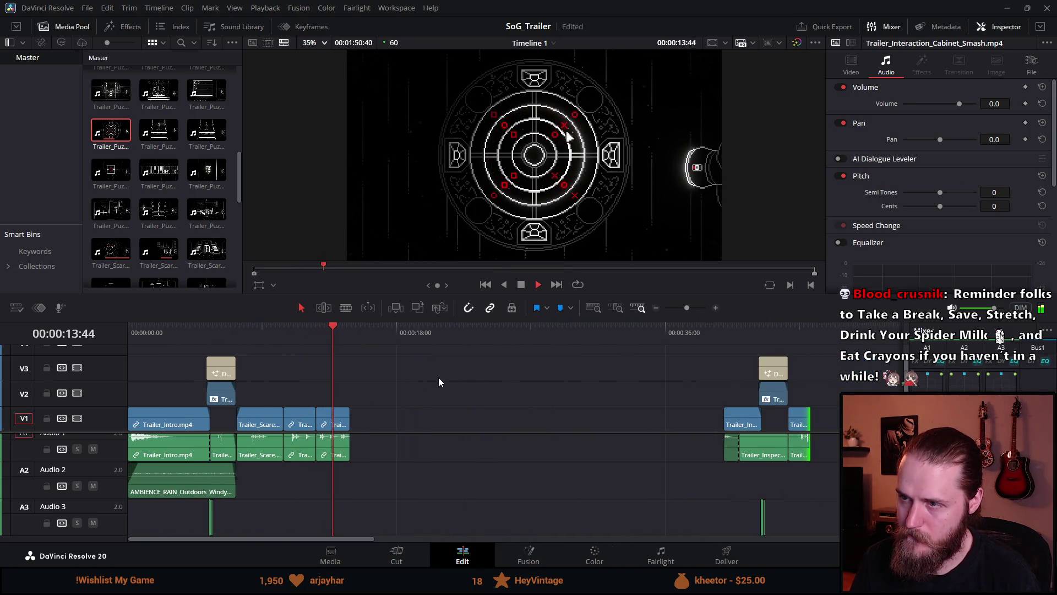
{"action": "left_click", "coordinate": [521, 284]}
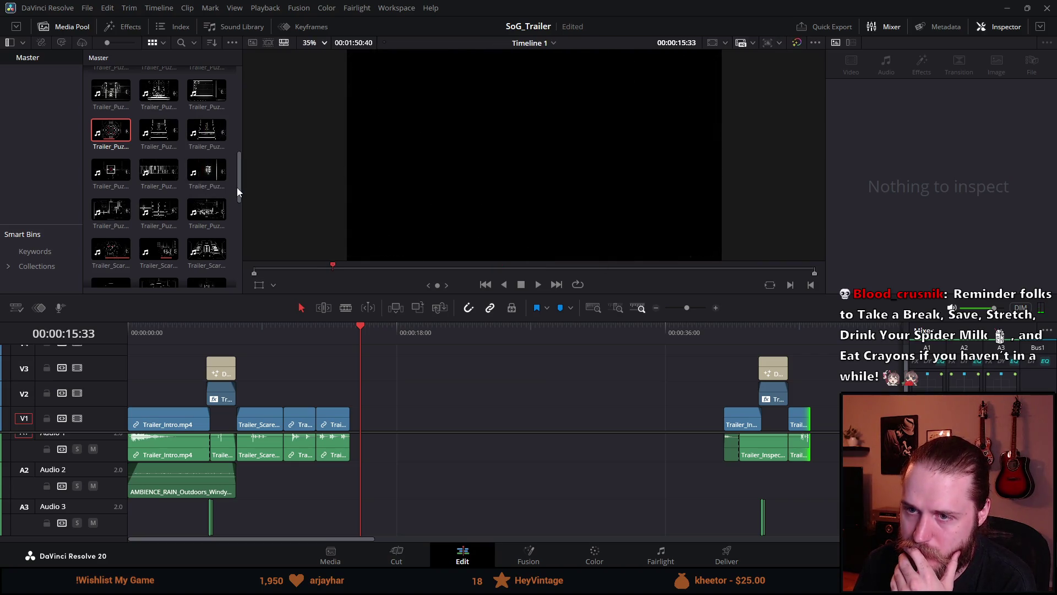
{"action": "left_click_drag", "start_coordinate": [239, 193], "coordinate": [230, 257]}
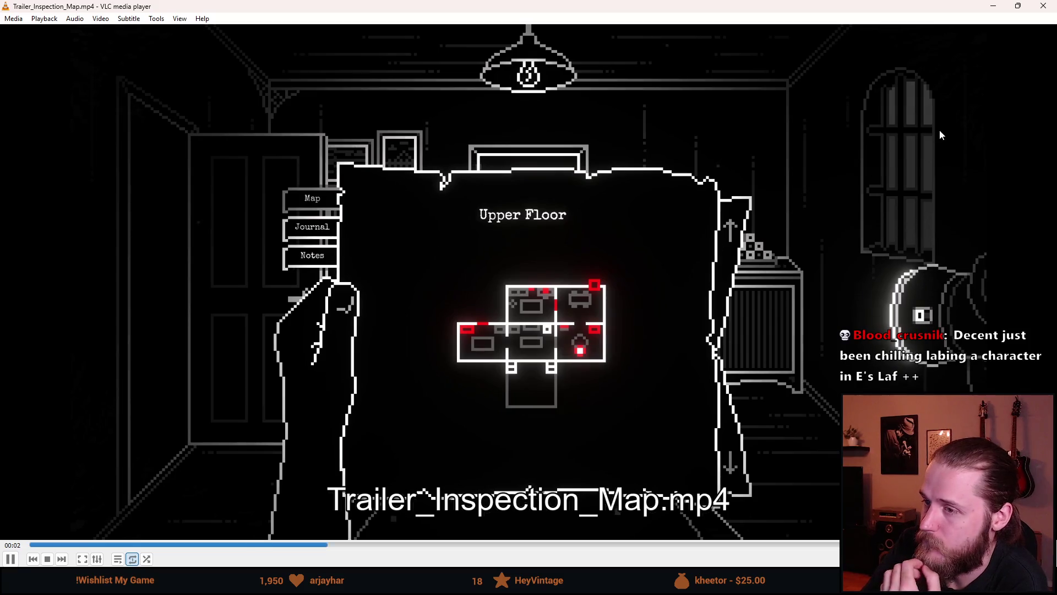
Step: Close the VLC window playing Trailer_Inspection_Map.mp4
{"action": "left_click", "coordinate": [1043, 5]}
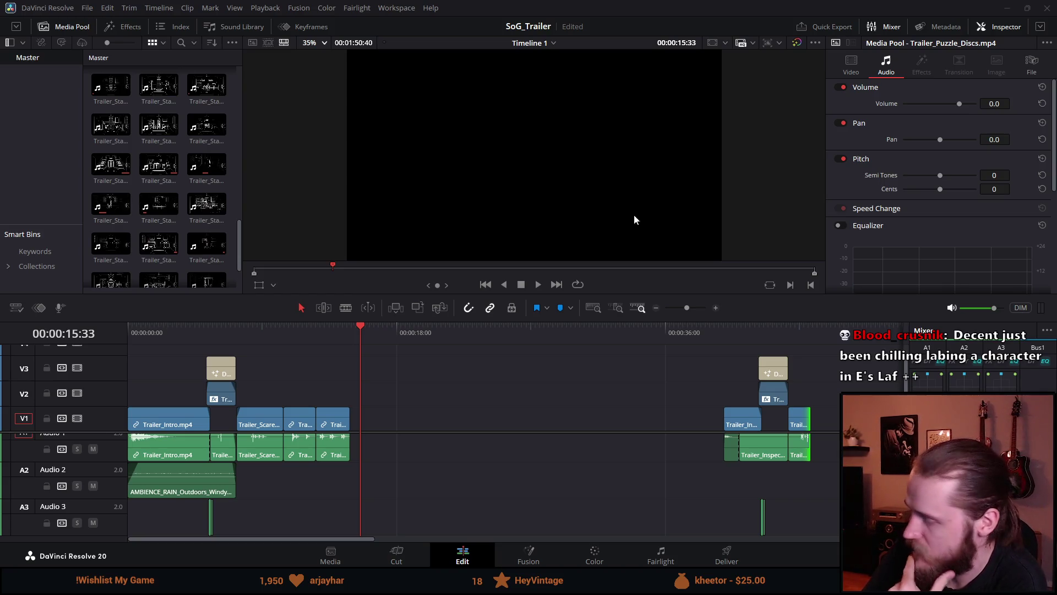
{"action": "left_click", "coordinate": [325, 332]}
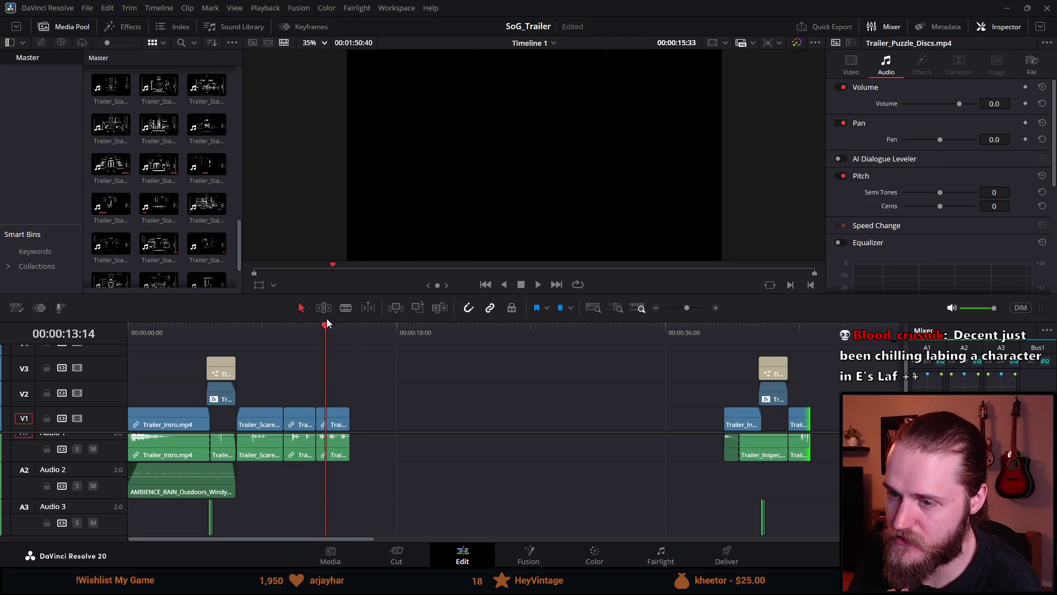
{"action": "left_click", "coordinate": [538, 284]}
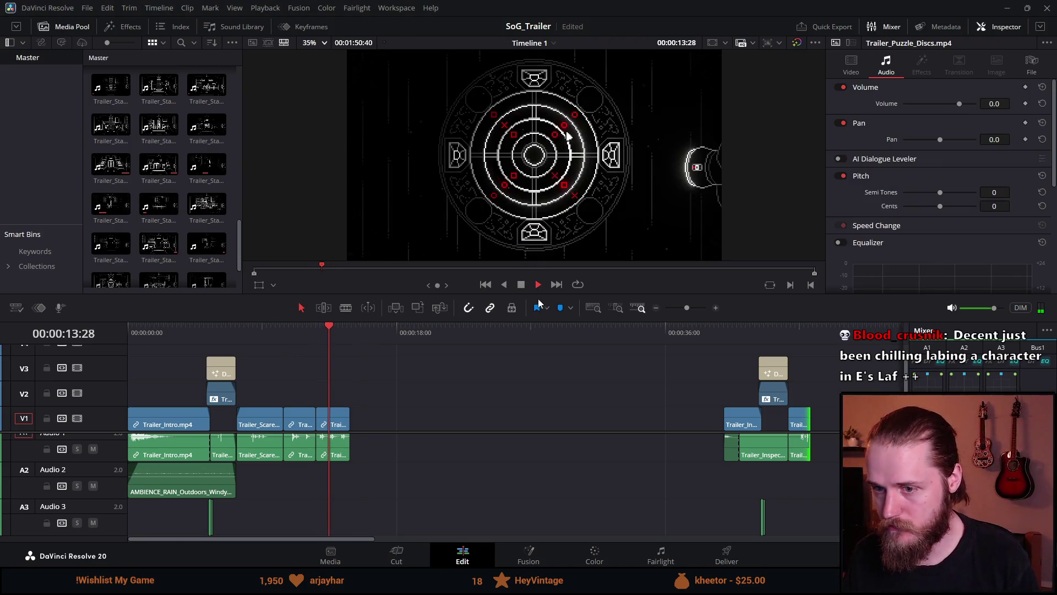
{"action": "left_click", "coordinate": [207, 329]}
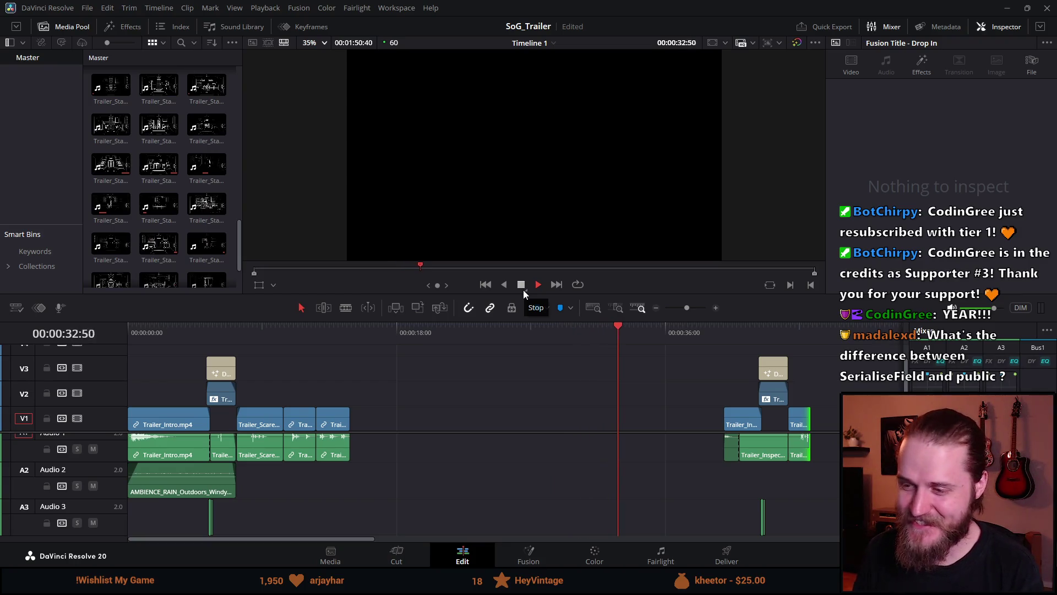
{"action": "left_click", "coordinate": [523, 286]}
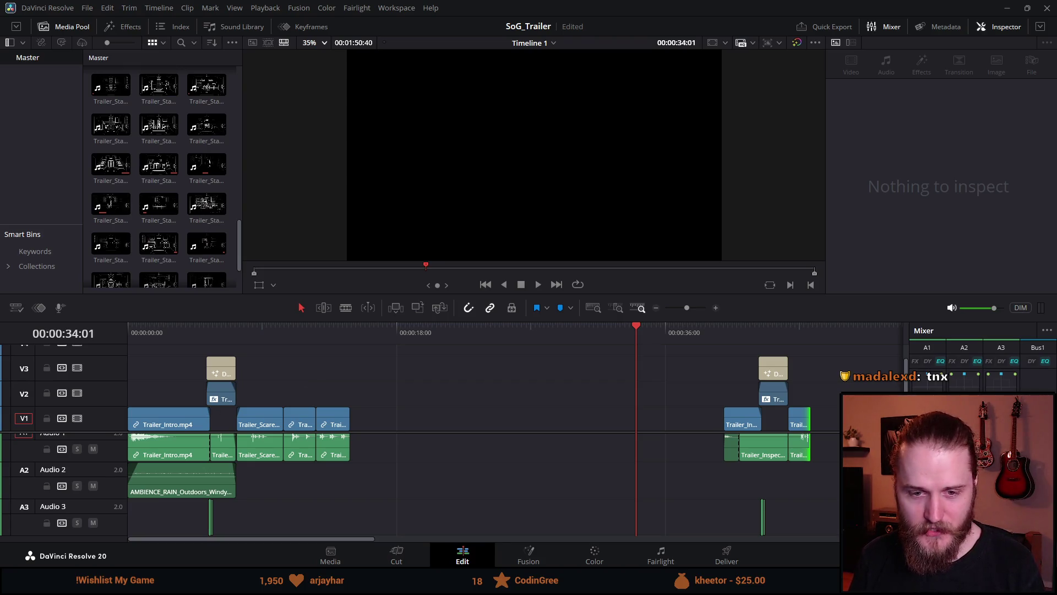
{"action": "left_click", "coordinate": [339, 333]}
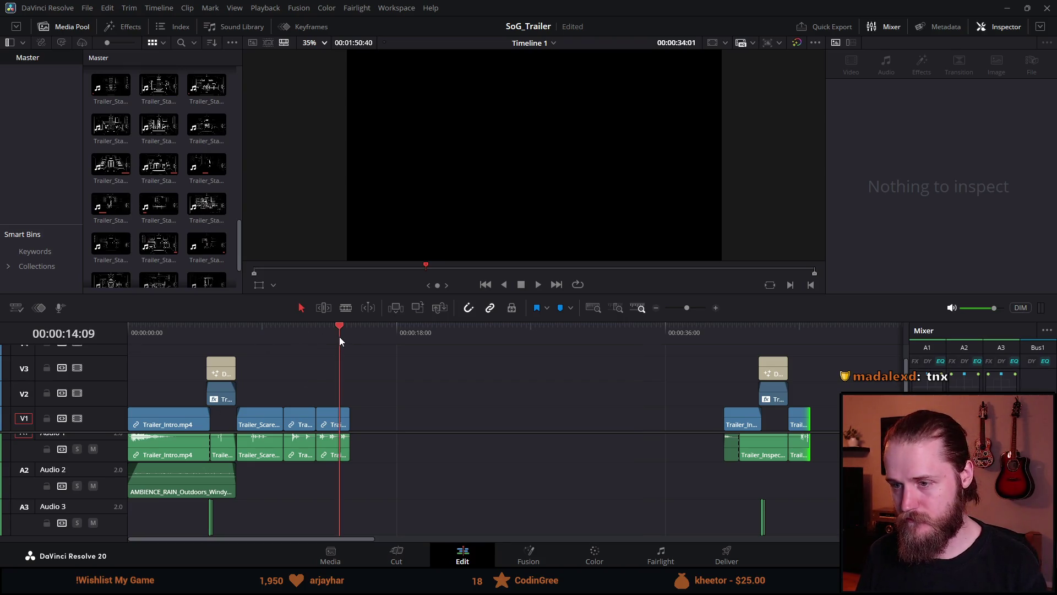
Step: Play the trailer to the end of the puzzle discs clip and show the timeline in the viewer
{"action": "key", "text": "space"}
{"action": "left_click", "coordinate": [520, 284]}
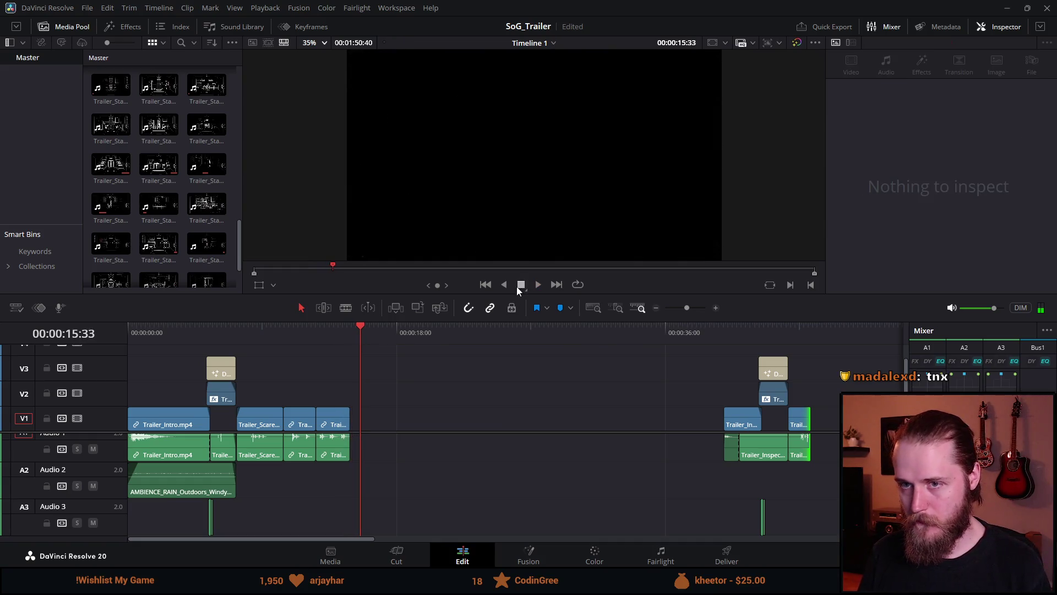
{"action": "scroll", "coordinate": [168, 235], "scroll_direction": "down", "scroll_amount": 2}
{"action": "left_click", "coordinate": [168, 235]}
{"action": "key", "text": "q"}
{"action": "scroll", "coordinate": [168, 235], "scroll_direction": "up", "scroll_amount": 5}
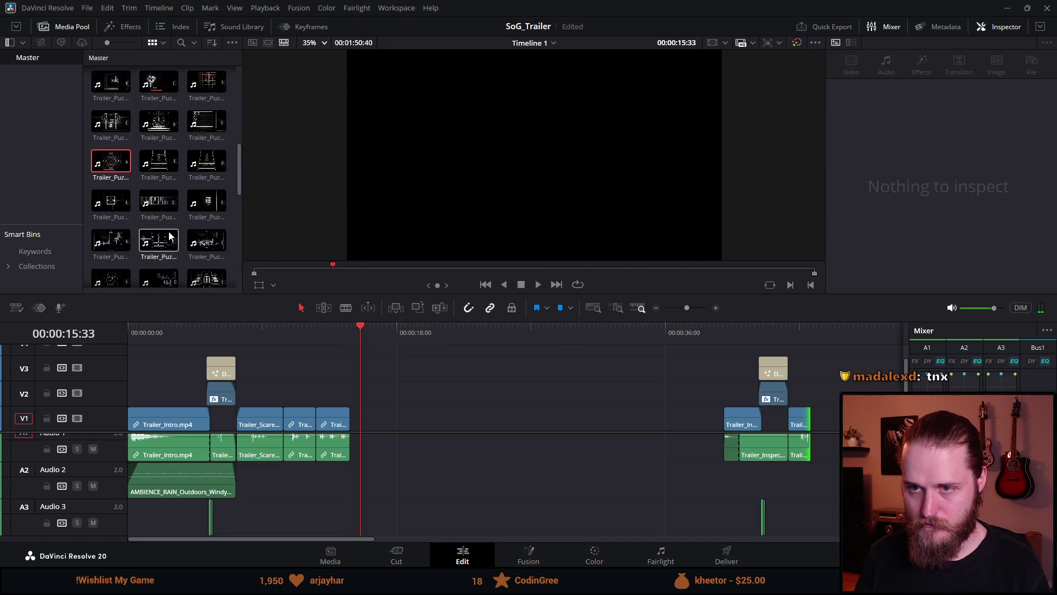
{"action": "scroll", "coordinate": [169, 235], "scroll_direction": "up", "scroll_amount": 1}
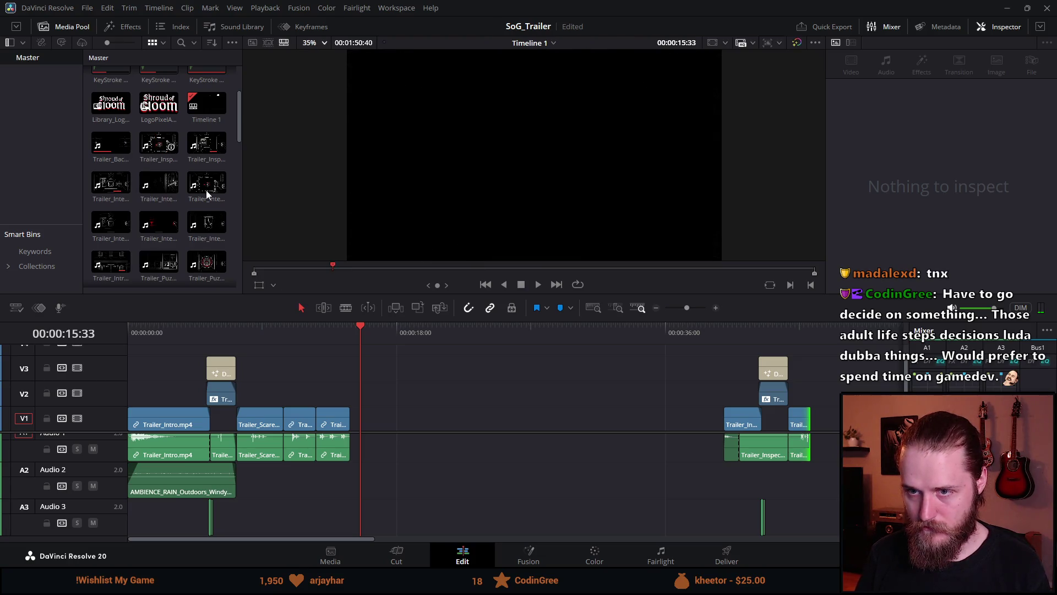
Step: Place Trailer_Interaction_Map.mp4 on V1/A1 past the existing clips and trim its start to about 00:00:54
{"action": "mouse_move", "coordinate": [206, 187]}
{"action": "left_mouse_down"}
{"action": "mouse_move", "coordinate": [390, 412]}
{"action": "mouse_move", "coordinate": [308, 413]}
{"action": "left_mouse_up"}
{"action": "scroll", "coordinate": [484, 429], "scroll_direction": "right", "scroll_amount": 3}
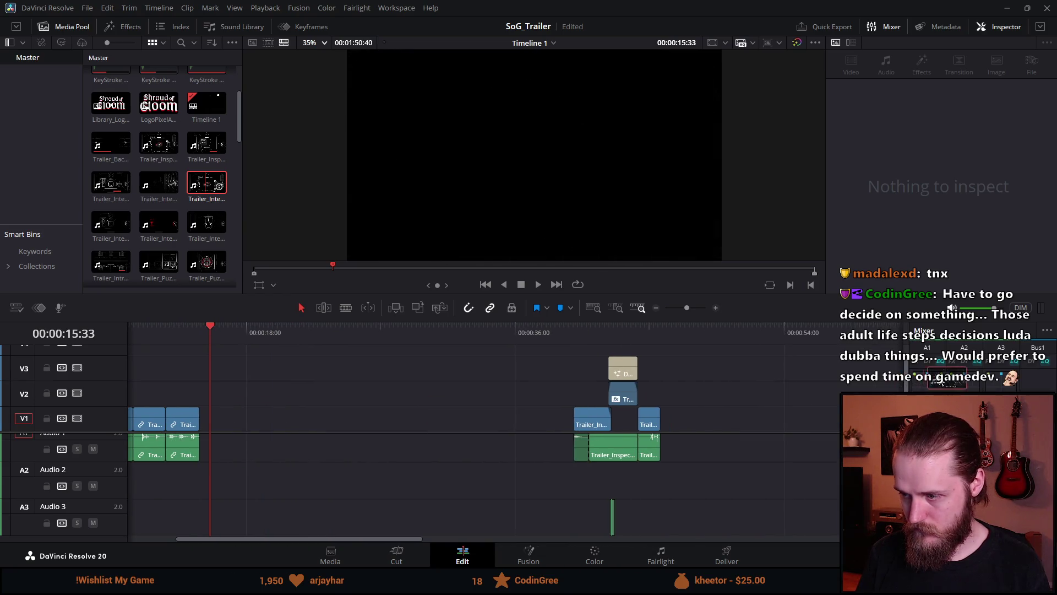
{"action": "scroll", "coordinate": [484, 430], "scroll_direction": "right", "scroll_amount": 1}
{"action": "scroll", "coordinate": [484, 429], "scroll_direction": "right", "scroll_amount": 10}
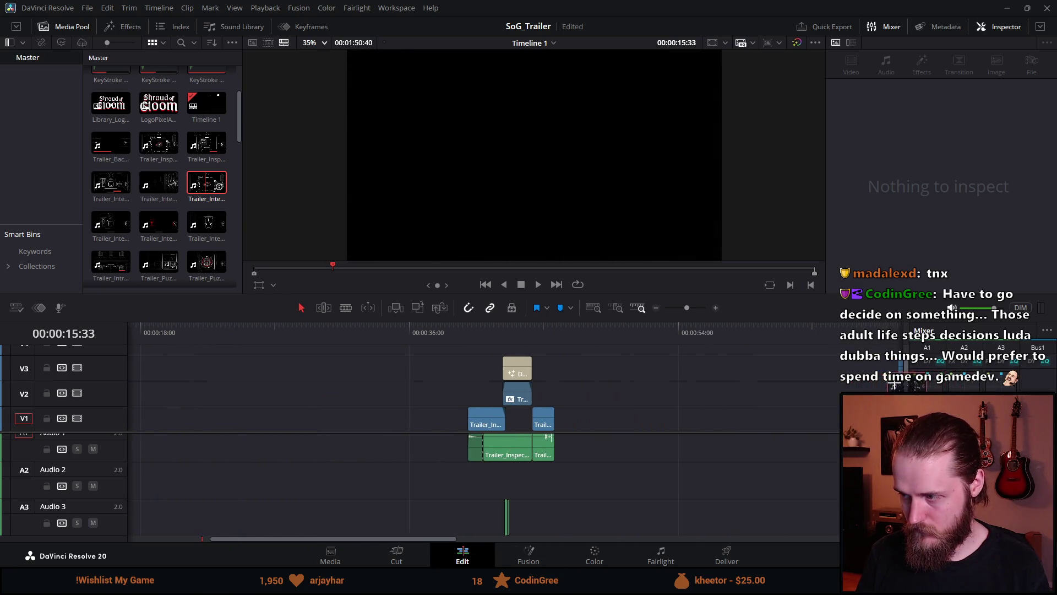
{"action": "mouse_move", "coordinate": [484, 429]}
{"action": "left_mouse_down"}
{"action": "mouse_move", "coordinate": [415, 396]}
{"action": "mouse_move", "coordinate": [199, 426]}
{"action": "mouse_move", "coordinate": [218, 426]}
{"action": "left_mouse_up"}
{"action": "left_click_drag", "start_coordinate": [231, 336], "coordinate": [247, 342]}
{"action": "left_click_drag", "start_coordinate": [218, 422], "coordinate": [247, 422]}
Step: Select the Trailer_Interaction_Map.mp4 clip and preview its opening
{"action": "key", "text": "space"}
{"action": "key", "text": "ctrl+equal"}
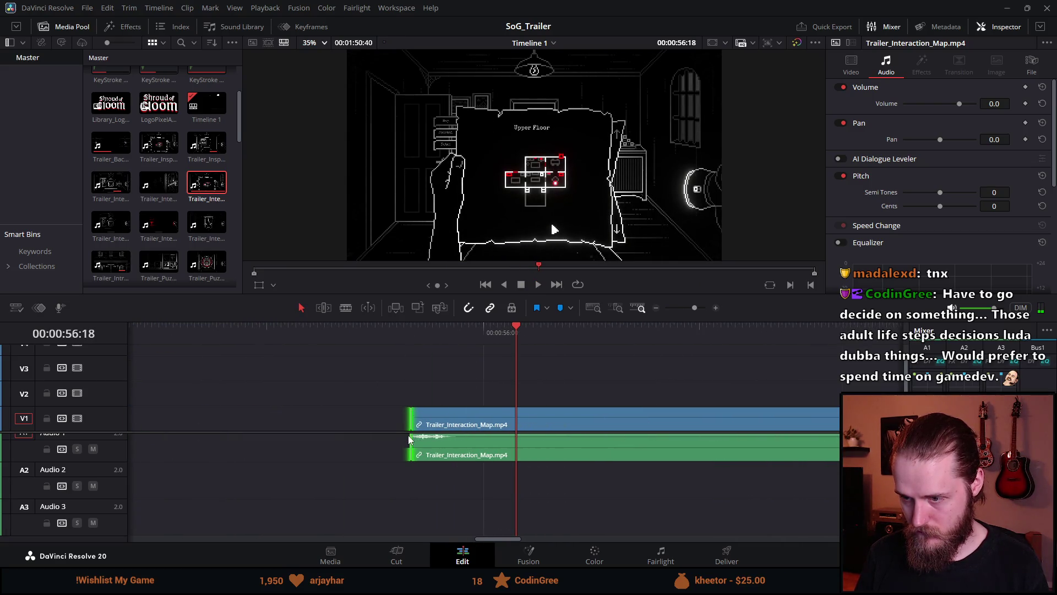
{"action": "left_click", "coordinate": [423, 446]}
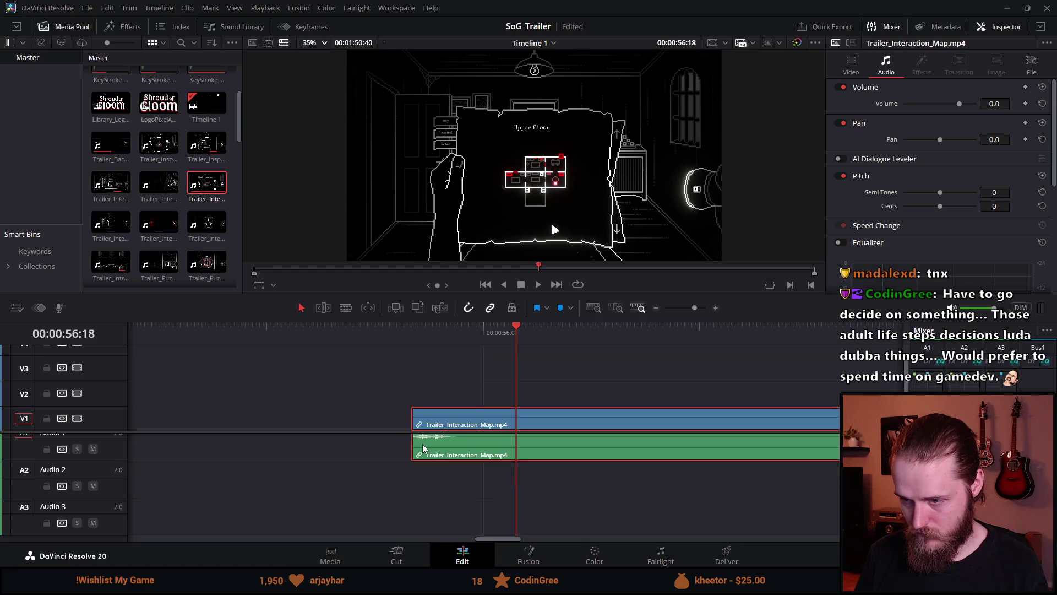
{"action": "scroll", "coordinate": [397, 477], "scroll_direction": "up", "scroll_amount": 1}
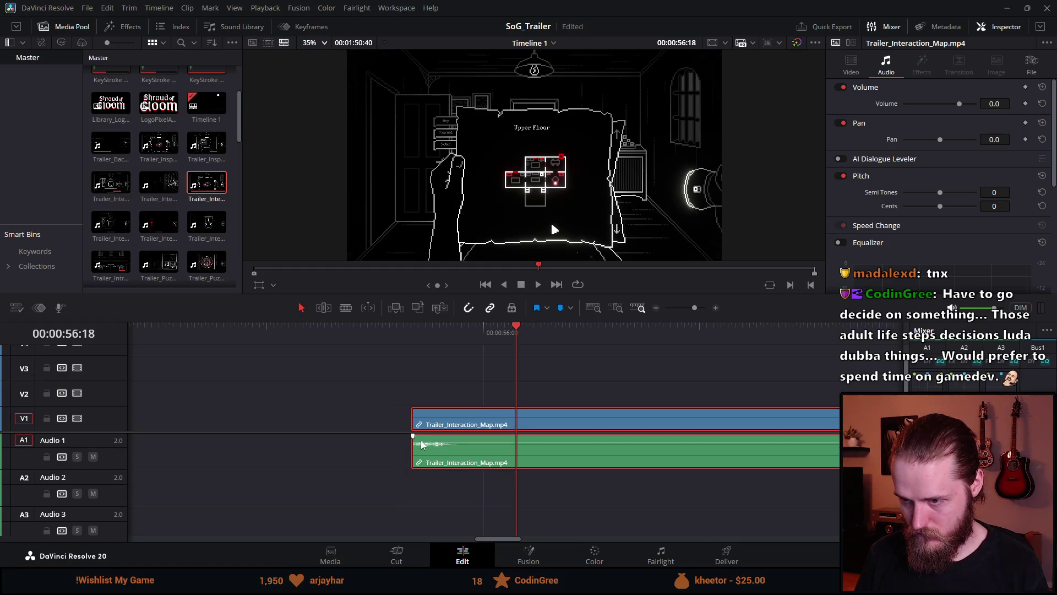
{"action": "left_click_drag", "start_coordinate": [416, 437], "coordinate": [422, 440]}
{"action": "left_click", "coordinate": [408, 329]}
{"action": "key", "text": "space"}
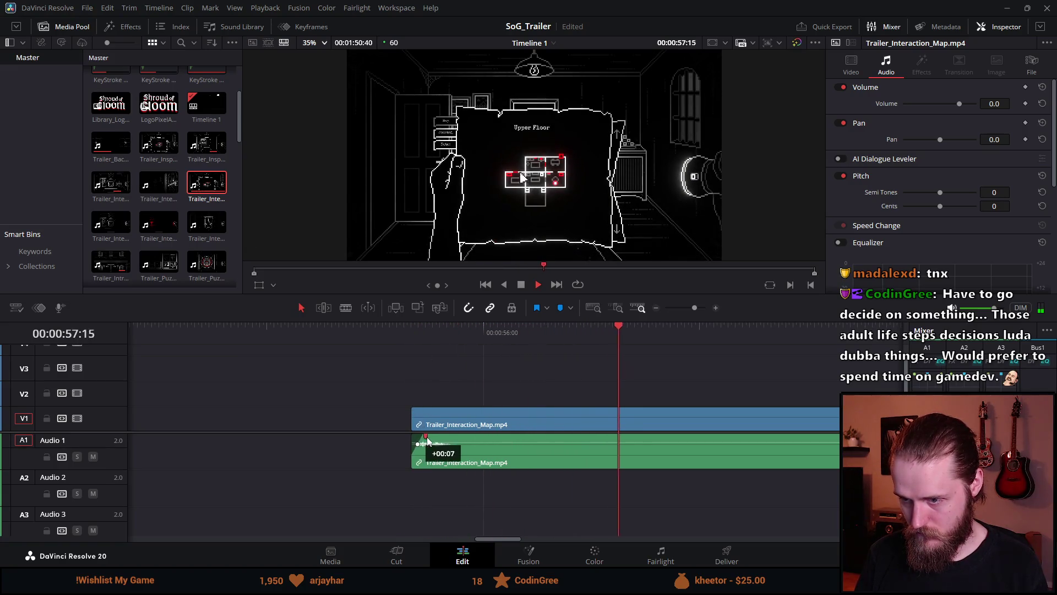
{"action": "scroll", "coordinate": [495, 388], "scroll_direction": "down", "scroll_amount": 4}
{"action": "left_click", "coordinate": [520, 285]}
{"action": "key", "text": "space"}
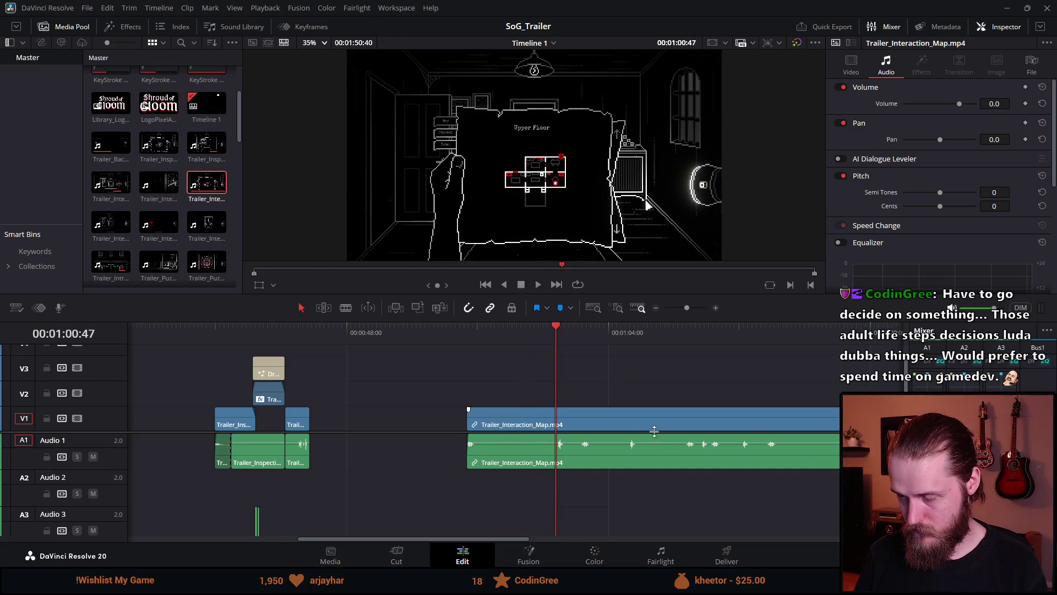
Step: Trim the map clip's end at the playhead, replay it, then undo that end trim
{"action": "left_click_drag", "start_coordinate": [858, 424], "coordinate": [556, 424]}
{"action": "left_click", "coordinate": [464, 330]}
{"action": "key", "text": "space"}
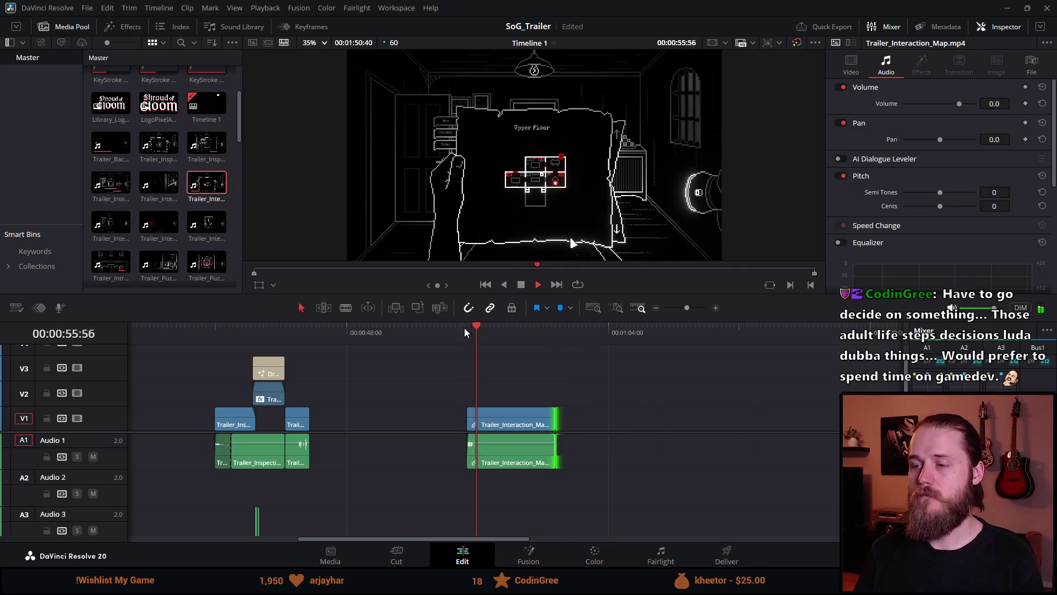
{"action": "key", "text": "ctrl+z"}
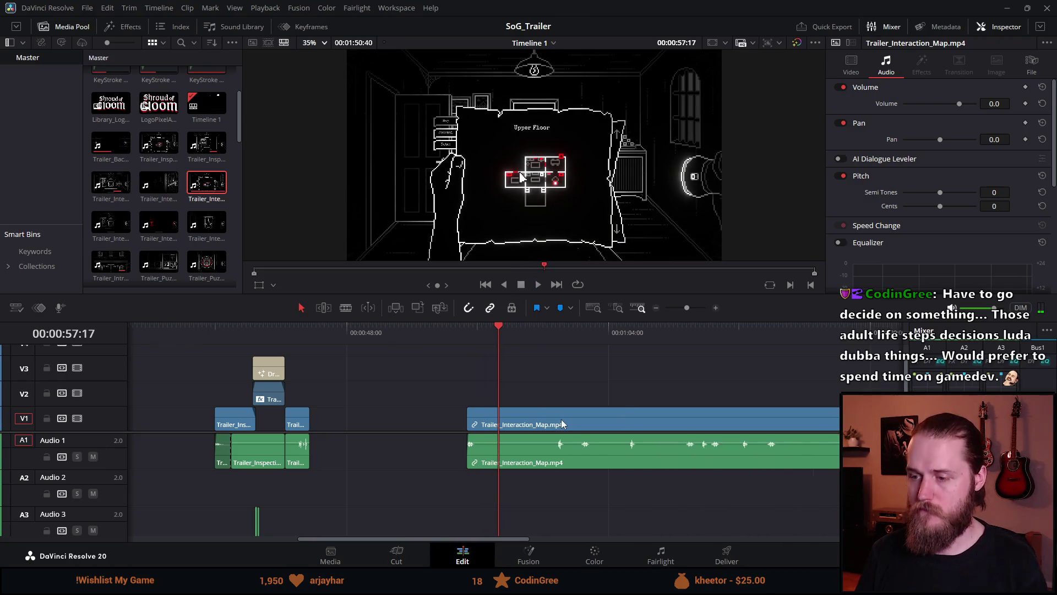
Step: Trim the map clip's start to the map-opening moment and play the result
{"action": "mouse_move", "coordinate": [520, 331]}
{"action": "left_mouse_down"}
{"action": "mouse_move", "coordinate": [795, 333]}
{"action": "mouse_move", "coordinate": [768, 336]}
{"action": "left_mouse_up"}
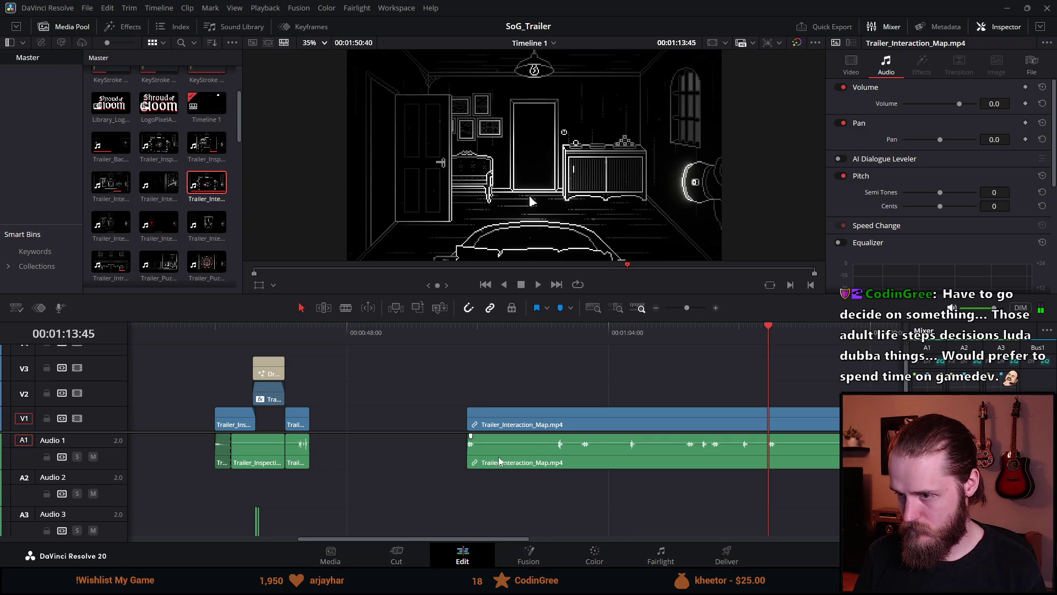
{"action": "left_click_drag", "start_coordinate": [471, 418], "coordinate": [768, 420]}
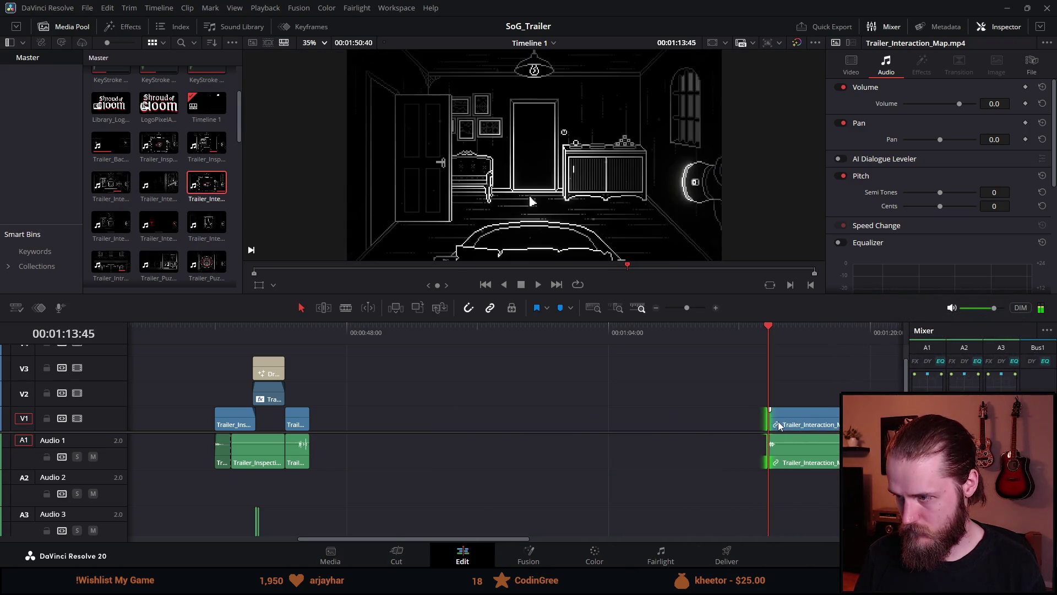
{"action": "scroll", "coordinate": [593, 457], "scroll_direction": "up", "scroll_amount": 3}
{"action": "scroll", "coordinate": [533, 437], "scroll_direction": "down", "scroll_amount": 5}
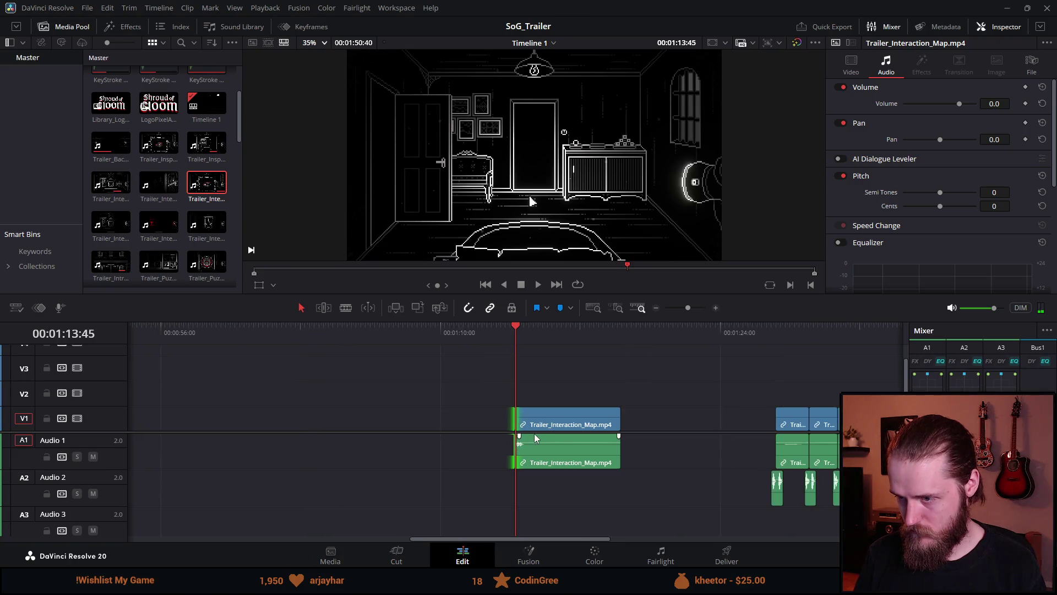
{"action": "key", "text": "space"}
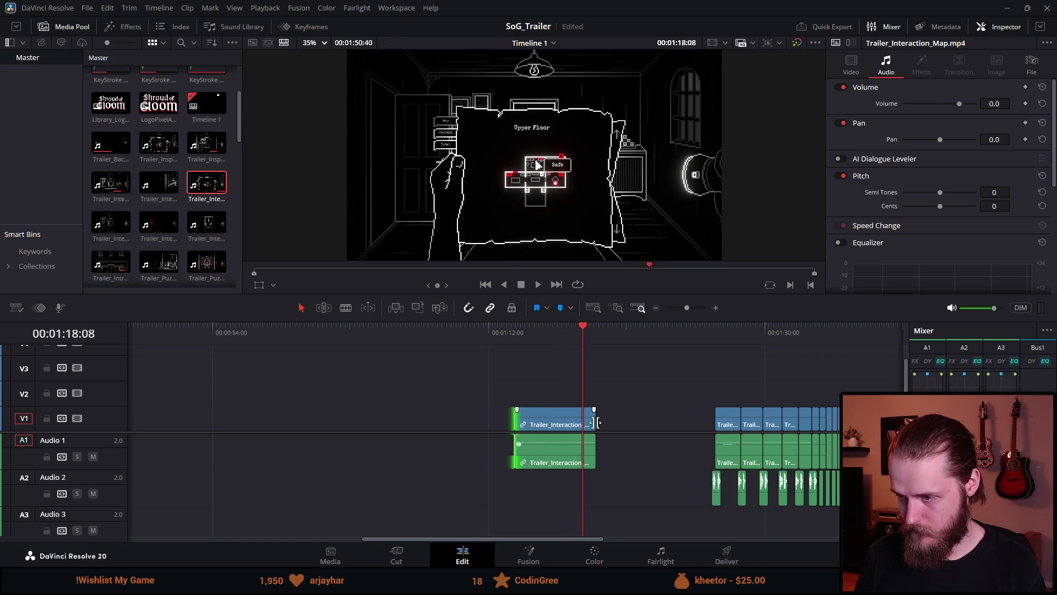
Step: Move the map clip directly after Trailer_Puzzle_Discs.mp4 and play the new sequence
{"action": "scroll", "coordinate": [518, 430], "scroll_direction": "down", "scroll_amount": 3}
{"action": "left_click_drag", "start_coordinate": [490, 430], "coordinate": [269, 432]}
{"action": "scroll", "coordinate": [264, 432], "scroll_direction": "down", "scroll_amount": 3}
{"action": "left_click", "coordinate": [247, 331]}
{"action": "key", "text": "space"}
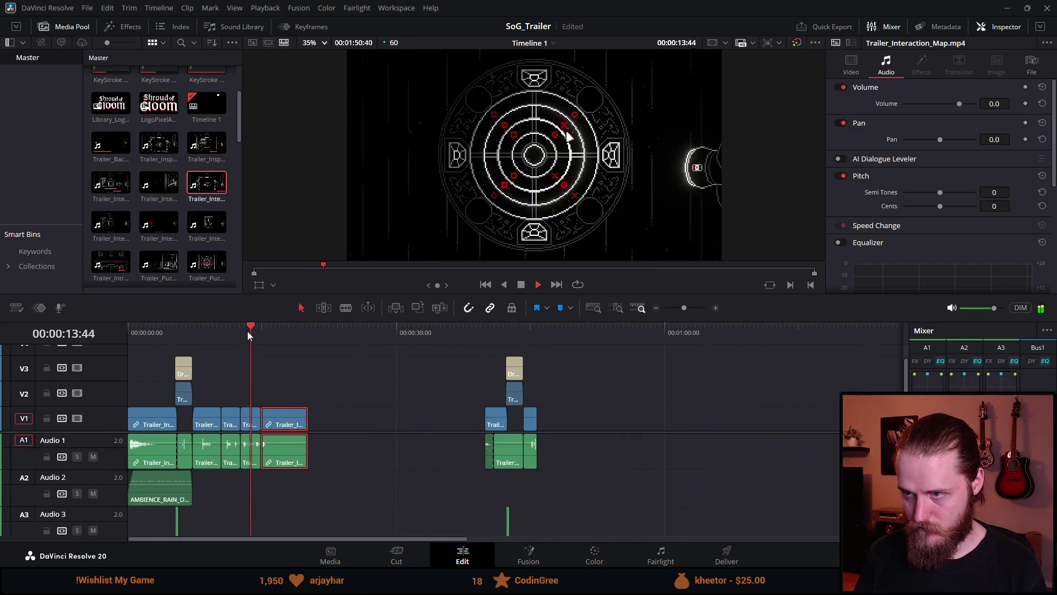
{"action": "scroll", "coordinate": [345, 402], "scroll_direction": "up", "scroll_amount": 2}
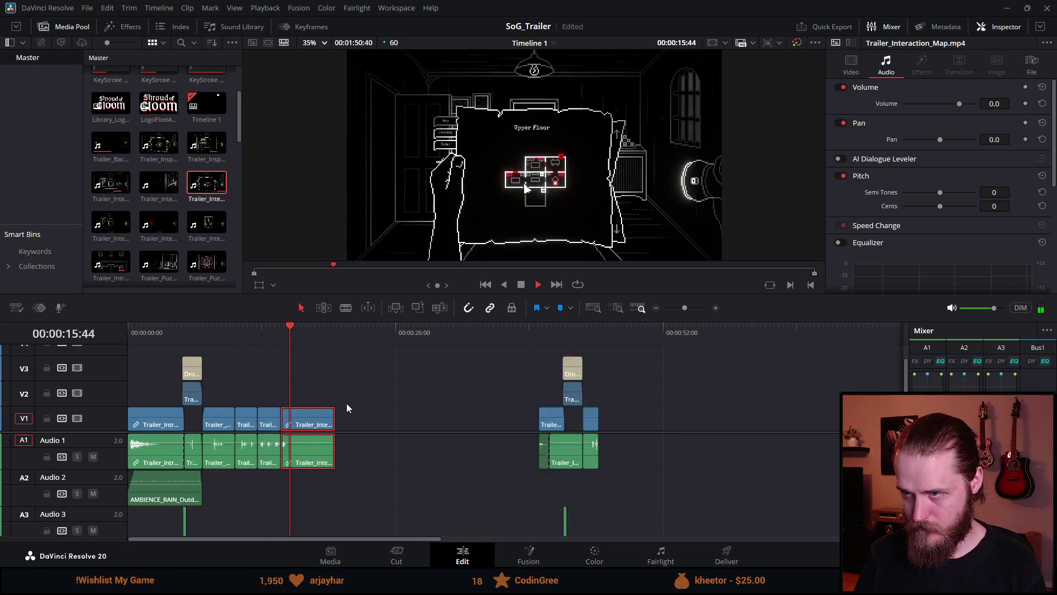
{"action": "scroll", "coordinate": [455, 406], "scroll_direction": "up", "scroll_amount": 2}
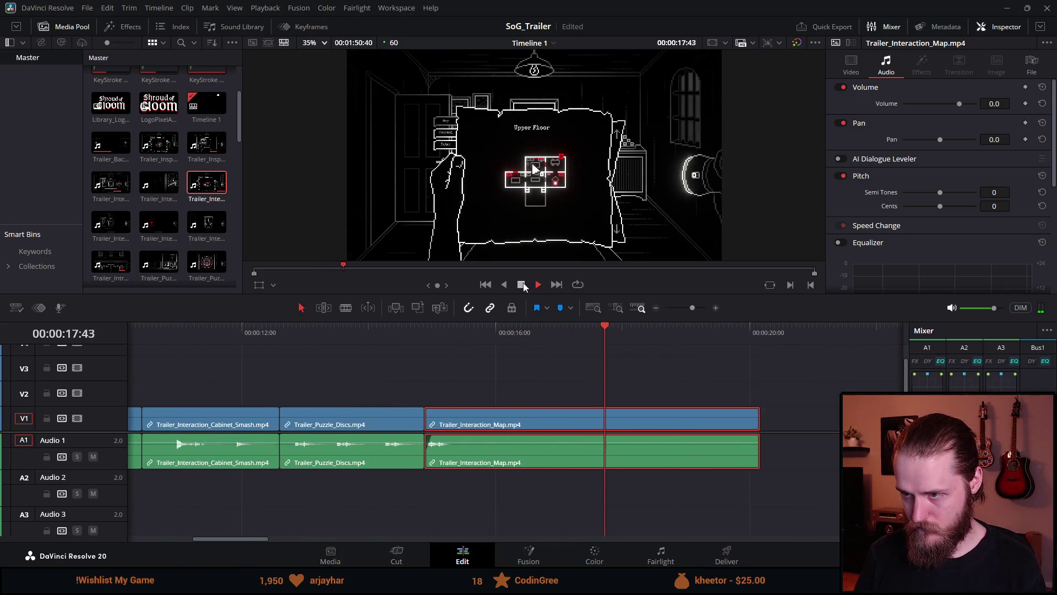
{"action": "scroll", "coordinate": [422, 414], "scroll_direction": "down", "scroll_amount": 3}
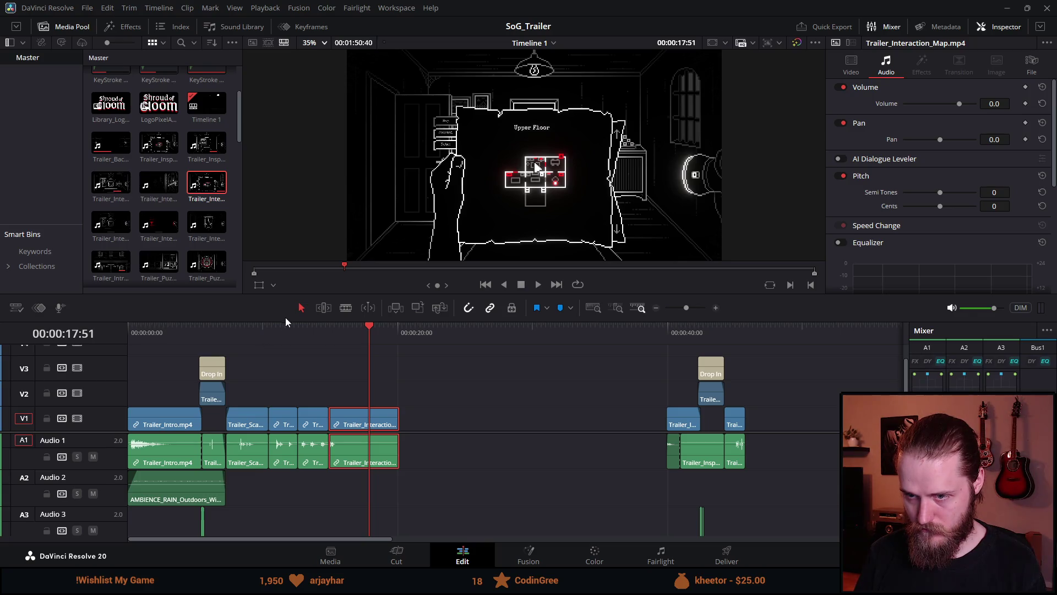